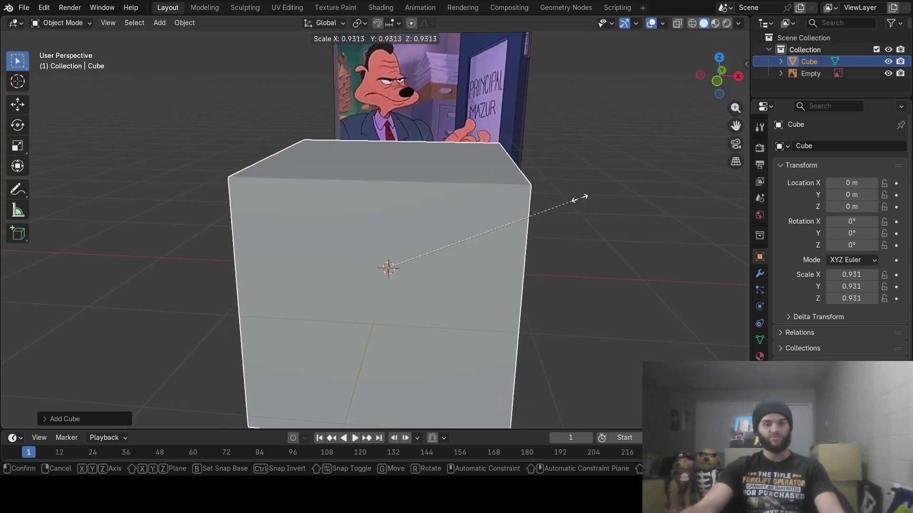
# - Shrink the cube into a tall box 0.444 high and raise it above the grid
pyautogui.click(430, 247)
pyautogui.moveTo(429, 235); pyautogui.dragTo(434, 257, button='middle')
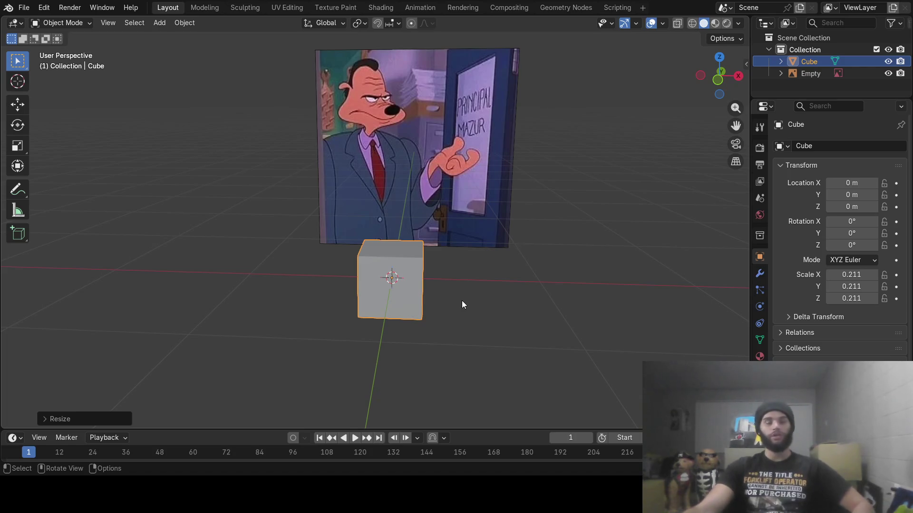
pyautogui.moveTo(459, 305)
pyautogui.mouseDown(button='middle')
pyautogui.moveTo(397, 315)
pyautogui.moveTo(437, 316)
pyautogui.moveTo(438, 289)
pyautogui.mouseUp(button='middle')
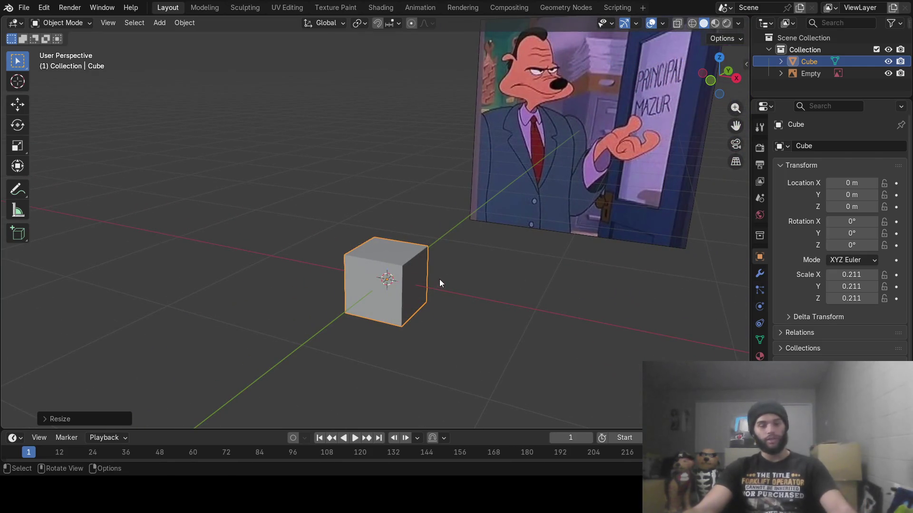
pyautogui.press('s')
pyautogui.press('z')
pyautogui.press('Return')
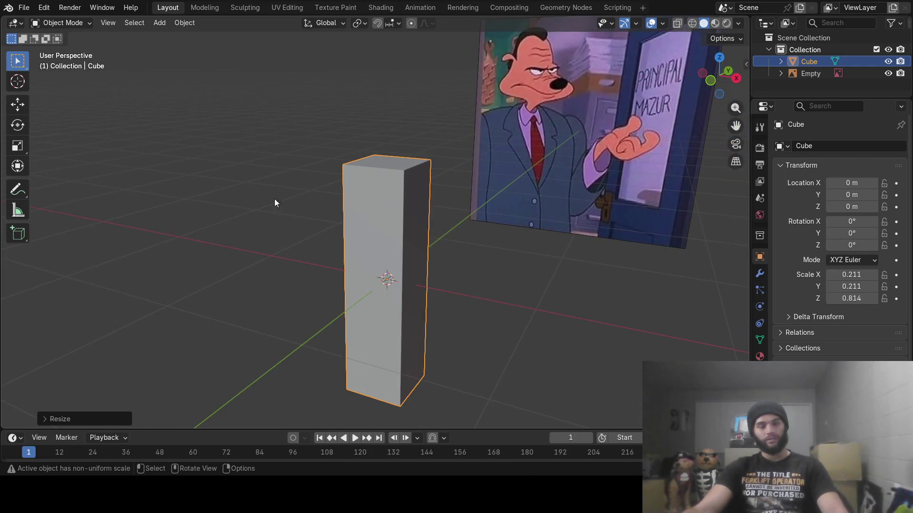
pyautogui.click(17, 106)
pyautogui.moveTo(387, 236)
pyautogui.mouseDown()
pyautogui.moveTo(393, 119)
pyautogui.moveTo(394, 147)
pyautogui.moveTo(388, 138)
pyautogui.mouseUp()
pyautogui.press('s')
pyautogui.press('z')
pyautogui.click(388, 149)
pyautogui.moveTo(375, 152)
pyautogui.mouseDown(button='middle')
pyautogui.moveTo(331, 188)
pyautogui.moveTo(529, 192)
pyautogui.mouseUp(button='middle')
# - Widen the box along X to 0.383
pyautogui.press('s')
pyautogui.press('x')
pyautogui.click(442, 179)
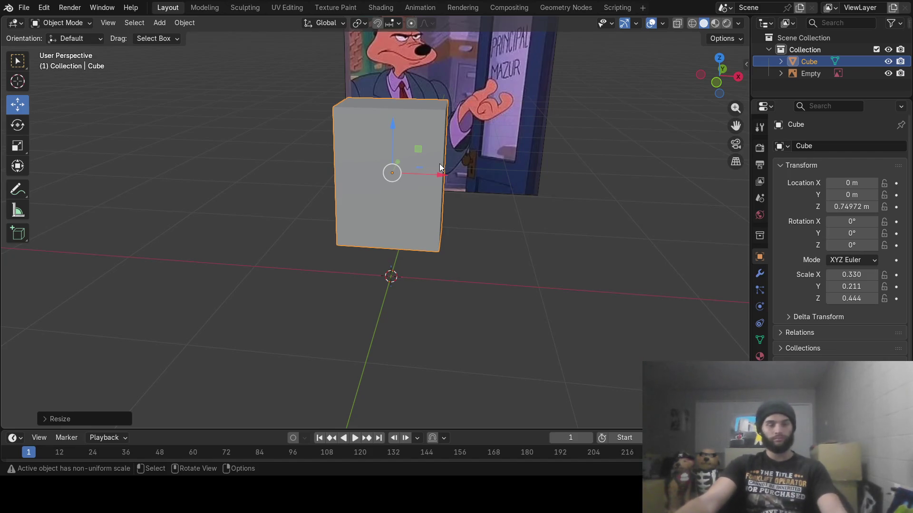
pyautogui.press('s')
pyautogui.press('x')
pyautogui.click(461, 183)
pyautogui.press('s')
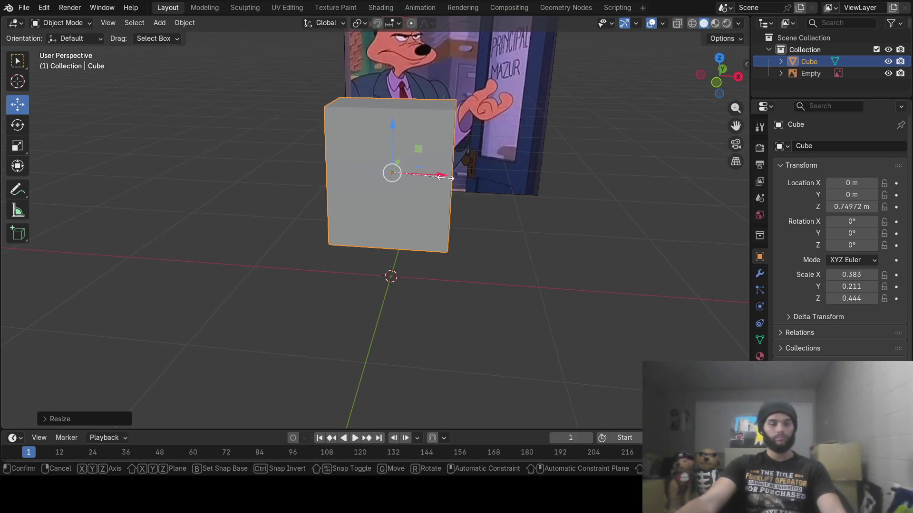
pyautogui.press('z')
pyautogui.press('Escape')
pyautogui.moveTo(455, 153)
pyautogui.mouseDown(button='middle')
pyautogui.moveTo(447, 162)
pyautogui.moveTo(424, 151)
pyautogui.moveTo(449, 158)
pyautogui.mouseUp(button='middle')
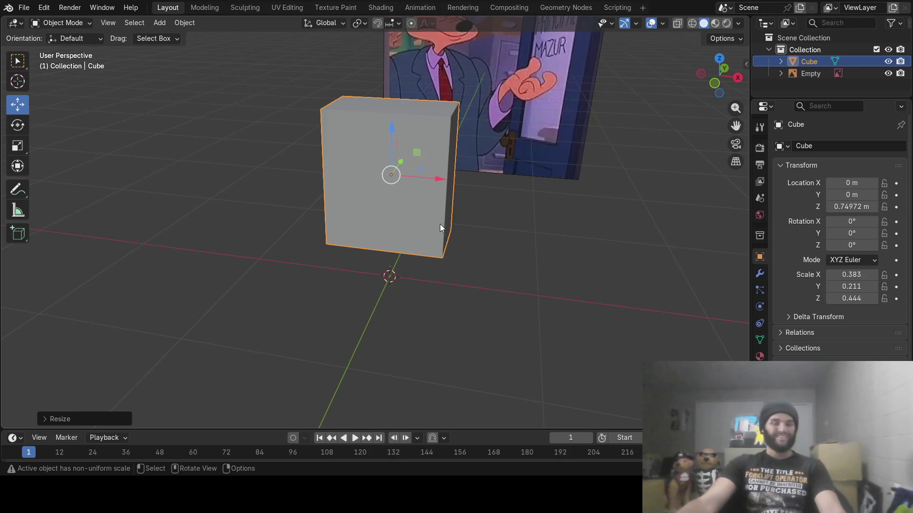
pyautogui.moveTo(438, 201)
pyautogui.mouseDown(button='middle')
pyautogui.moveTo(452, 206)
pyautogui.moveTo(447, 196)
pyautogui.mouseUp(button='middle')
# - Select only the box and enter Edit Mode with no mesh elements selected
pyautogui.hotkey('alt', 'a')
pyautogui.click(361, 178)
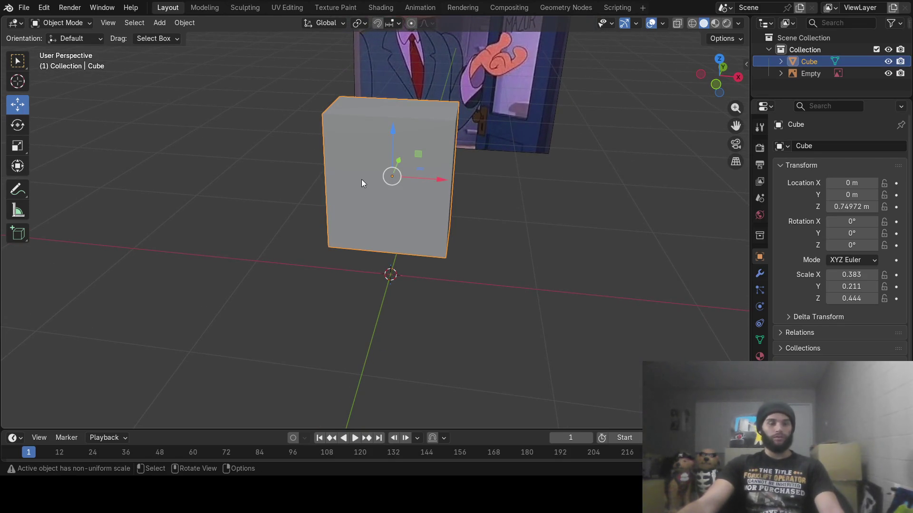
pyautogui.press('Tab')
pyautogui.hotkey('alt', 'a')
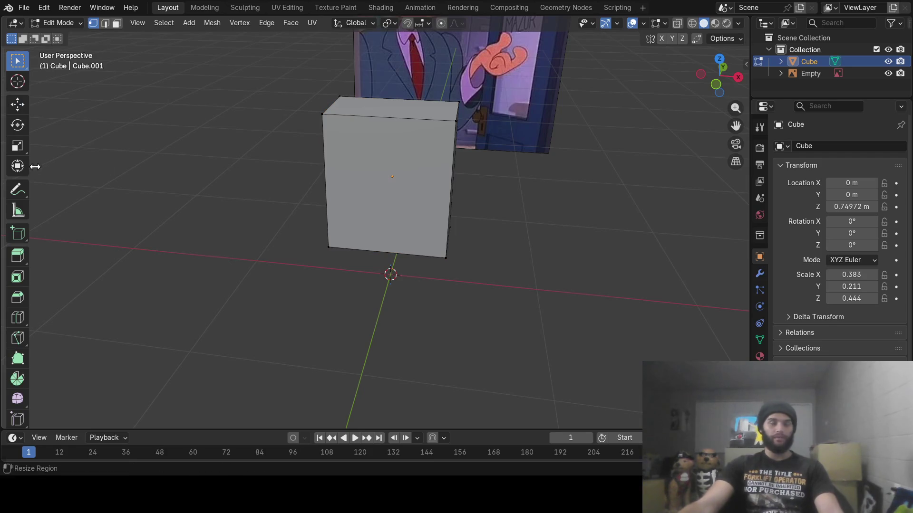
# - Cut two vertical edge loops near the box's left and right sides
pyautogui.click(19, 327)
pyautogui.moveTo(384, 140); pyautogui.dragTo(434, 140)
pyautogui.press('b')
pyautogui.press('Escape')
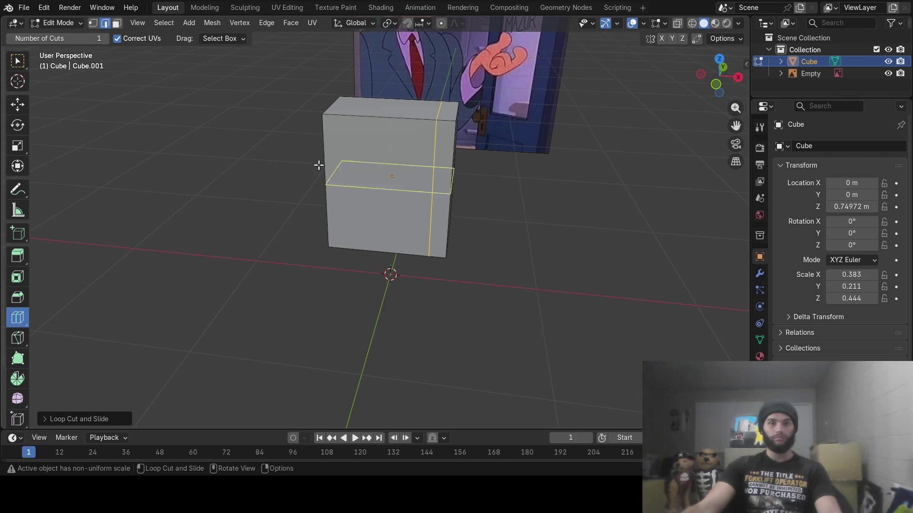
pyautogui.moveTo(373, 120); pyautogui.dragTo(341, 122)
pyautogui.moveTo(523, 183)
pyautogui.mouseDown(button='middle')
pyautogui.moveTo(594, 187)
pyautogui.moveTo(560, 200)
pyautogui.moveTo(551, 189)
pyautogui.moveTo(536, 193)
pyautogui.moveTo(503, 163)
pyautogui.moveTo(491, 265)
pyautogui.moveTo(496, 246)
pyautogui.mouseUp(button='middle')
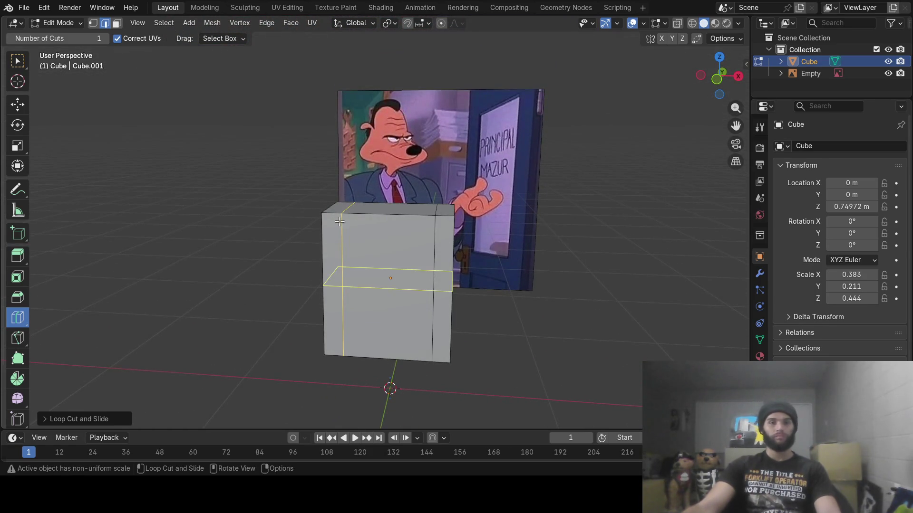
# - Turn on X-ray so the box's mesh displays see-through
pyautogui.click(677, 23)
pyautogui.moveTo(504, 223)
pyautogui.mouseDown(button='middle')
pyautogui.moveTo(486, 237)
pyautogui.moveTo(503, 233)
pyautogui.moveTo(490, 231)
pyautogui.mouseUp(button='middle')
pyautogui.press('c')
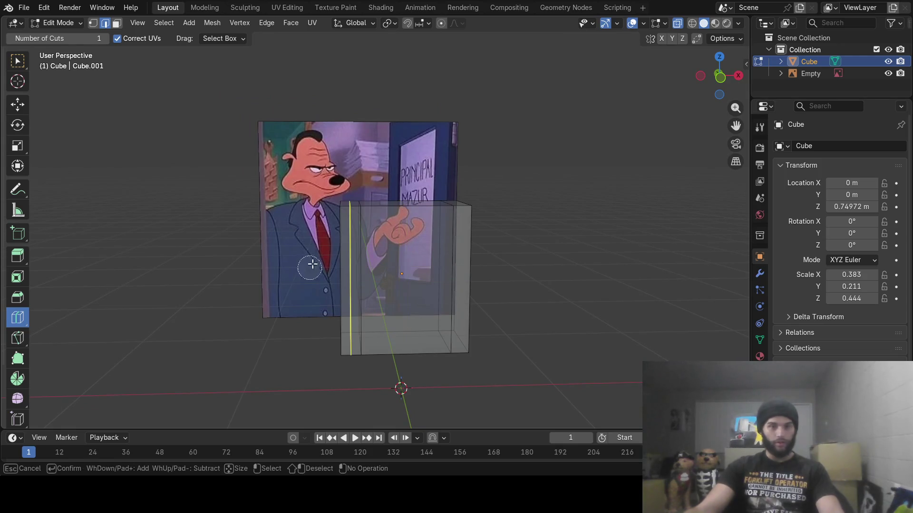
pyautogui.press('Escape')
pyautogui.moveTo(339, 230); pyautogui.dragTo(362, 237, button='middle')
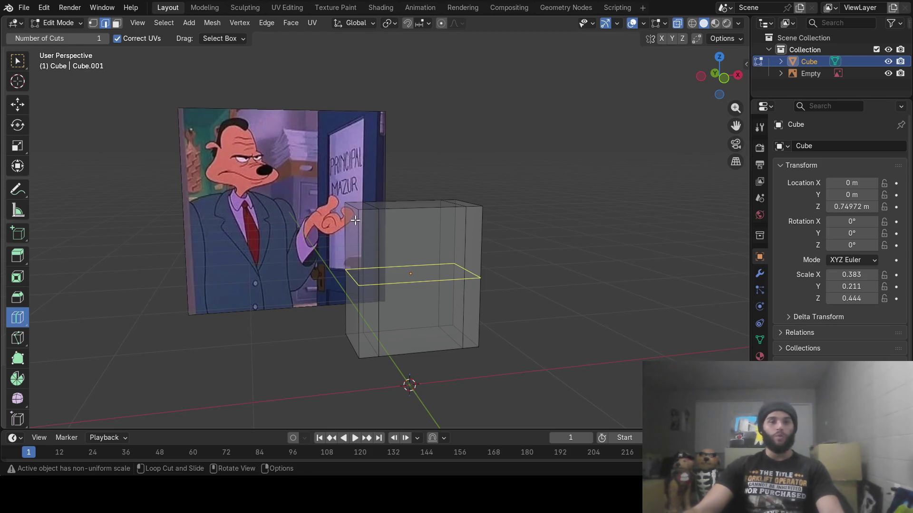
pyautogui.click(17, 61)
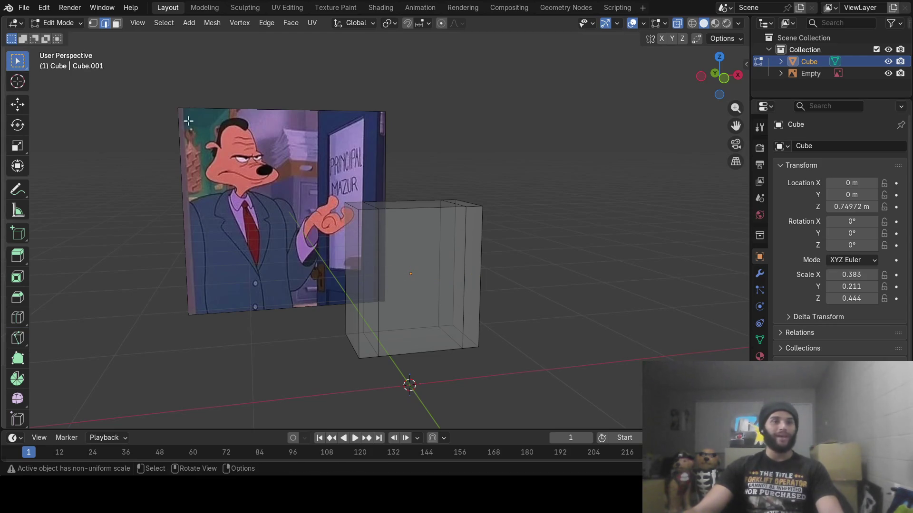
# - Paint-select the thin left and right side strips of the box
pyautogui.press('c')
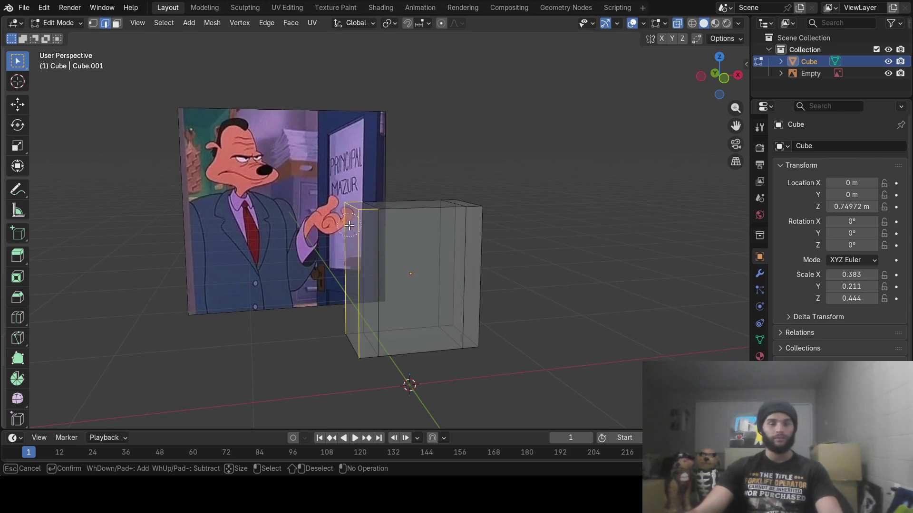
pyautogui.moveTo(344, 295); pyautogui.dragTo(344, 338)
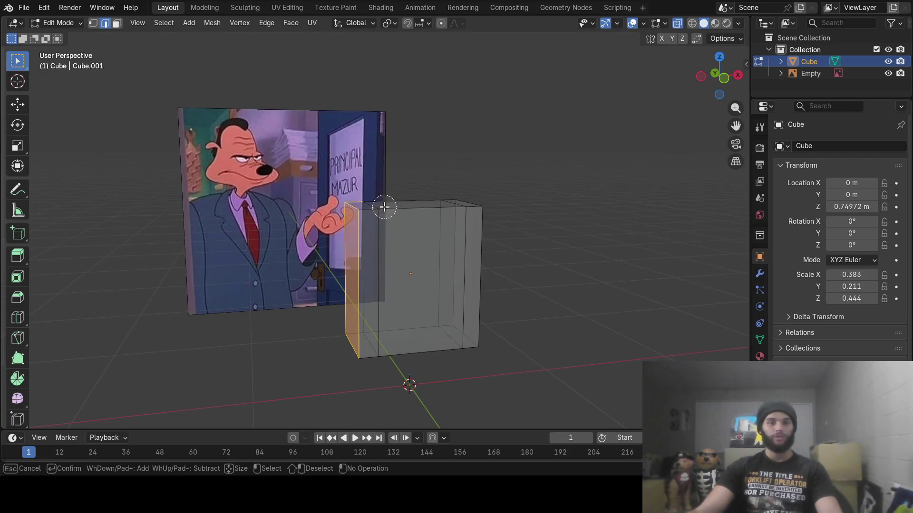
pyautogui.press('Escape')
pyautogui.moveTo(546, 236); pyautogui.dragTo(514, 237, button='middle')
pyautogui.press('c')
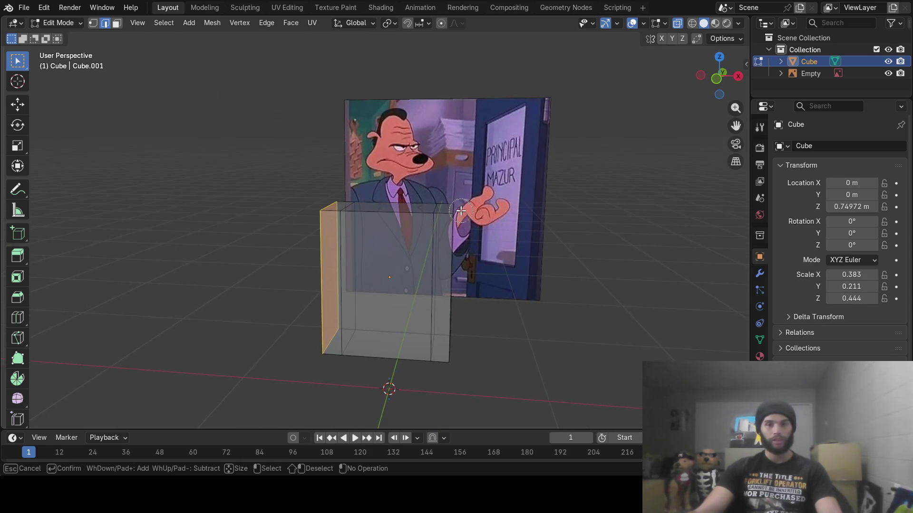
pyautogui.moveTo(452, 369); pyautogui.dragTo(430, 352)
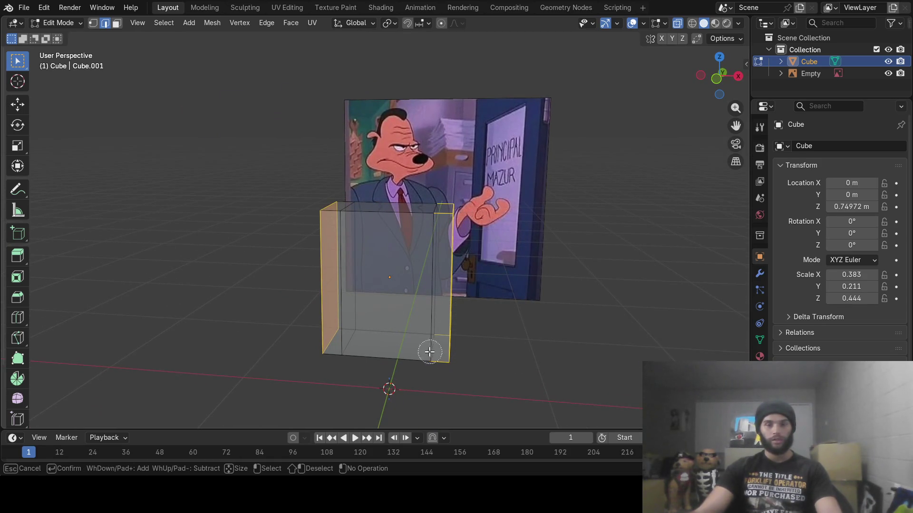
pyautogui.press('Escape')
pyautogui.moveTo(431, 204)
pyautogui.mouseDown(button='middle')
pyautogui.moveTo(471, 226)
pyautogui.moveTo(496, 222)
pyautogui.mouseUp(button='middle')
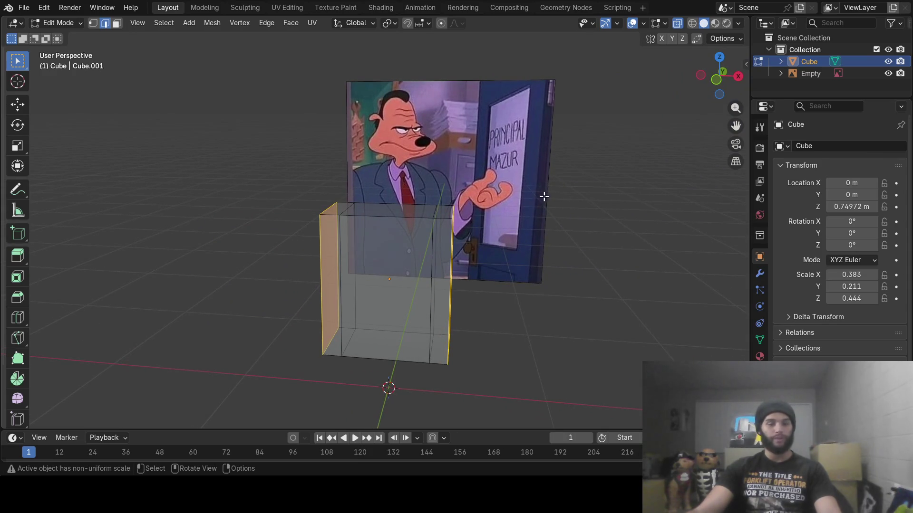
# - Scale the side strips slightly shorter along Z
pyautogui.press('s')
pyautogui.press('z')
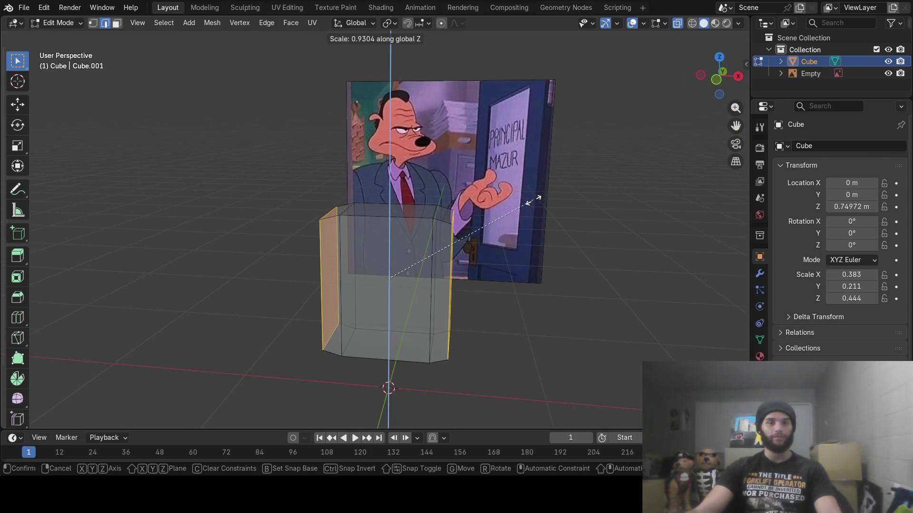
pyautogui.click(532, 201)
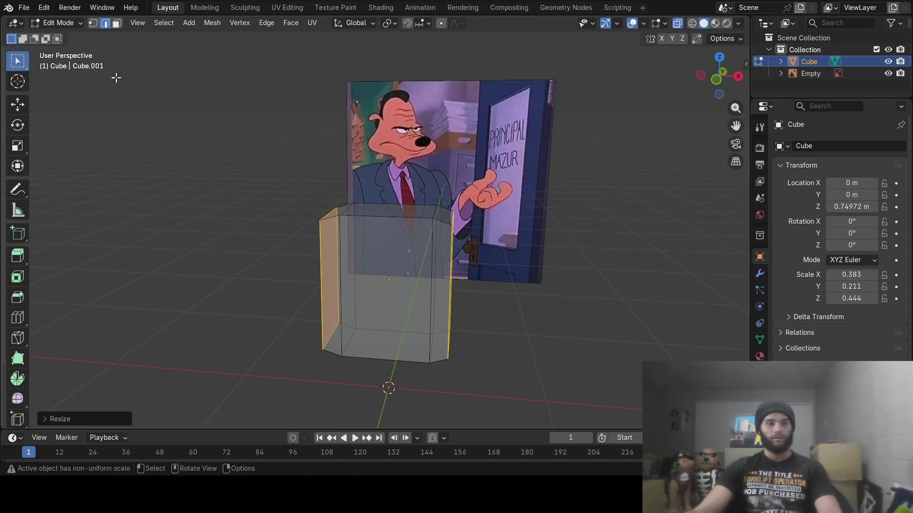
pyautogui.click(23, 103)
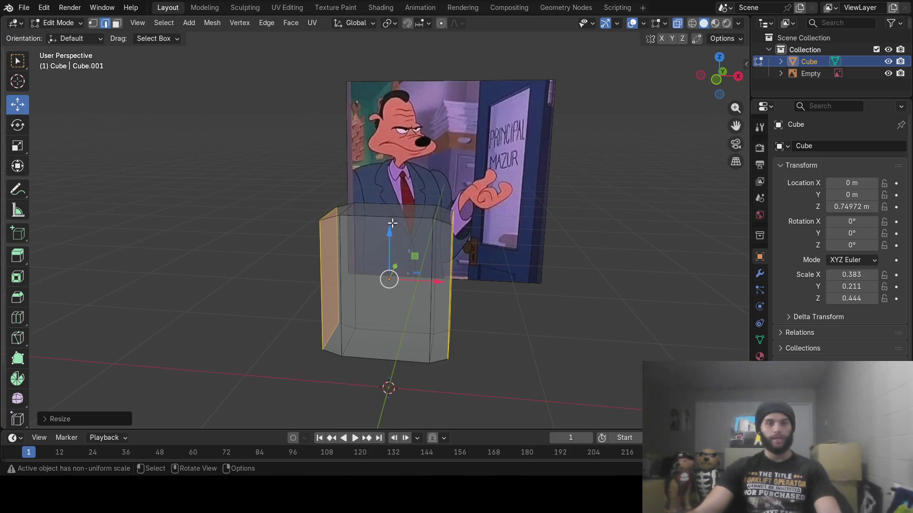
# - Nudge the side strips down slightly and narrow them along Y in depth
pyautogui.moveTo(389, 236); pyautogui.dragTo(389, 240)
pyautogui.moveTo(389, 239)
pyautogui.mouseDown(button='middle')
pyautogui.moveTo(470, 245)
pyautogui.moveTo(430, 231)
pyautogui.moveTo(572, 240)
pyautogui.mouseUp(button='middle')
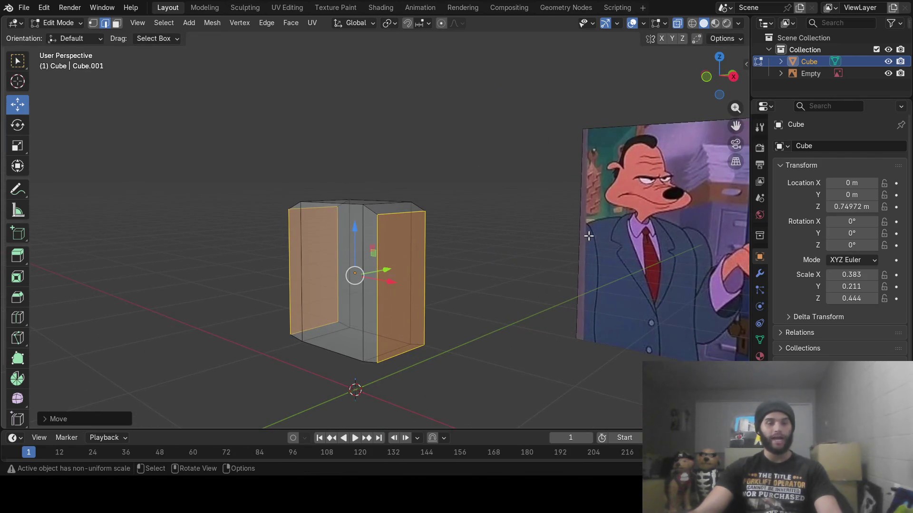
pyautogui.press('s')
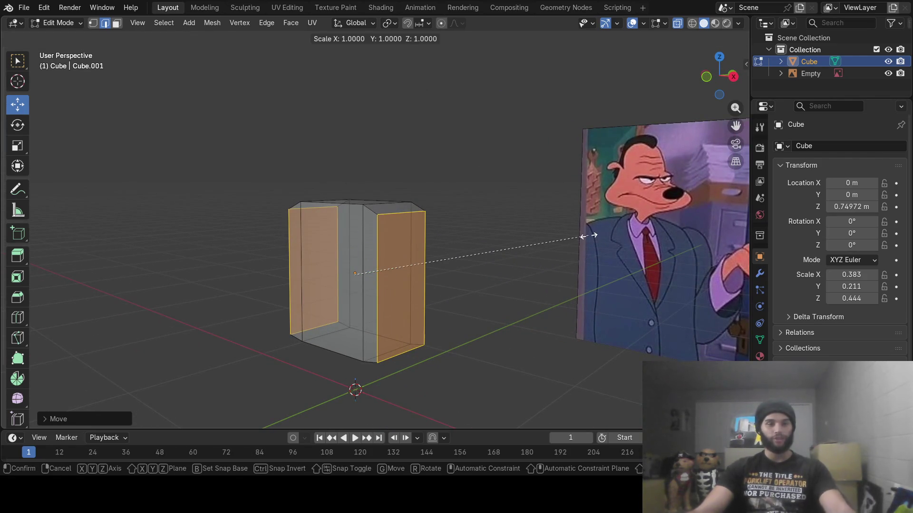
pyautogui.press('y')
pyautogui.click(499, 242)
pyautogui.moveTo(498, 242)
pyautogui.mouseDown(button='middle')
pyautogui.moveTo(546, 240)
pyautogui.moveTo(517, 245)
pyautogui.mouseUp(button='middle')
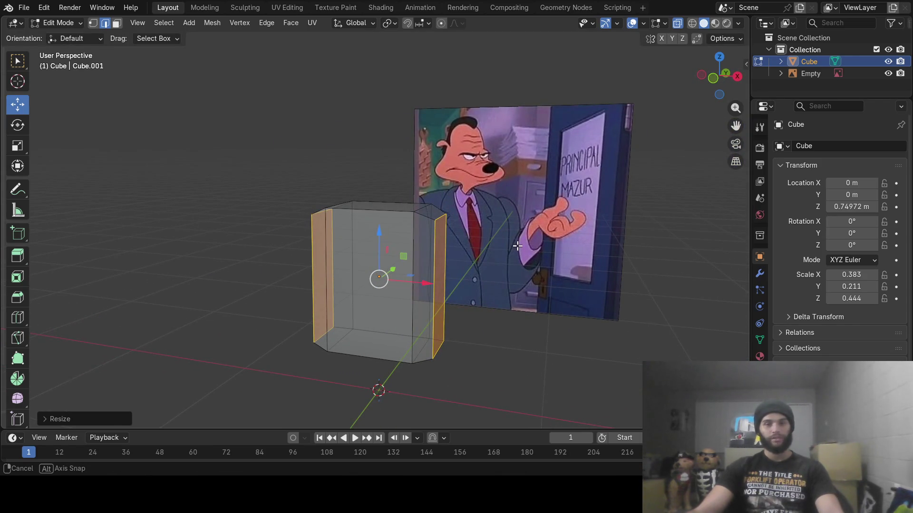
pyautogui.moveTo(518, 246)
pyautogui.mouseDown(button='middle')
pyautogui.moveTo(606, 242)
pyautogui.moveTo(548, 243)
pyautogui.moveTo(569, 248)
pyautogui.mouseUp(button='middle')
# - View the chamfered box in Object Mode, then return to Edit Mode
pyautogui.press('Tab')
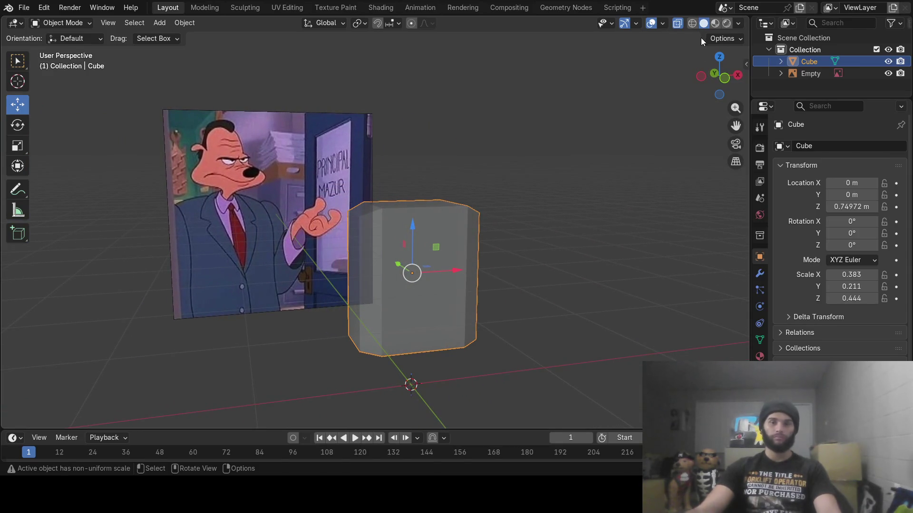
pyautogui.moveTo(623, 90)
pyautogui.mouseDown(button='middle')
pyautogui.moveTo(578, 133)
pyautogui.moveTo(563, 124)
pyautogui.mouseUp(button='middle')
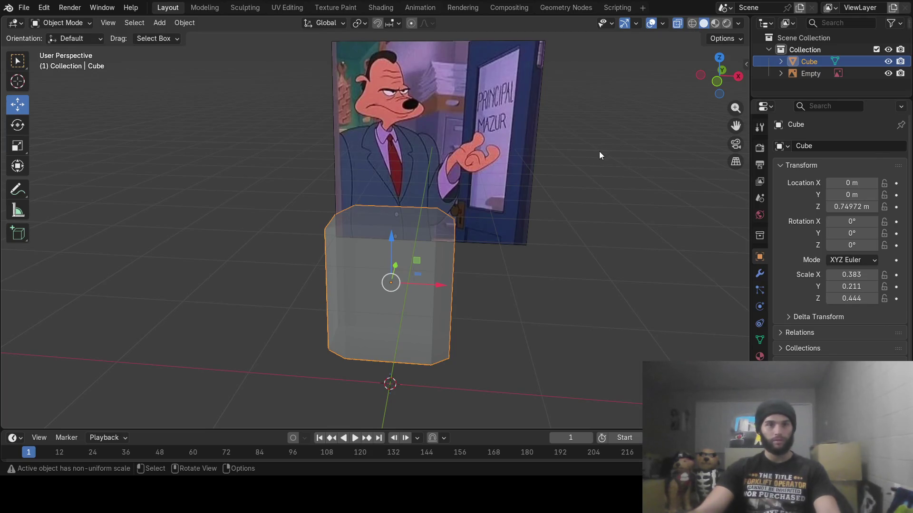
pyautogui.press('Tab')
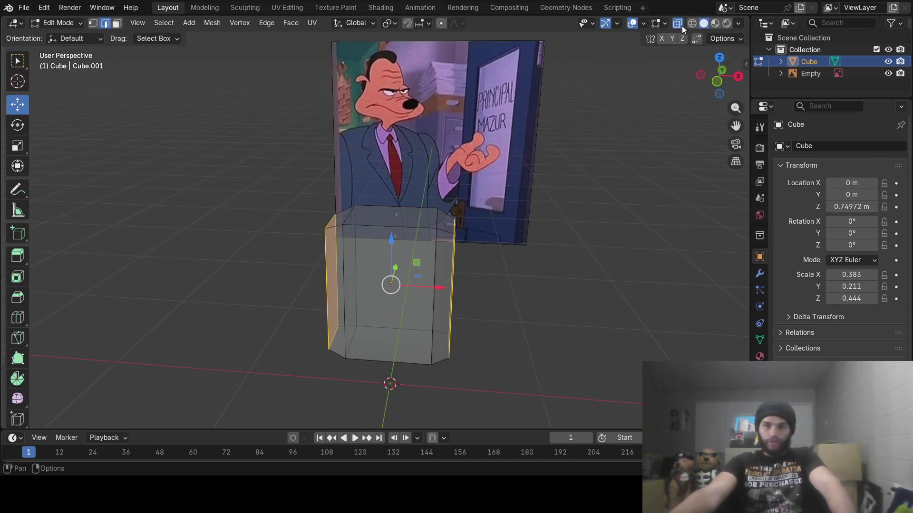
# - Turn off X-ray, cut an edge loop down the box's middle, and push it outward in depth
pyautogui.click(677, 24)
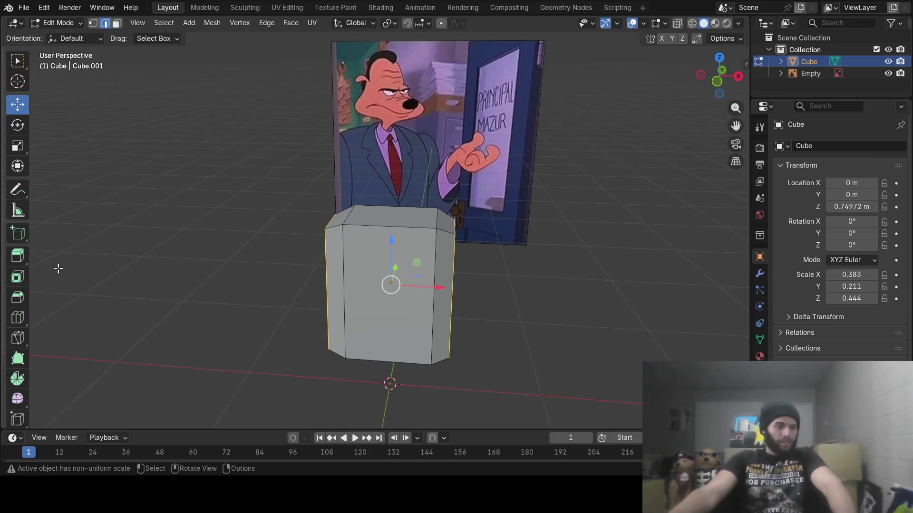
pyautogui.click(18, 321)
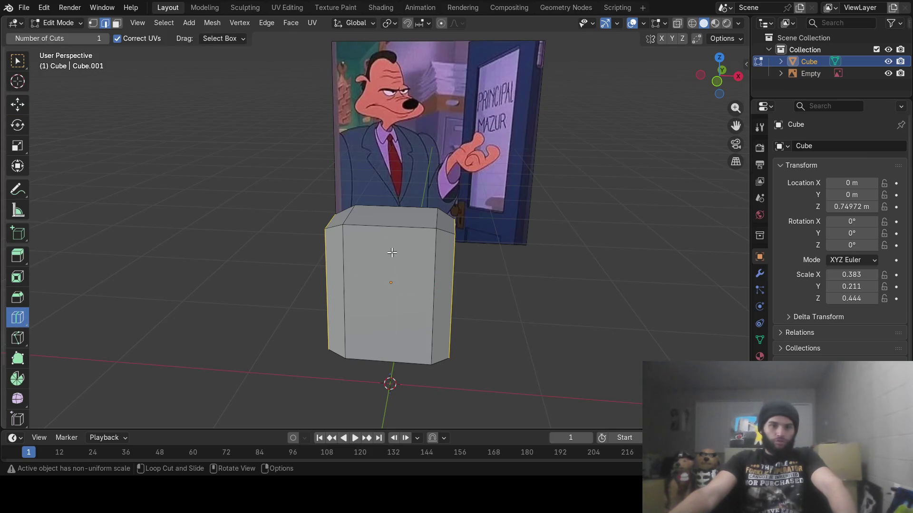
pyautogui.click(393, 225)
pyautogui.moveTo(602, 188)
pyautogui.mouseDown(button='middle')
pyautogui.moveTo(528, 194)
pyautogui.moveTo(465, 240)
pyautogui.mouseUp(button='middle')
pyautogui.press('s')
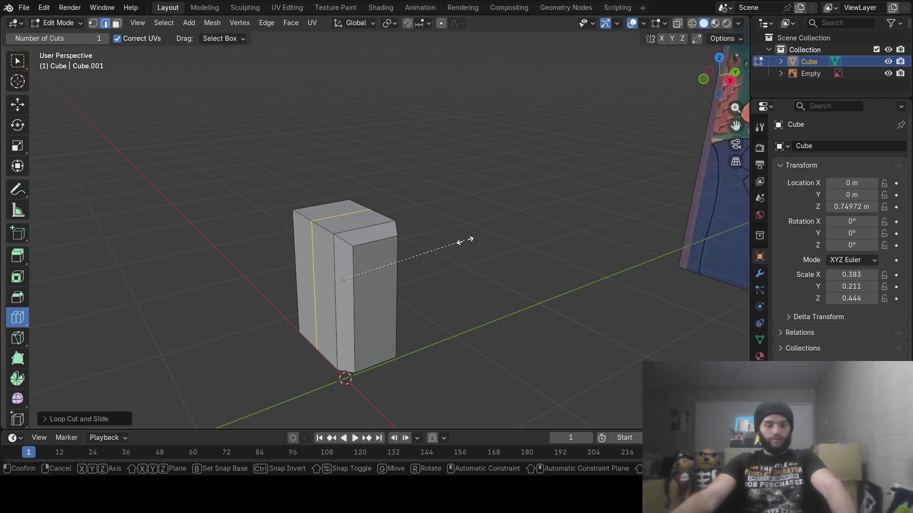
pyautogui.press('y')
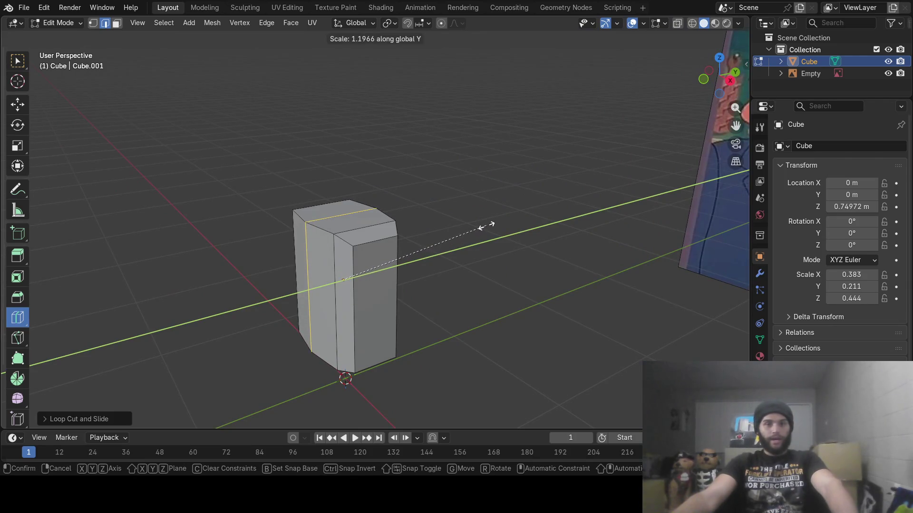
pyautogui.click(485, 225)
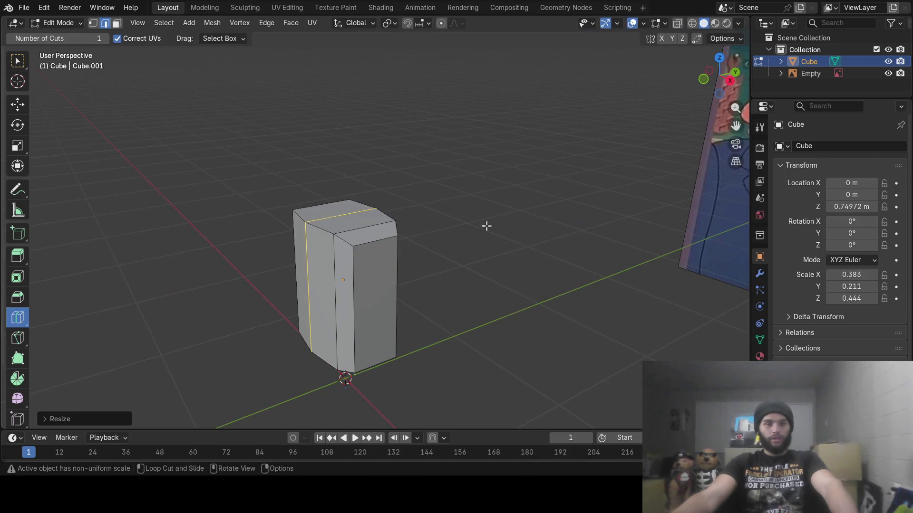
# - Scale the middle loop vertically and raise it along Z
pyautogui.press('s')
pyautogui.press('z')
pyautogui.click(513, 223)
pyautogui.moveTo(495, 235); pyautogui.dragTo(550, 200, button='middle')
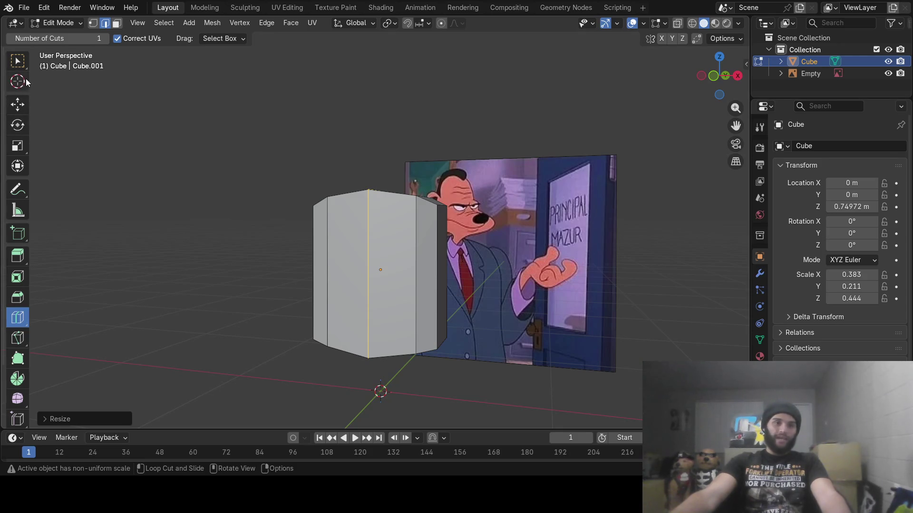
pyautogui.click(16, 104)
pyautogui.moveTo(381, 231); pyautogui.dragTo(383, 219)
# - Rescale the loop vertically and nudge it along Z into a peaked ridge, then clear the selection
pyautogui.moveTo(383, 219); pyautogui.dragTo(445, 225, button='middle')
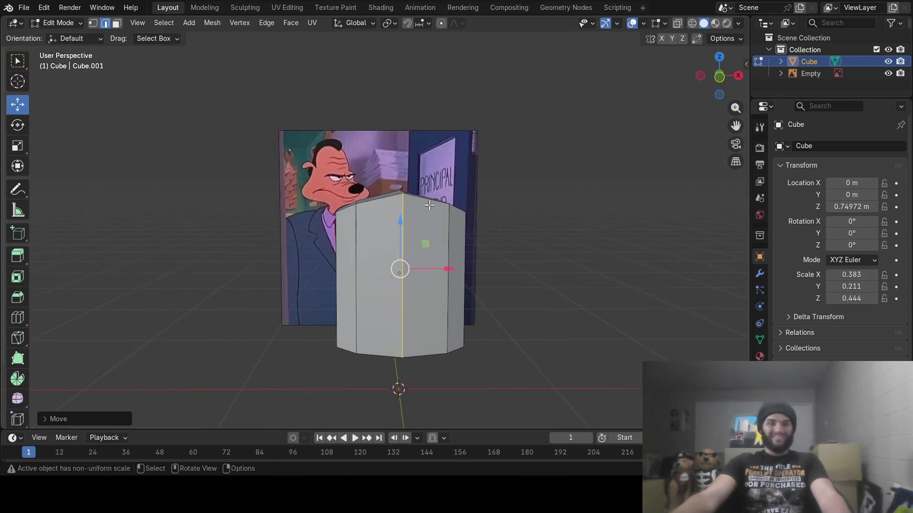
pyautogui.press('s')
pyautogui.press('z')
pyautogui.click(498, 210)
pyautogui.moveTo(406, 224); pyautogui.dragTo(401, 226)
pyautogui.moveTo(401, 227)
pyautogui.mouseDown(button='middle')
pyautogui.moveTo(450, 213)
pyautogui.moveTo(432, 241)
pyautogui.moveTo(452, 242)
pyautogui.moveTo(393, 248)
pyautogui.moveTo(393, 266)
pyautogui.moveTo(410, 258)
pyautogui.mouseUp(button='middle')
pyautogui.click(274, 237)
pyautogui.moveTo(337, 174)
pyautogui.mouseDown(button='middle')
pyautogui.moveTo(404, 176)
pyautogui.moveTo(421, 166)
pyautogui.moveTo(145, 199)
pyautogui.mouseUp(button='middle')
pyautogui.click(17, 317)
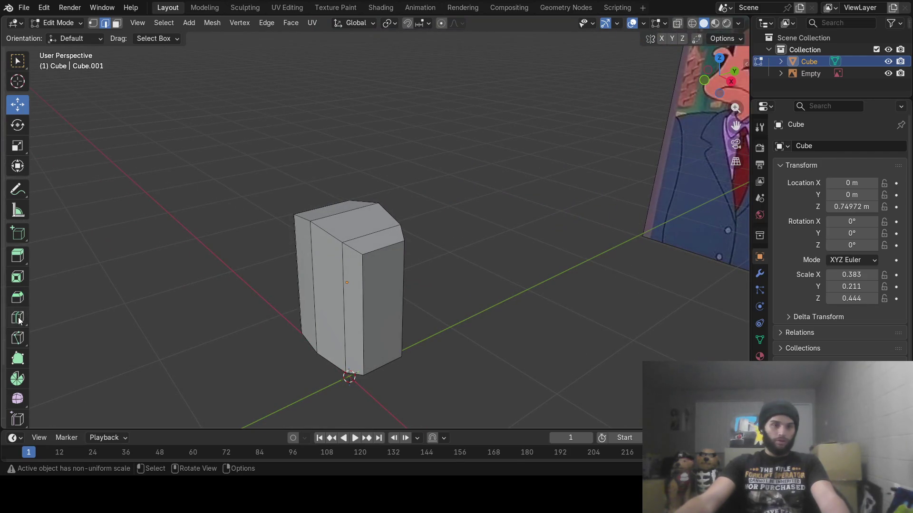
# - Add a vertical loop cut down the body and turn on X-ray with Alt+Z
pyautogui.moveTo(363, 231); pyautogui.dragTo(343, 242)
pyautogui.moveTo(452, 269); pyautogui.dragTo(416, 262, button='middle')
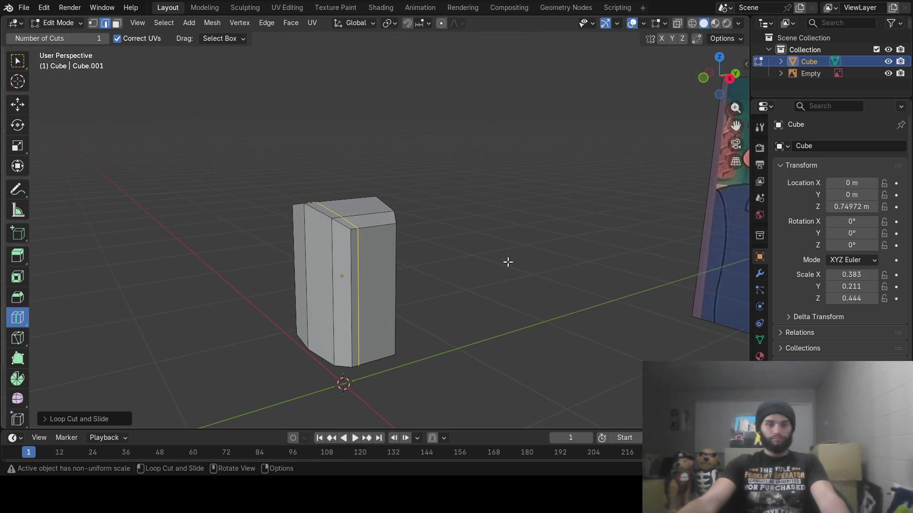
pyautogui.hotkey('alt', 'z')
pyautogui.moveTo(364, 243)
pyautogui.mouseDown(button='middle')
pyautogui.moveTo(346, 240)
pyautogui.moveTo(314, 259)
pyautogui.mouseUp(button='middle')
# - Paint-select the faces on the body's left side
pyautogui.press('c')
pyautogui.moveTo(277, 234)
pyautogui.mouseDown()
pyautogui.moveTo(285, 193)
pyautogui.moveTo(301, 365)
pyautogui.moveTo(326, 221)
pyautogui.moveTo(336, 363)
pyautogui.moveTo(340, 258)
pyautogui.mouseUp()
pyautogui.press('Escape')
pyautogui.moveTo(344, 250)
pyautogui.mouseDown(button='middle')
pyautogui.moveTo(345, 205)
pyautogui.moveTo(361, 289)
pyautogui.moveTo(458, 297)
pyautogui.mouseUp(button='middle')
pyautogui.press('c')
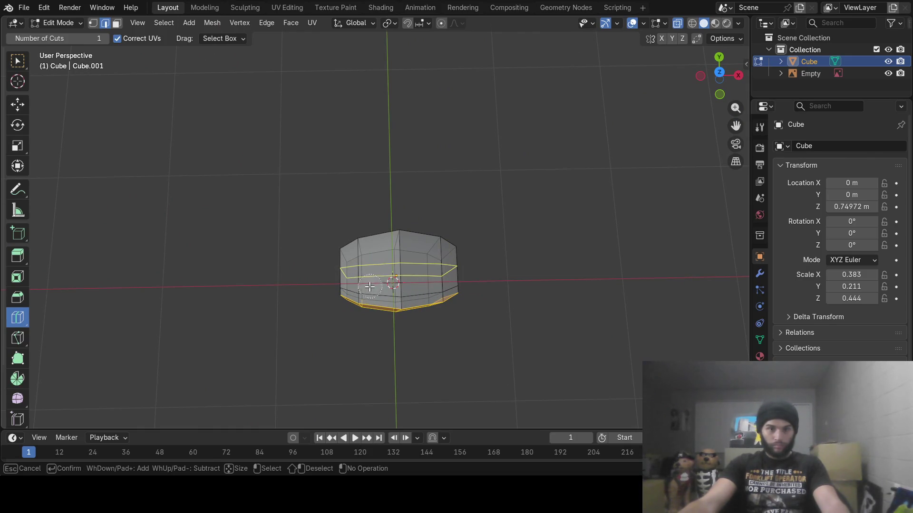
# - Squash the selected side faces slightly along Z and nudge them down
pyautogui.press('Escape')
pyautogui.moveTo(457, 281)
pyautogui.mouseDown(button='middle')
pyautogui.moveTo(430, 235)
pyautogui.moveTo(521, 221)
pyautogui.mouseUp(button='middle')
pyautogui.press('s')
pyautogui.press('z')
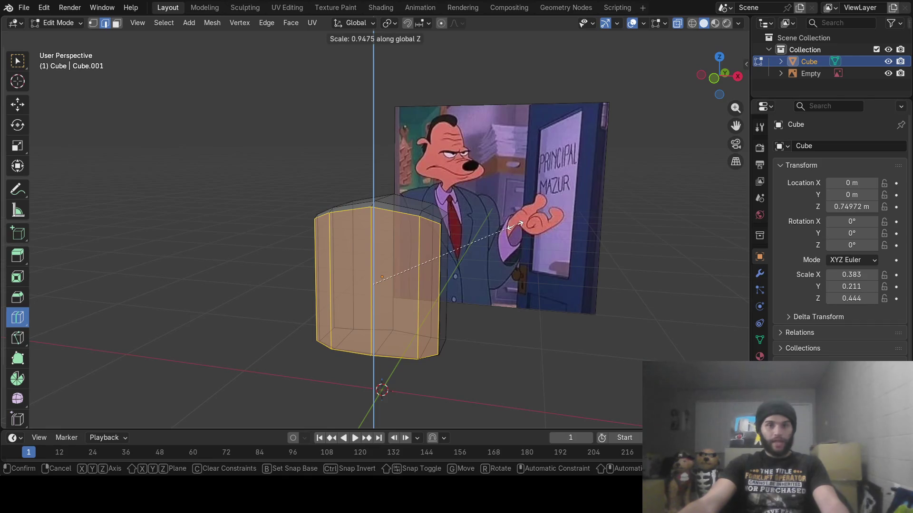
pyautogui.click(513, 227)
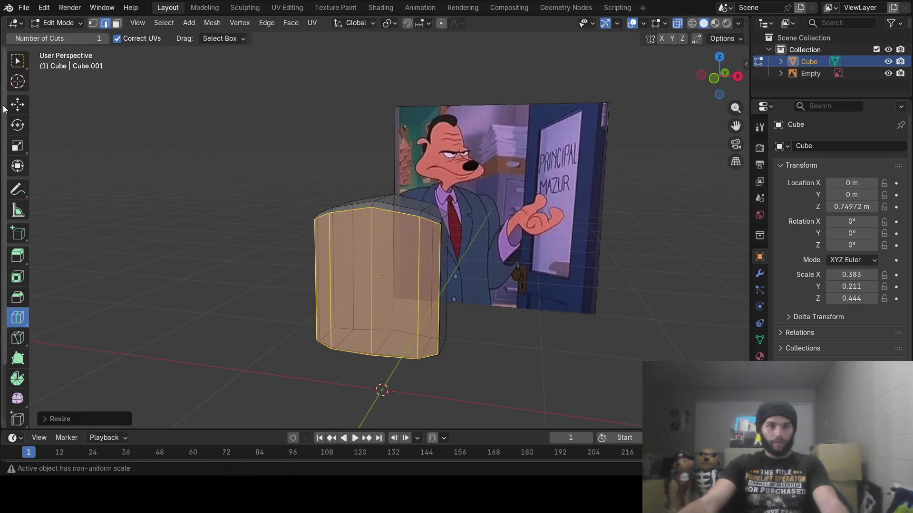
pyautogui.click(16, 108)
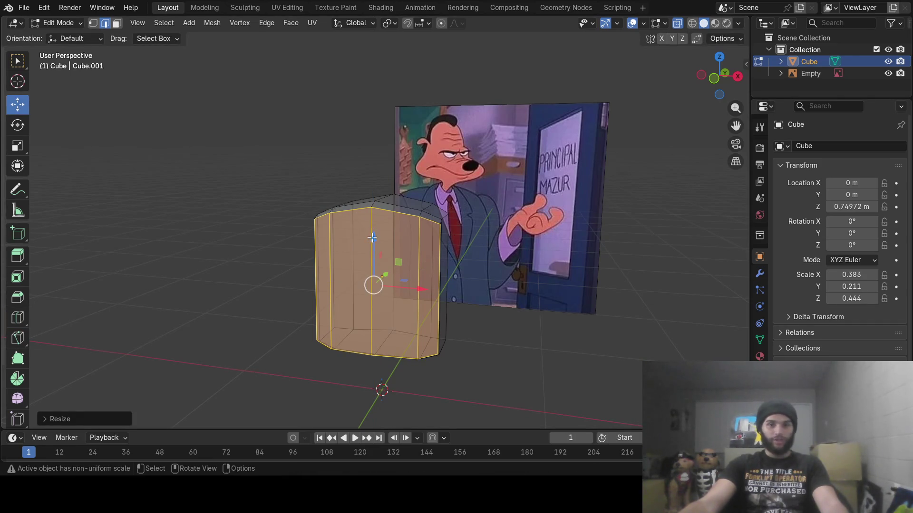
pyautogui.moveTo(372, 239); pyautogui.dragTo(372, 241)
# - Inspect the body in Object Mode, then return to Edit Mode
pyautogui.press('Tab')
pyautogui.moveTo(552, 265)
pyautogui.mouseDown(button='middle')
pyautogui.moveTo(446, 254)
pyautogui.moveTo(427, 264)
pyautogui.moveTo(583, 259)
pyautogui.mouseUp(button='middle')
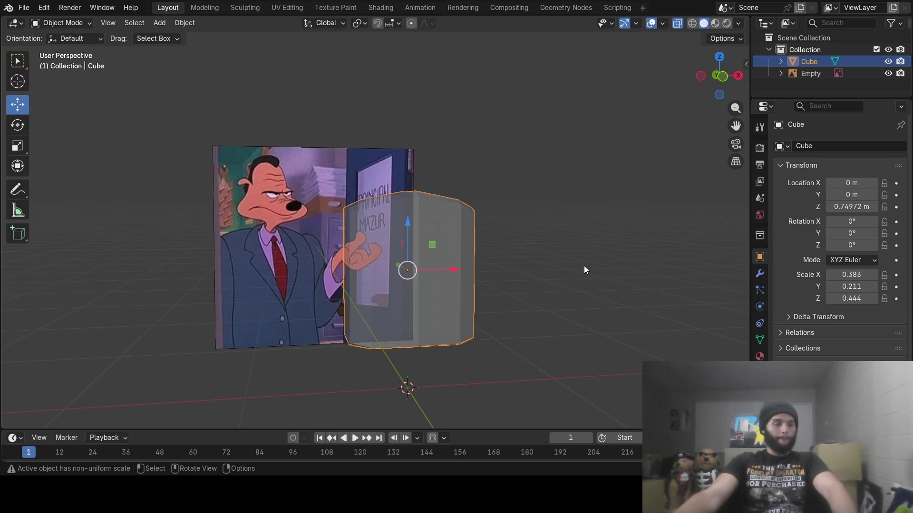
pyautogui.moveTo(584, 270)
pyautogui.mouseDown(button='middle')
pyautogui.moveTo(409, 298)
pyautogui.moveTo(422, 326)
pyautogui.moveTo(426, 285)
pyautogui.moveTo(431, 312)
pyautogui.mouseUp(button='middle')
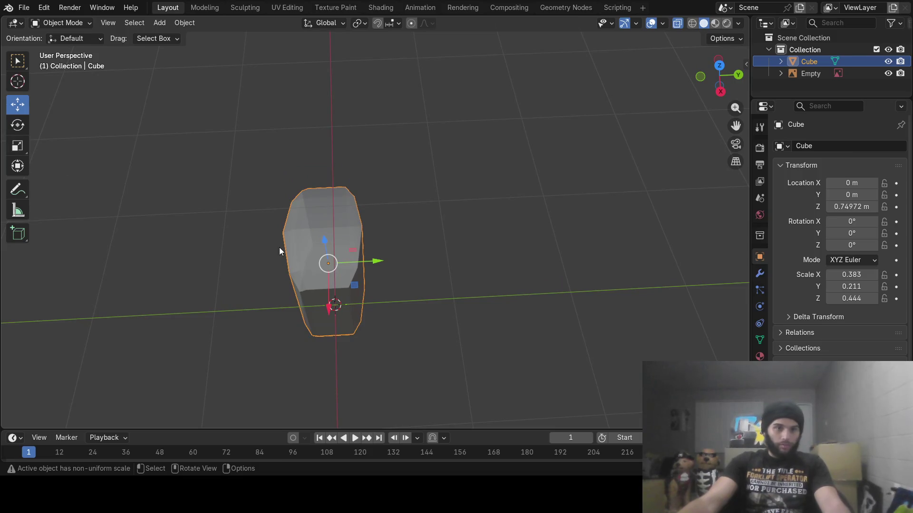
pyautogui.press('Tab')
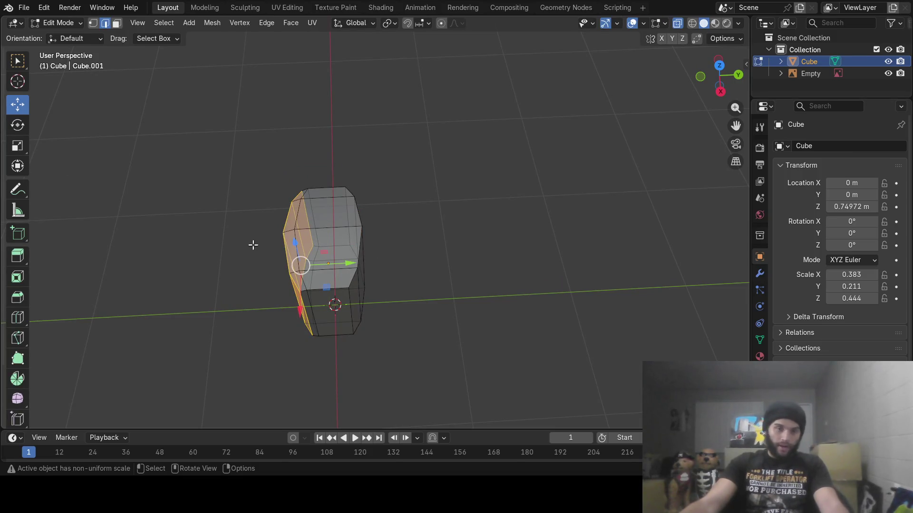
# - Add another vertical loop cut through the body and select its right column of side faces
pyautogui.hotkey('alt', 'a')
pyautogui.click(18, 317)
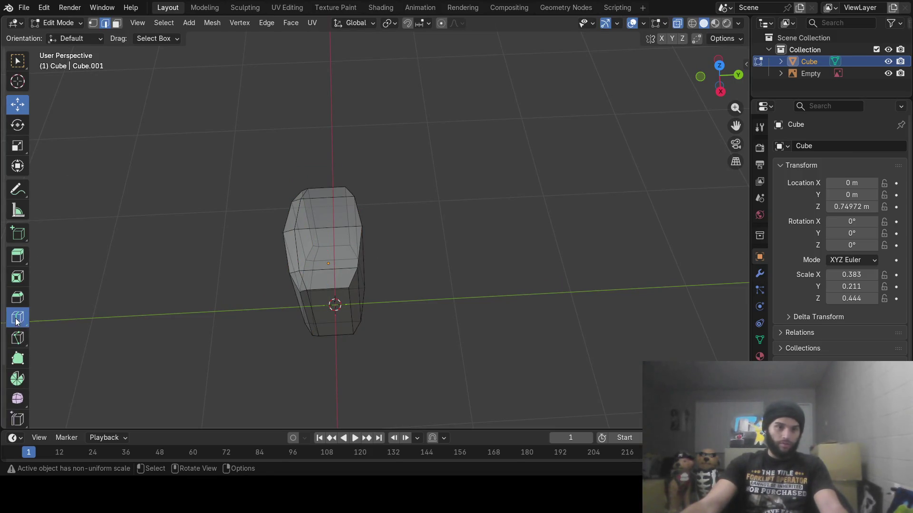
pyautogui.moveTo(328, 238); pyautogui.dragTo(337, 239)
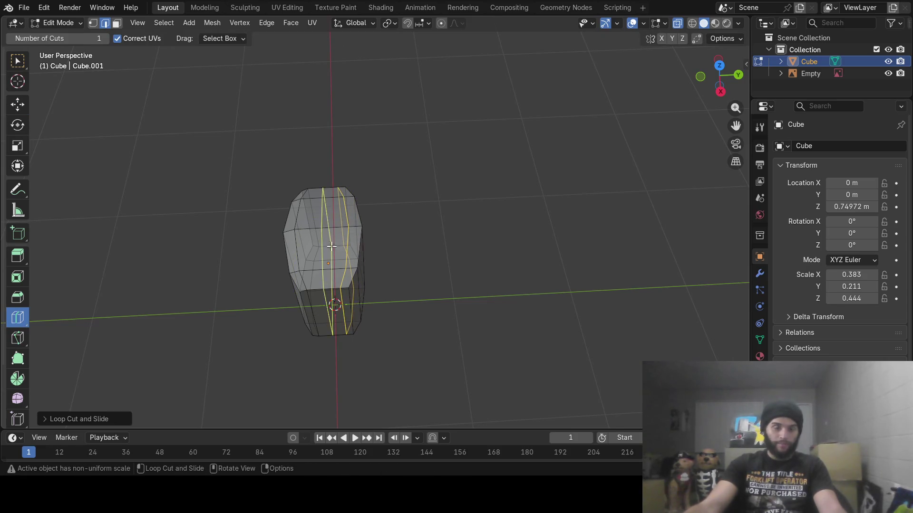
pyautogui.press('c')
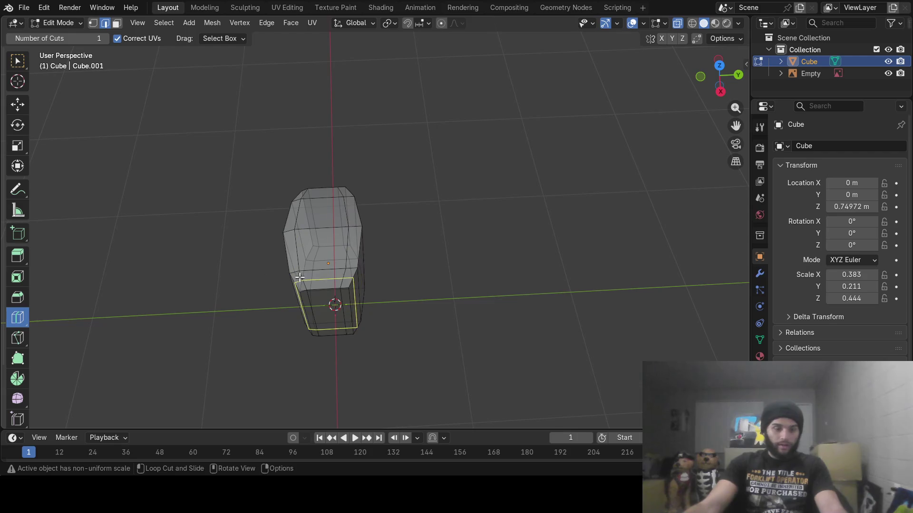
pyautogui.moveTo(352, 215); pyautogui.dragTo(362, 332)
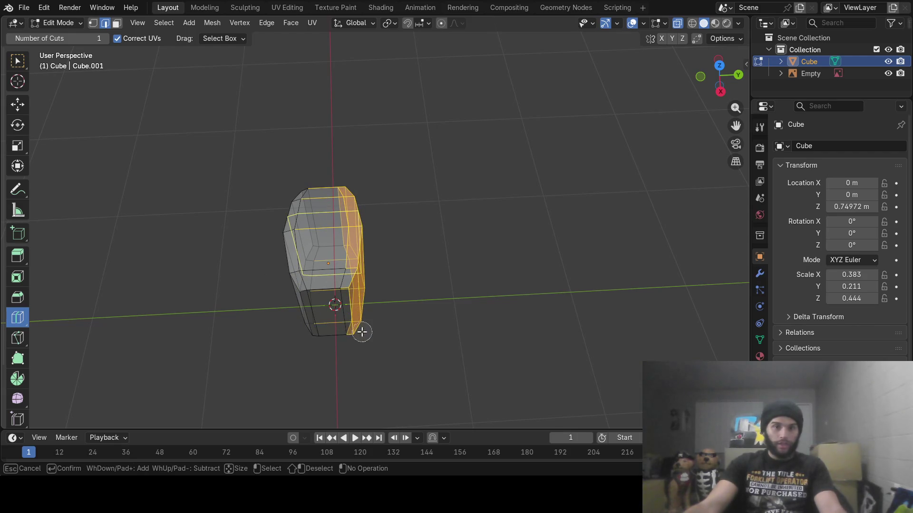
pyautogui.press('Escape')
# - From Top view, deselect the top faces so only the side column stays selected
pyautogui.moveTo(378, 311)
pyautogui.mouseDown(button='middle')
pyautogui.moveTo(430, 271)
pyautogui.moveTo(417, 289)
pyautogui.moveTo(412, 345)
pyautogui.moveTo(422, 320)
pyautogui.moveTo(404, 324)
pyautogui.mouseUp(button='middle')
pyautogui.press('c')
pyautogui.moveTo(403, 324); pyautogui.dragTo(302, 210)
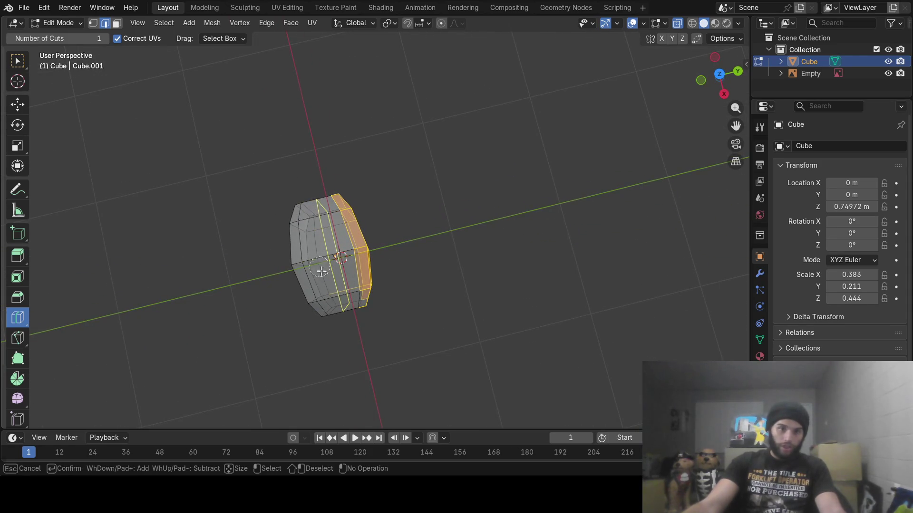
pyautogui.press('Escape')
pyautogui.press('w')
pyautogui.keyDown('shift'); pyautogui.moveTo(241, 185); pyautogui.dragTo(397, 181, button='middle'); pyautogui.keyUp('shift')
pyautogui.press('KP_7')
pyautogui.scroll(4, 395, 185)
pyautogui.keyDown('shift'); pyautogui.moveTo(417, 148); pyautogui.dragTo(421, 196, button='middle'); pyautogui.keyUp('shift')
pyautogui.press('c')
pyautogui.moveTo(298, 145); pyautogui.dragTo(336, 129, button='middle')
pyautogui.moveTo(400, 121)
pyautogui.mouseDown(button='middle')
pyautogui.moveTo(457, 116)
pyautogui.moveTo(501, 132)
pyautogui.mouseUp(button='middle')
pyautogui.rightClick(529, 144)
pyautogui.moveTo(445, 195)
pyautogui.mouseDown(button='middle')
pyautogui.moveTo(408, 139)
pyautogui.moveTo(432, 87)
pyautogui.moveTo(415, 155)
pyautogui.moveTo(516, 202)
pyautogui.moveTo(372, 187)
pyautogui.moveTo(380, 184)
pyautogui.mouseUp(button='middle')
# - Shorten the selected right column of faces along Z and shift it along Y
pyautogui.press('s')
pyautogui.press('z')
pyautogui.click(488, 174)
pyautogui.click(17, 104)
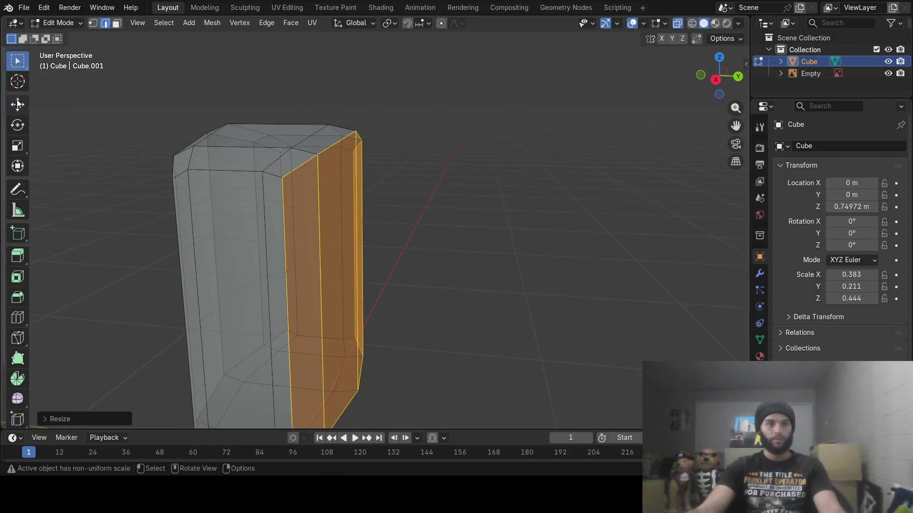
pyautogui.moveTo(340, 231); pyautogui.dragTo(340, 232)
pyautogui.moveTo(388, 279); pyautogui.dragTo(385, 281)
pyautogui.moveTo(448, 254)
pyautogui.mouseDown(button='middle')
pyautogui.moveTo(409, 257)
pyautogui.moveTo(493, 226)
pyautogui.mouseUp(button='middle')
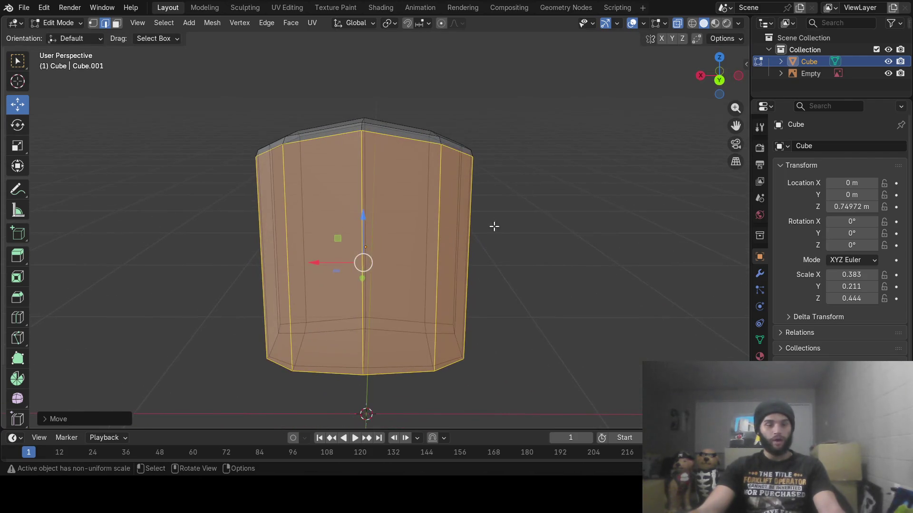
# - Narrow the selected column of faces along the X axis
pyautogui.press('s')
pyautogui.press('x')
pyautogui.click(487, 227)
pyautogui.moveTo(351, 231)
pyautogui.mouseDown(button='middle')
pyautogui.moveTo(570, 223)
pyautogui.moveTo(506, 221)
pyautogui.moveTo(581, 173)
pyautogui.mouseUp(button='middle')
# - Deselect the faces and turn off X-ray so the body shows solid
pyautogui.click(551, 232)
pyautogui.click(677, 23)
pyautogui.moveTo(404, 204)
pyautogui.mouseDown(button='middle')
pyautogui.moveTo(438, 230)
pyautogui.moveTo(434, 261)
pyautogui.moveTo(430, 220)
pyautogui.moveTo(429, 244)
pyautogui.mouseUp(button='middle')
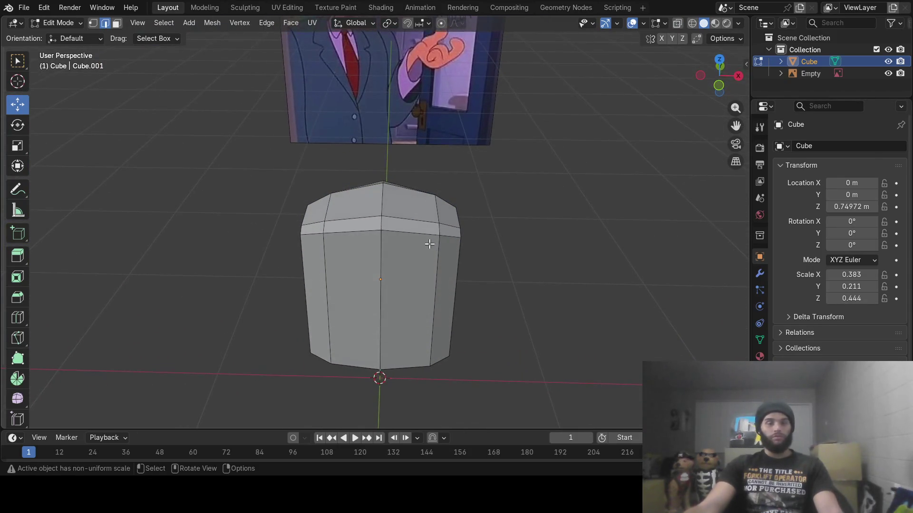
pyautogui.moveTo(392, 204)
pyautogui.mouseDown(button='middle')
pyautogui.moveTo(392, 190)
pyautogui.moveTo(376, 231)
pyautogui.moveTo(405, 187)
pyautogui.moveTo(349, 275)
pyautogui.mouseUp(button='middle')
pyautogui.scroll(4, 376, 231)
pyautogui.scroll(2, 376, 231)
pyautogui.click(116, 22)
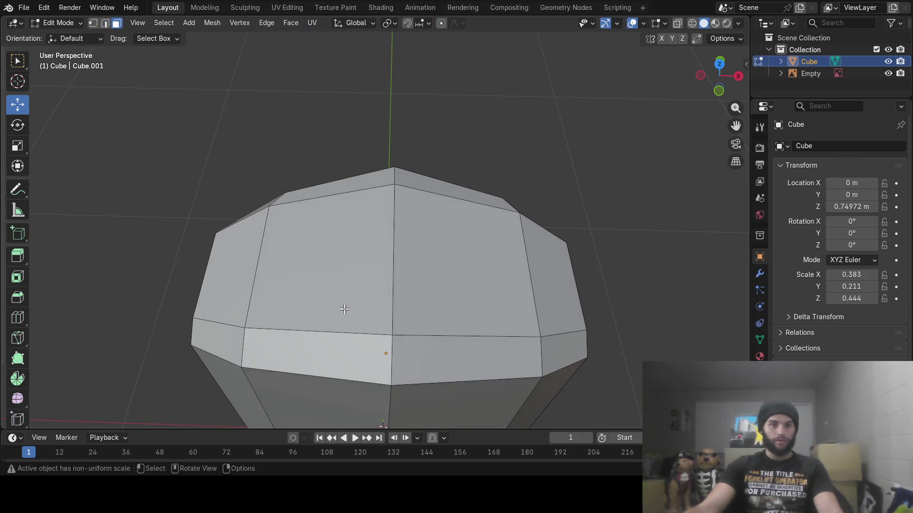
# - Subdivide the two upper front faces three times into a fine grid, then deselect
pyautogui.click(342, 304)
pyautogui.keyDown('shift'); pyautogui.click(469, 280); pyautogui.keyUp('shift')
pyautogui.rightClick(450, 291)
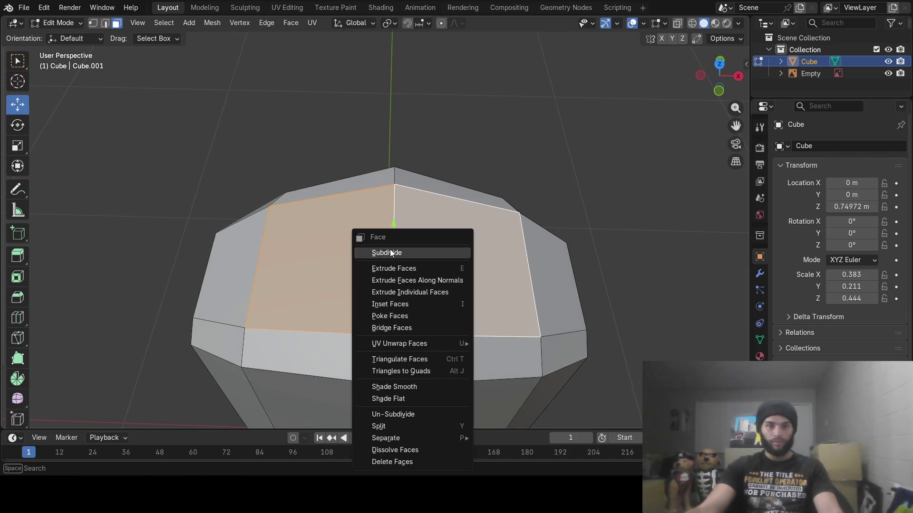
pyautogui.click(390, 252)
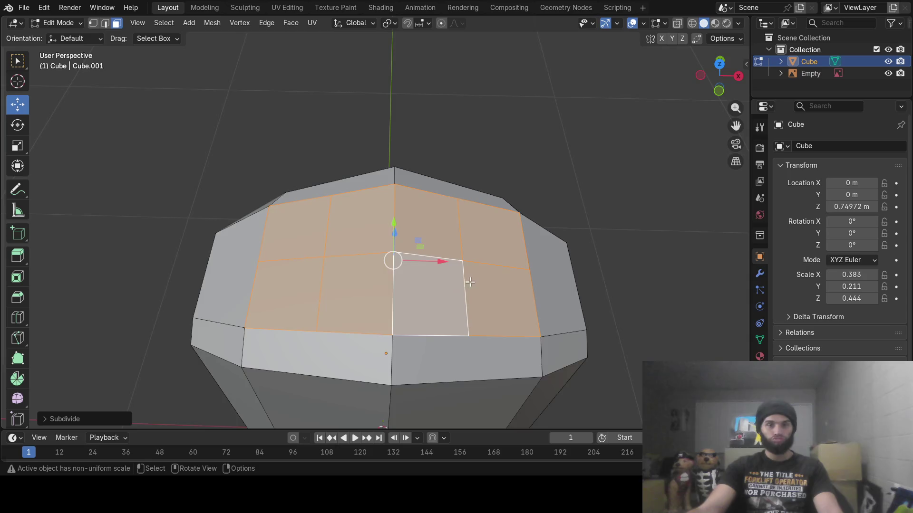
pyautogui.moveTo(469, 282); pyautogui.dragTo(428, 305, button='middle')
pyautogui.rightClick(425, 304)
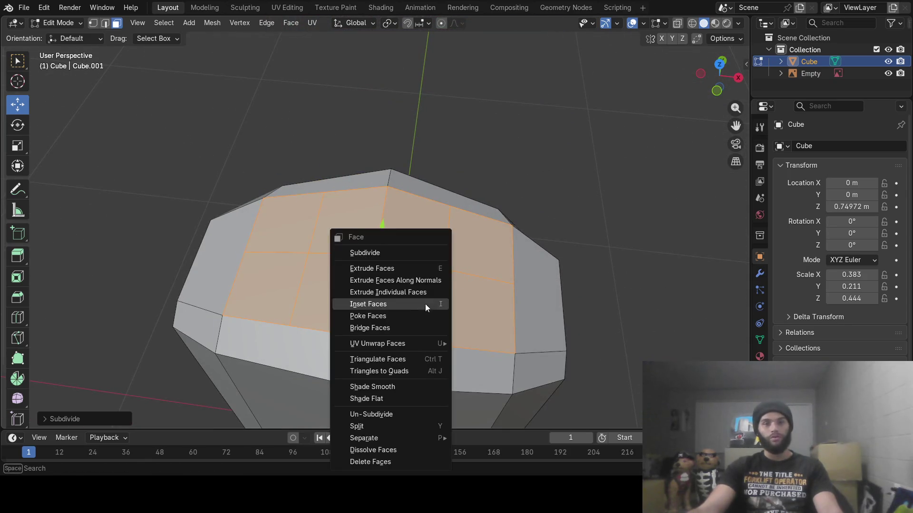
pyautogui.click(396, 255)
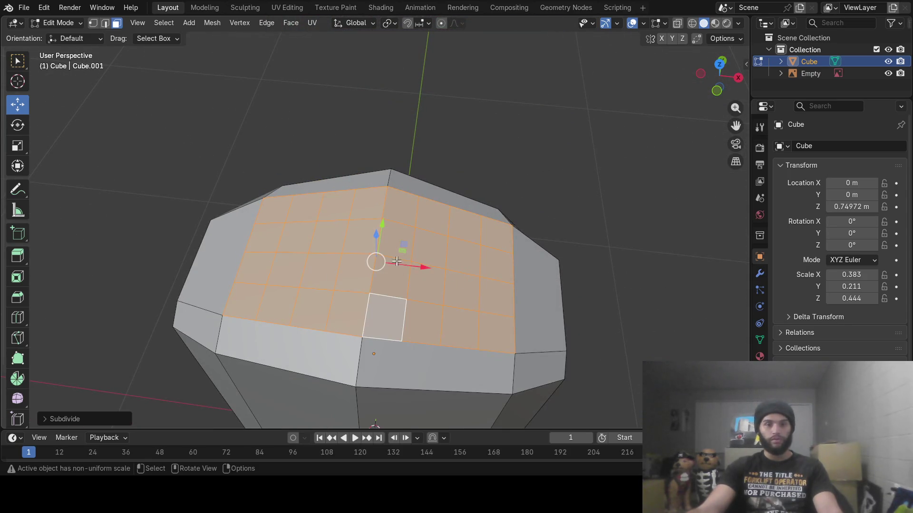
pyautogui.rightClick(435, 301)
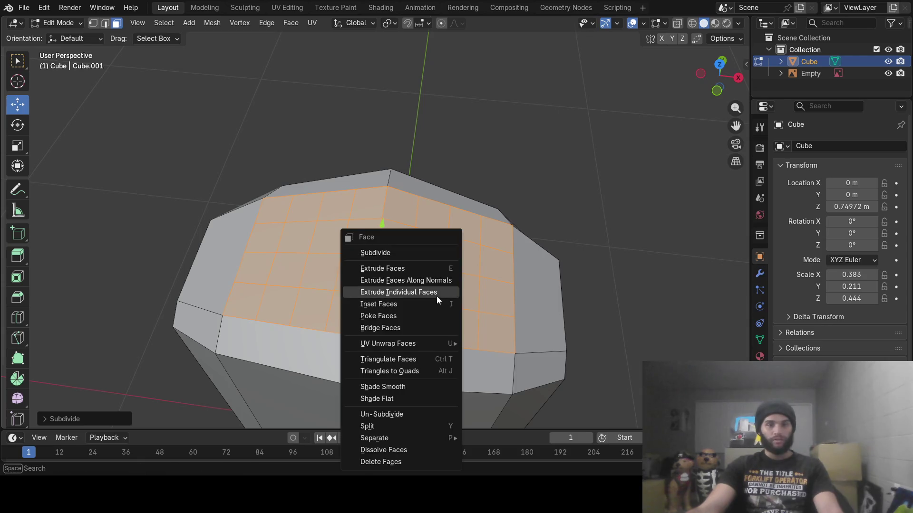
pyautogui.click(403, 255)
pyautogui.moveTo(423, 296)
pyautogui.mouseDown(button='middle')
pyautogui.moveTo(422, 244)
pyautogui.moveTo(415, 294)
pyautogui.mouseUp(button='middle')
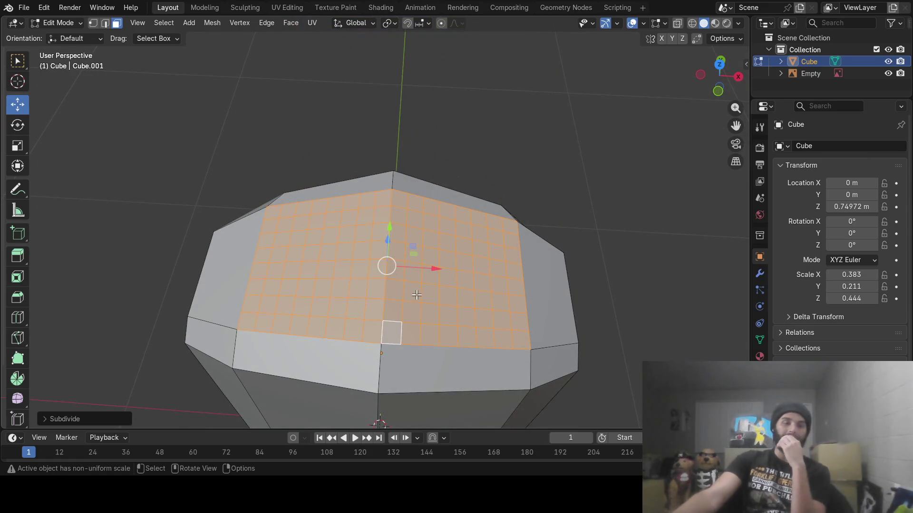
pyautogui.hotkey('alt', 'a')
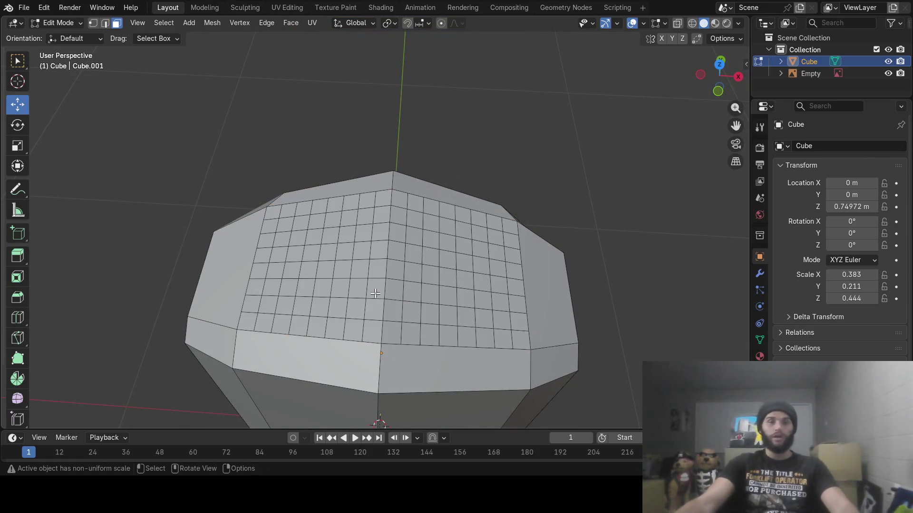
pyautogui.moveTo(393, 255)
pyautogui.mouseDown(button='middle')
pyautogui.moveTo(400, 189)
pyautogui.moveTo(379, 351)
pyautogui.mouseUp(button='middle')
# - Extrude one small top face into a column tapered to a spike tip, then lower the tip
pyautogui.press('c')
pyautogui.click(372, 328)
pyautogui.moveTo(372, 328)
pyautogui.mouseDown(button='middle')
pyautogui.moveTo(335, 311)
pyautogui.moveTo(410, 272)
pyautogui.moveTo(413, 287)
pyautogui.moveTo(415, 245)
pyautogui.mouseUp(button='middle')
pyautogui.press('e')
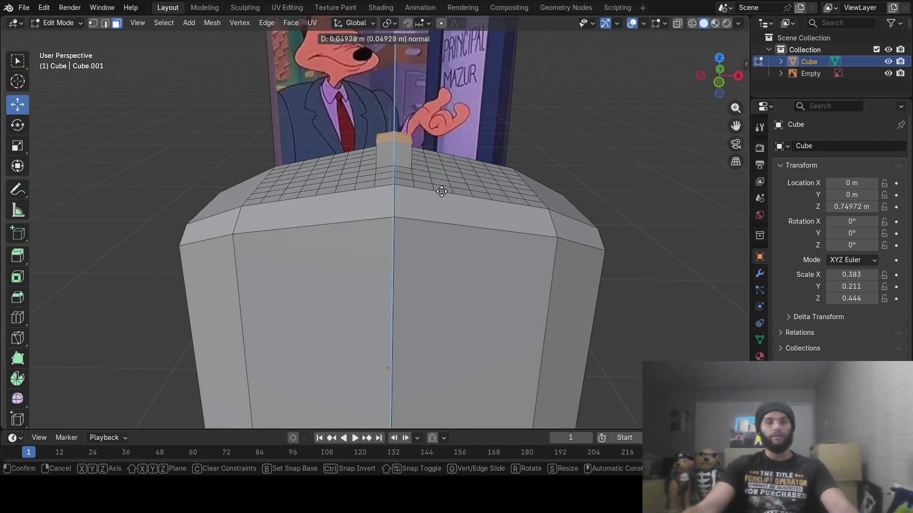
pyautogui.click(454, 125)
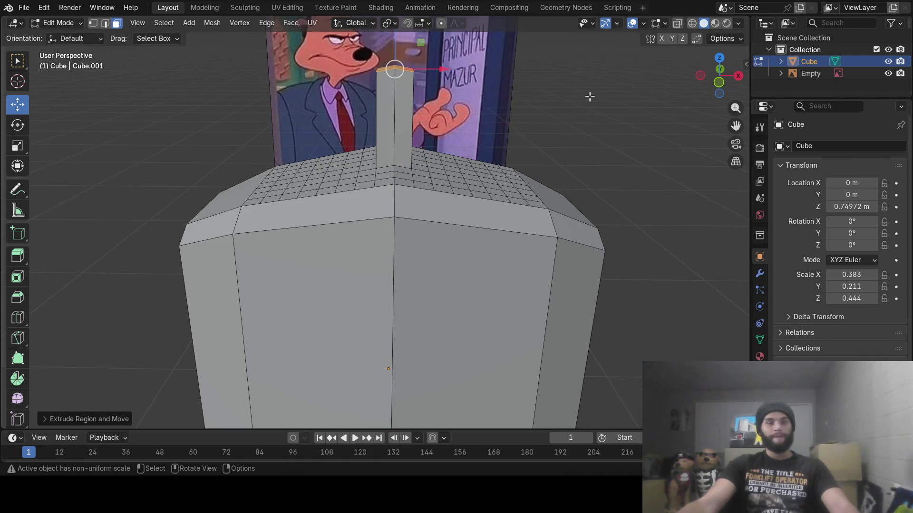
pyautogui.press('s')
pyautogui.click(499, 83)
pyautogui.moveTo(444, 134); pyautogui.dragTo(466, 108, button='middle')
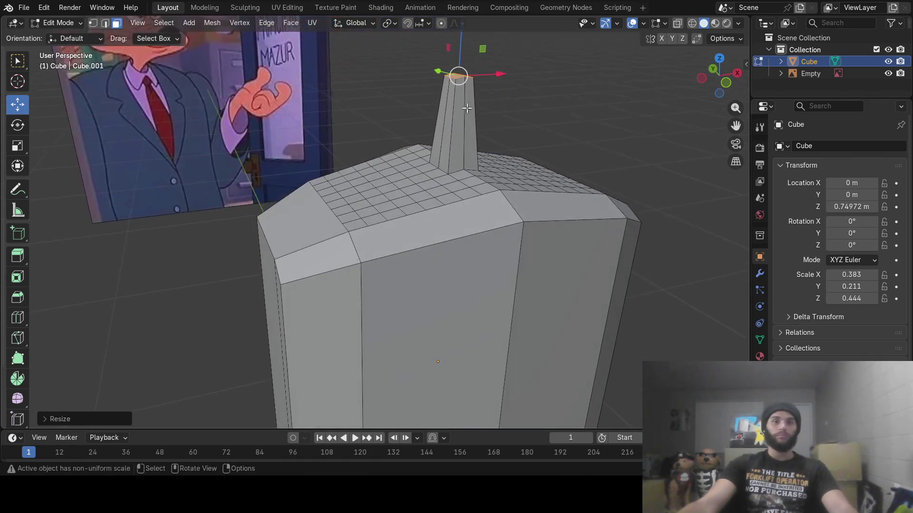
pyautogui.moveTo(459, 46)
pyautogui.mouseDown()
pyautogui.moveTo(464, 97)
pyautogui.moveTo(469, 83)
pyautogui.mouseUp()
pyautogui.moveTo(469, 84)
pyautogui.mouseDown(button='middle')
pyautogui.moveTo(512, 139)
pyautogui.moveTo(481, 132)
pyautogui.moveTo(508, 126)
pyautogui.moveTo(489, 143)
pyautogui.mouseUp(button='middle')
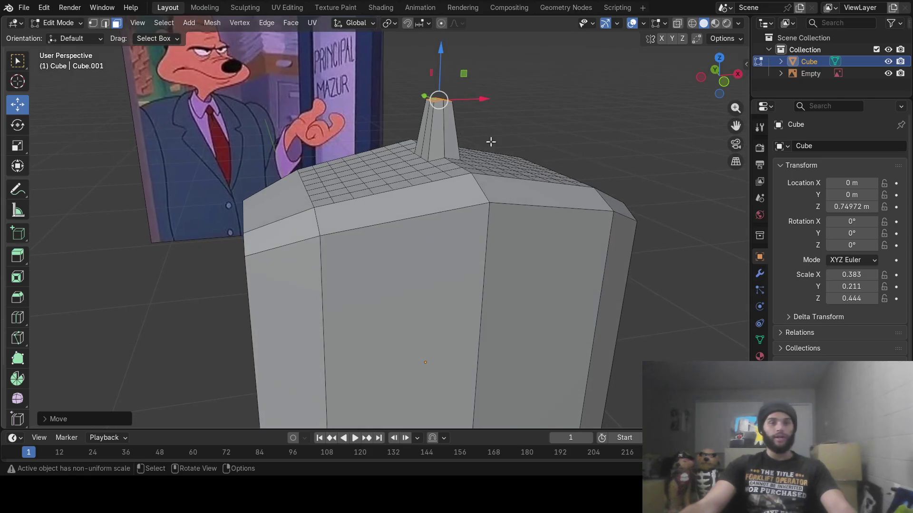
pyautogui.scroll(-3, 487, 148)
# - Extrude the spike tip once more, undo the extra extrusion, and scale it into a wide flat cap
pyautogui.press('e')
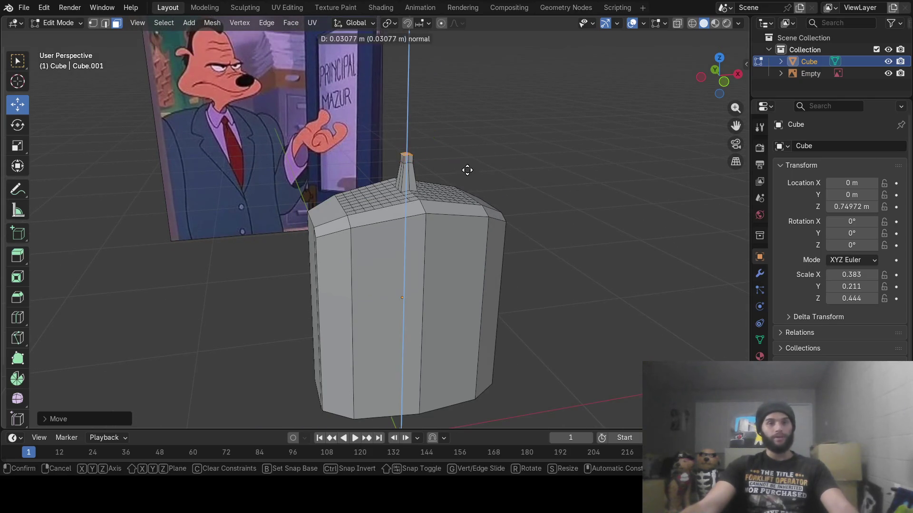
pyautogui.click(469, 163)
pyautogui.press('e')
pyautogui.click(485, 158)
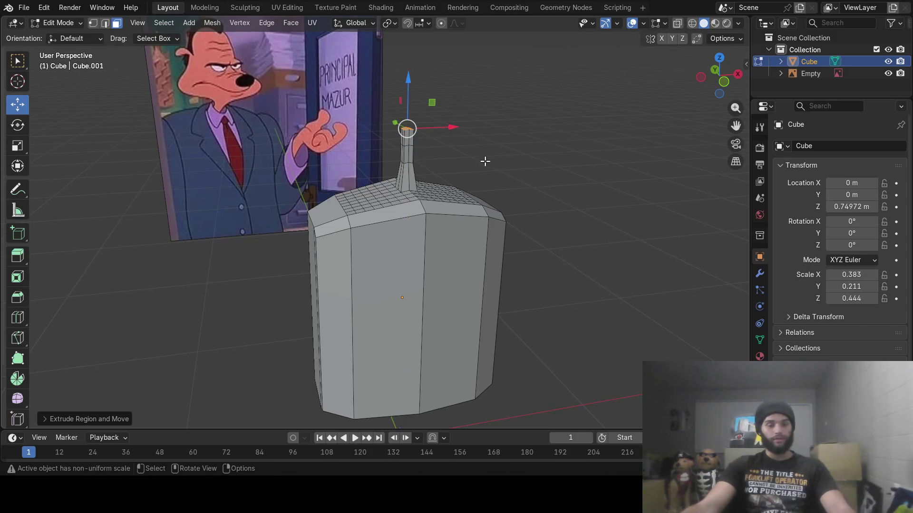
pyautogui.hotkey('ctrl', 'z')
pyautogui.press('s')
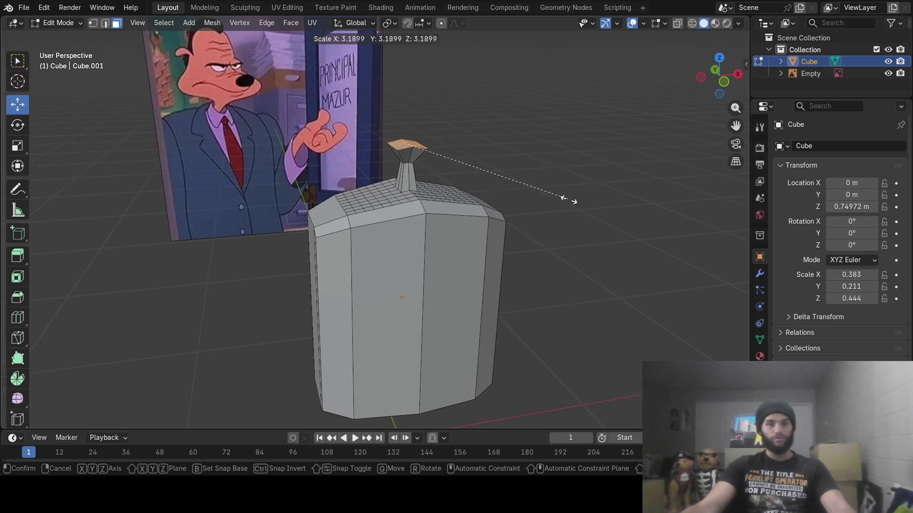
pyautogui.click(485, 190)
pyautogui.press('s')
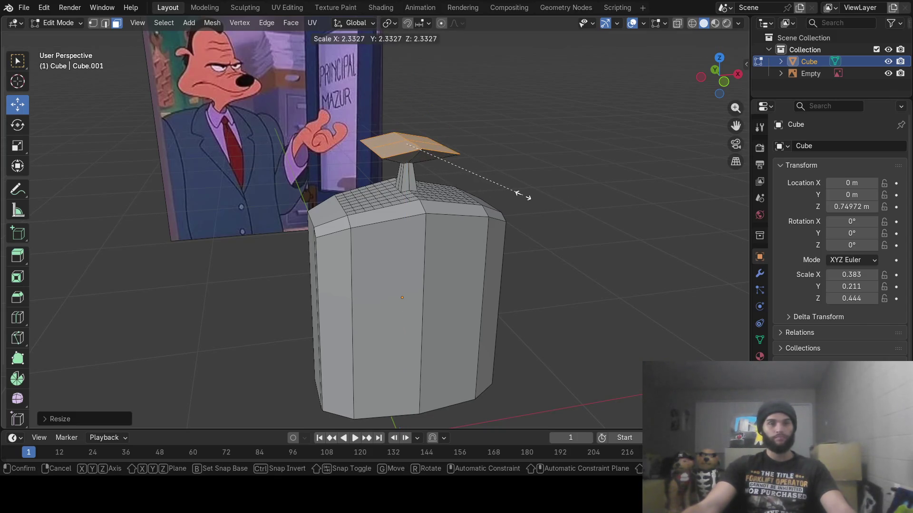
pyautogui.click(523, 196)
pyautogui.moveTo(427, 200)
pyautogui.mouseDown(button='middle')
pyautogui.moveTo(485, 189)
pyautogui.moveTo(441, 191)
pyautogui.moveTo(437, 205)
pyautogui.moveTo(443, 187)
pyautogui.moveTo(456, 223)
pyautogui.mouseUp(button='middle')
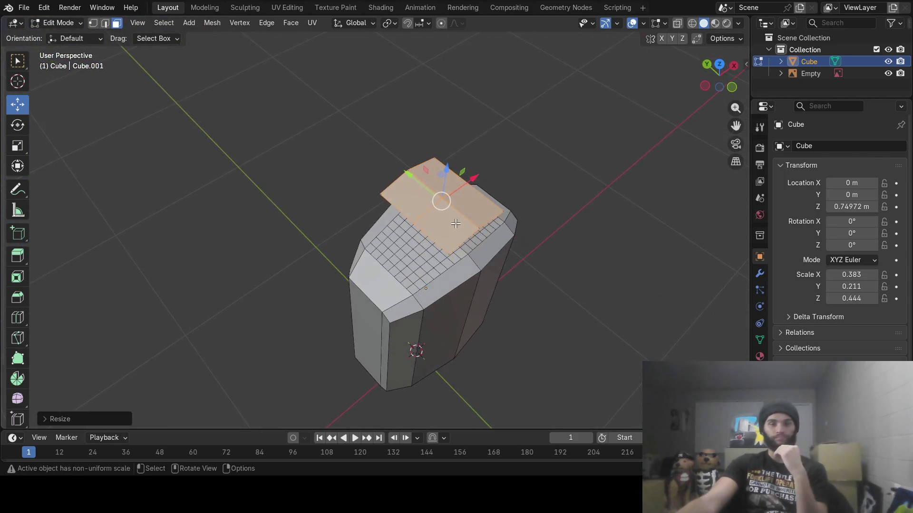
# - Select a vertex on the cap's front edge and slide it along Y
pyautogui.press('1')
pyautogui.click(480, 232)
pyautogui.press('g')
pyautogui.press('y')
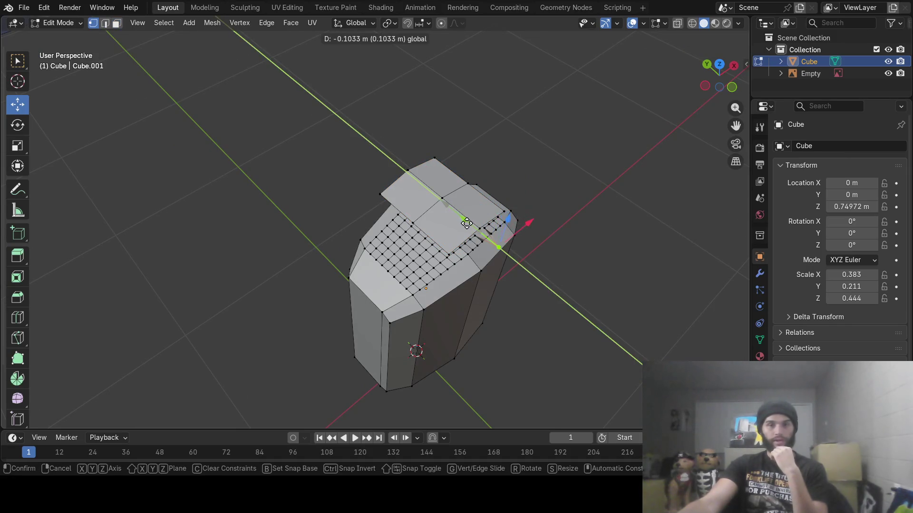
pyautogui.press('Escape')
pyautogui.moveTo(556, 240); pyautogui.dragTo(432, 199, button='middle')
pyautogui.click(400, 171)
pyautogui.moveTo(400, 157); pyautogui.dragTo(435, 214, button='middle')
pyautogui.moveTo(436, 217); pyautogui.dragTo(438, 224)
pyautogui.moveTo(437, 224)
pyautogui.mouseDown(button='middle')
pyautogui.moveTo(389, 163)
pyautogui.moveTo(391, 225)
pyautogui.mouseUp(button='middle')
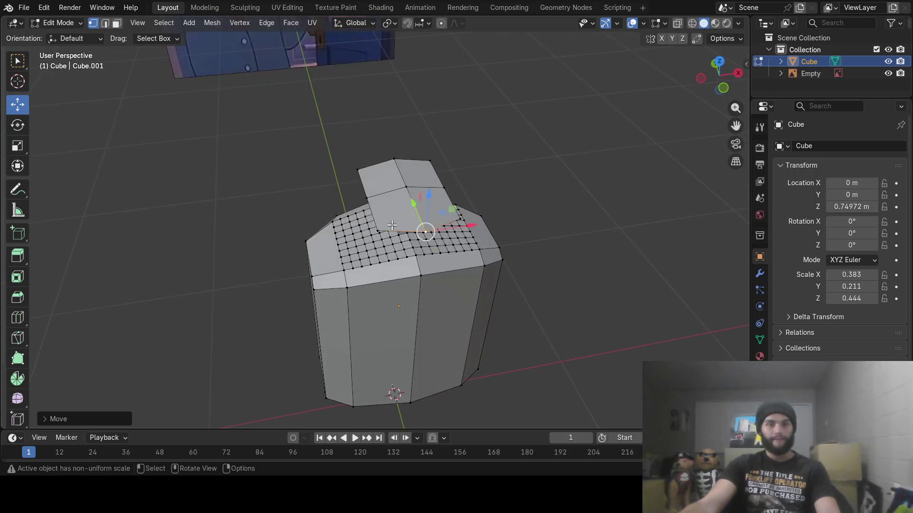
# - Scale three top cap vertices along Y to make the cap shallower, then shift them along Y
pyautogui.click(380, 231)
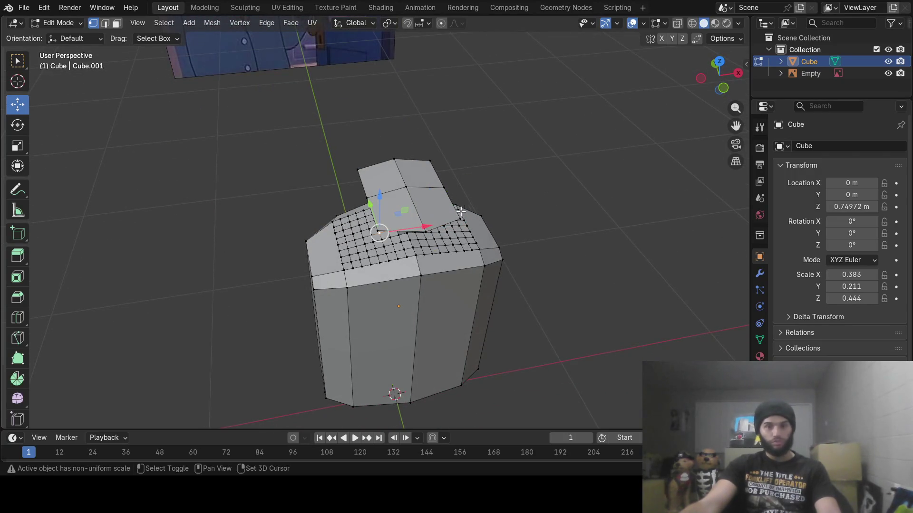
pyautogui.moveTo(450, 241)
pyautogui.mouseDown(button='middle')
pyautogui.moveTo(353, 181)
pyautogui.moveTo(345, 166)
pyautogui.moveTo(356, 167)
pyautogui.mouseUp(button='middle')
pyautogui.keyDown('shift'); pyautogui.click(340, 184); pyautogui.keyUp('shift')
pyautogui.keyDown('shift'); pyautogui.click(417, 186); pyautogui.keyUp('shift')
pyautogui.keyDown('shift'); pyautogui.click(347, 160); pyautogui.keyUp('shift')
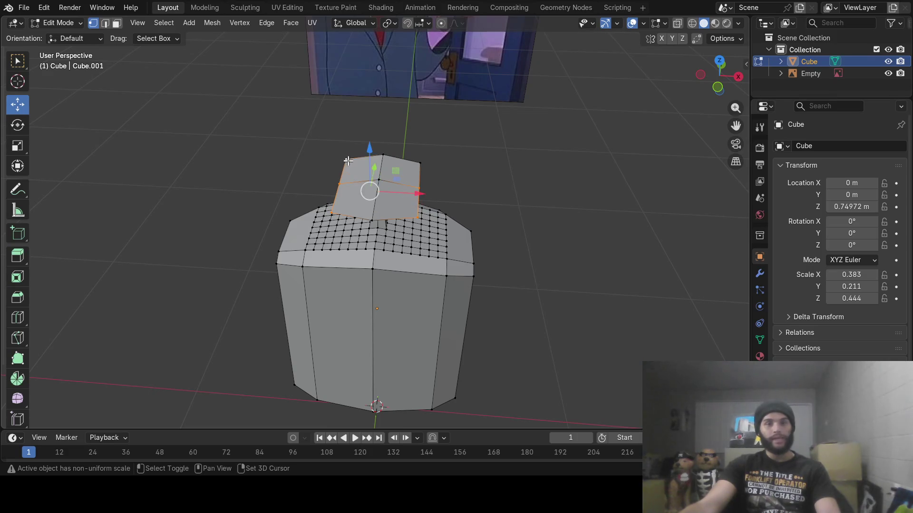
pyautogui.moveTo(452, 179)
pyautogui.mouseDown(button='middle')
pyautogui.moveTo(424, 173)
pyautogui.moveTo(401, 159)
pyautogui.moveTo(408, 153)
pyautogui.mouseUp(button='middle')
pyautogui.press('s')
pyautogui.press('y')
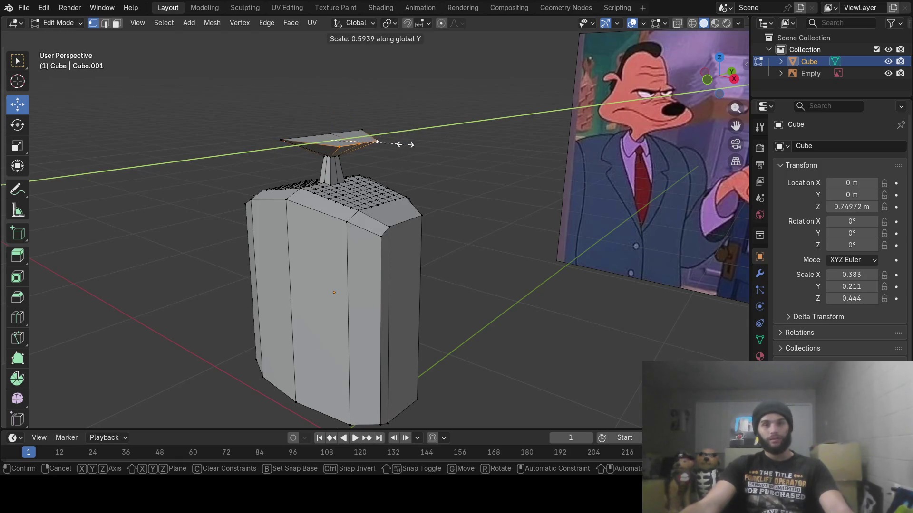
pyautogui.click(401, 143)
pyautogui.moveTo(402, 143); pyautogui.dragTo(361, 162, button='middle')
pyautogui.moveTo(362, 160); pyautogui.dragTo(363, 162)
pyautogui.moveTo(364, 162)
pyautogui.mouseDown(button='middle')
pyautogui.moveTo(367, 152)
pyautogui.moveTo(404, 153)
pyautogui.mouseUp(button='middle')
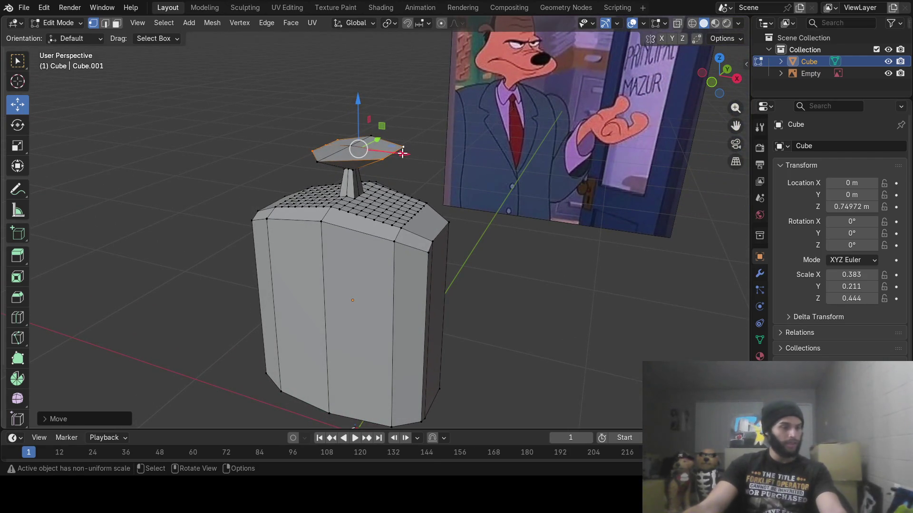
# - Select part of the cap's front and switch through edge to face selection
pyautogui.moveTo(456, 161)
pyautogui.mouseDown(button='middle')
pyautogui.moveTo(489, 191)
pyautogui.moveTo(423, 250)
pyautogui.moveTo(404, 219)
pyautogui.mouseUp(button='middle')
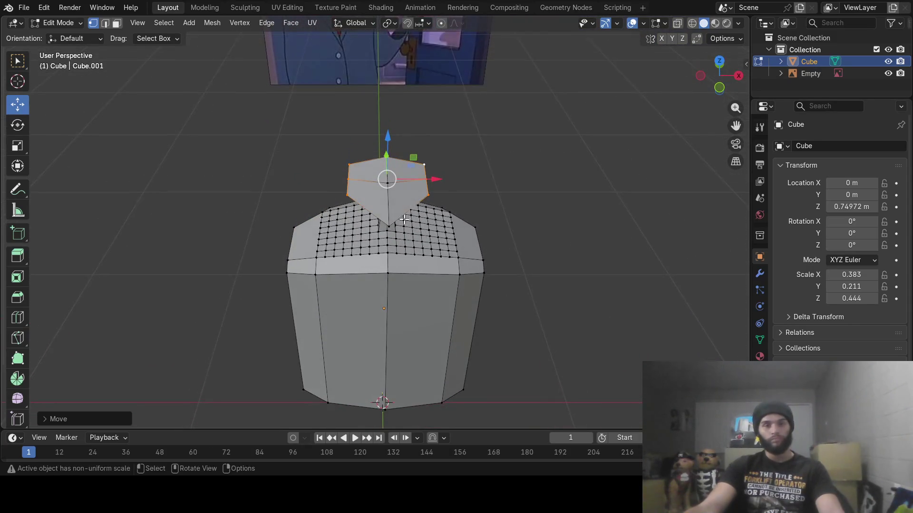
pyautogui.click(407, 215)
pyautogui.click(105, 23)
pyautogui.moveTo(409, 236)
pyautogui.mouseDown(button='middle')
pyautogui.moveTo(376, 228)
pyautogui.moveTo(410, 220)
pyautogui.moveTo(404, 202)
pyautogui.moveTo(406, 224)
pyautogui.moveTo(394, 214)
pyautogui.mouseUp(button='middle')
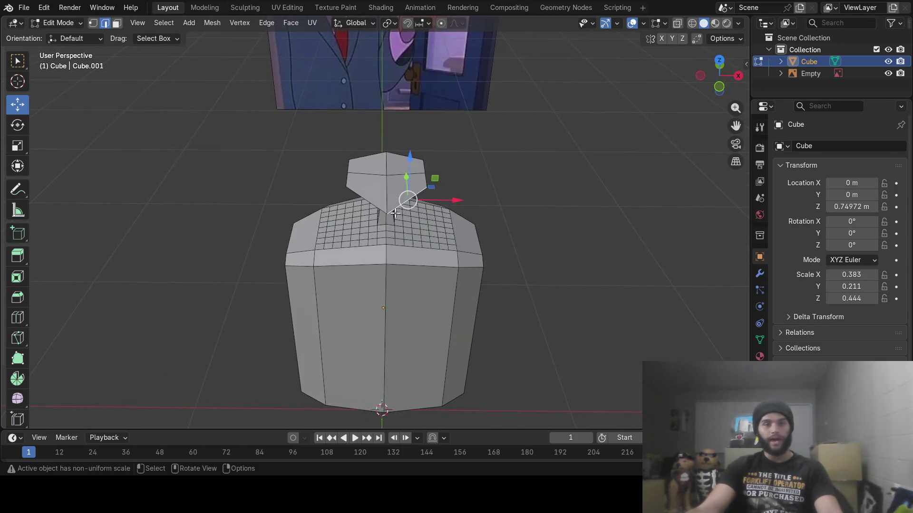
pyautogui.moveTo(380, 183); pyautogui.dragTo(377, 201, button='middle')
pyautogui.press('3')
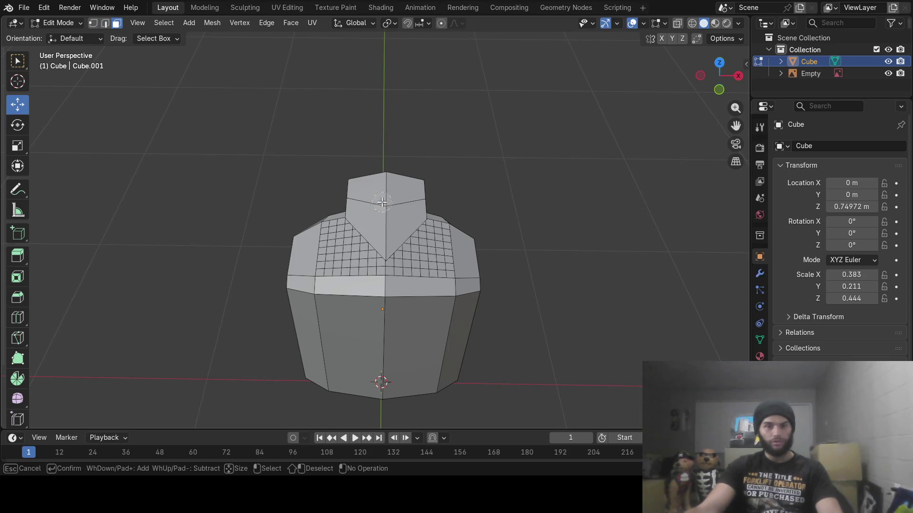
# - Widen the cap's upper front face along the X axis
pyautogui.click(422, 210)
pyautogui.press('s')
pyautogui.press('x')
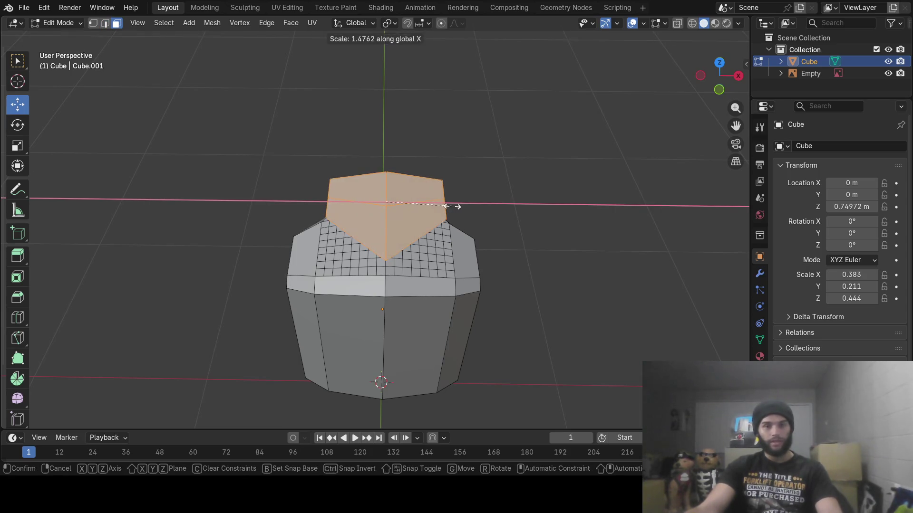
pyautogui.click(453, 206)
pyautogui.moveTo(452, 206)
pyautogui.mouseDown(button='middle')
pyautogui.moveTo(440, 178)
pyautogui.moveTo(420, 232)
pyautogui.mouseUp(button='middle')
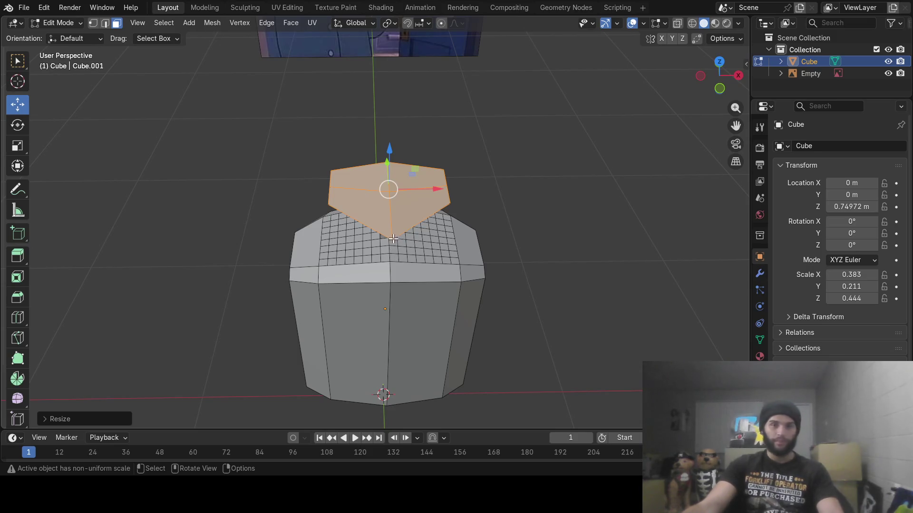
# - Extrude the vertex at the bottom of the cap's V into a pointed tip
pyautogui.click(393, 238)
pyautogui.press('1')
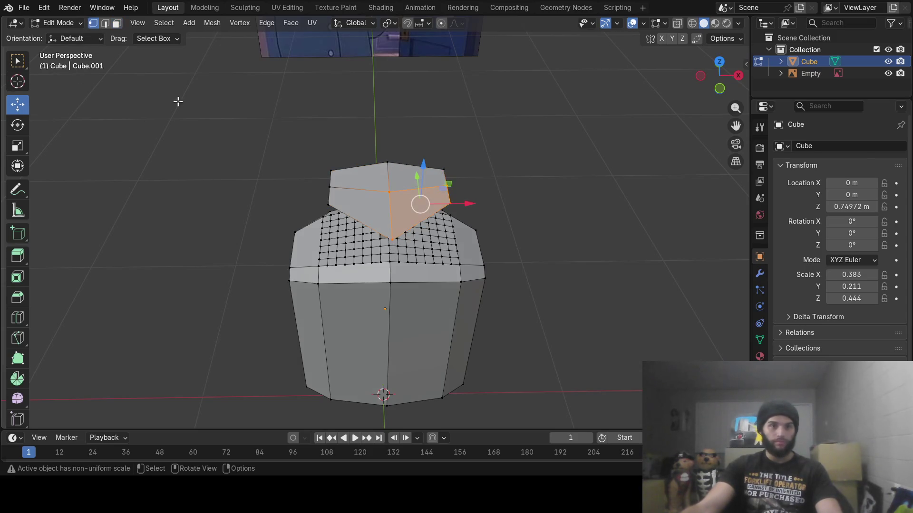
pyautogui.click(397, 238)
pyautogui.moveTo(397, 237)
pyautogui.mouseDown(button='middle')
pyautogui.moveTo(434, 230)
pyautogui.moveTo(432, 203)
pyautogui.mouseUp(button='middle')
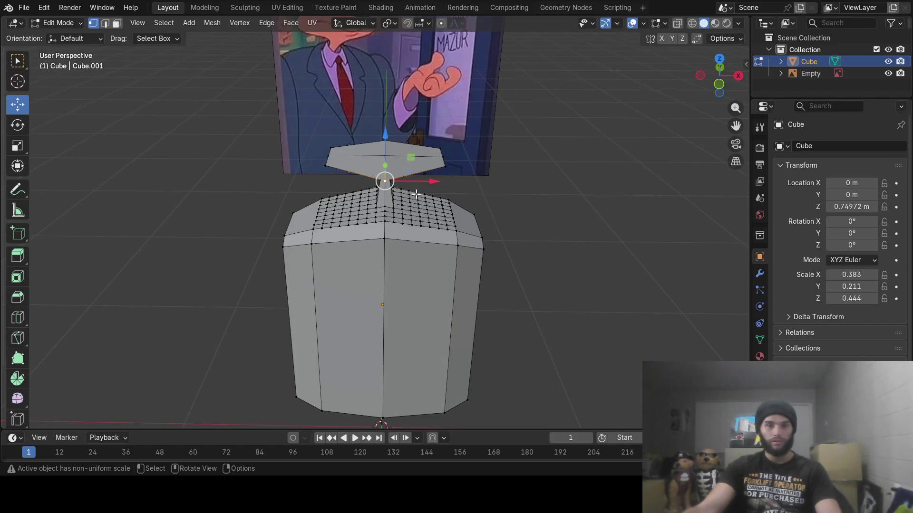
pyautogui.moveTo(398, 197); pyautogui.dragTo(285, 247, button='middle')
pyautogui.press('e')
pyautogui.click(257, 299)
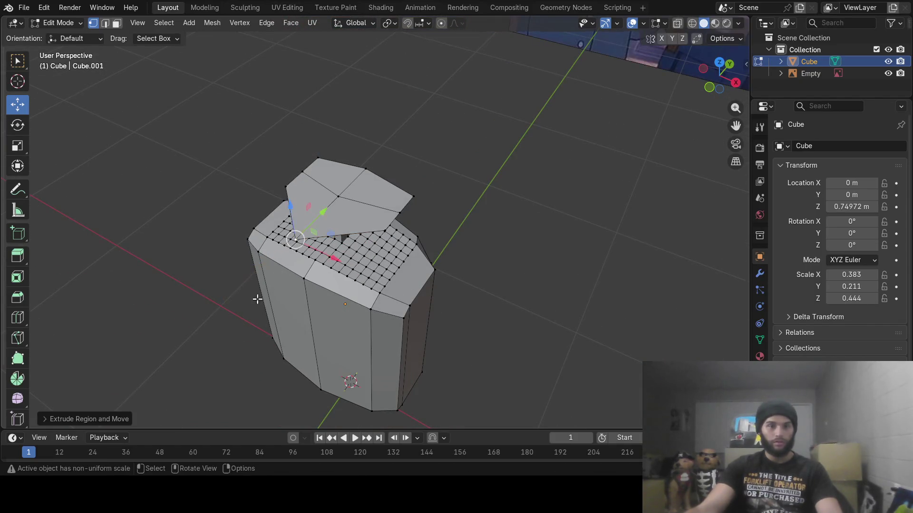
pyautogui.moveTo(354, 251); pyautogui.dragTo(419, 234, button='middle')
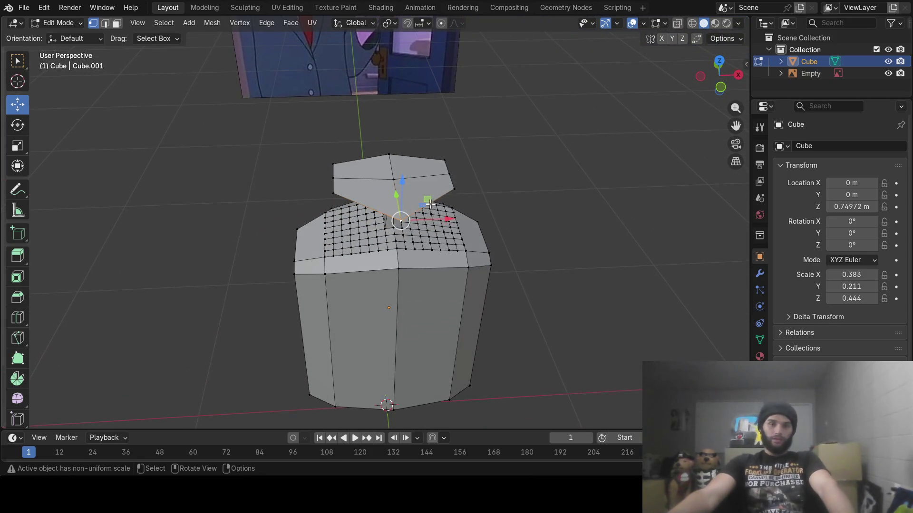
pyautogui.moveTo(431, 222); pyautogui.dragTo(415, 192, button='middle')
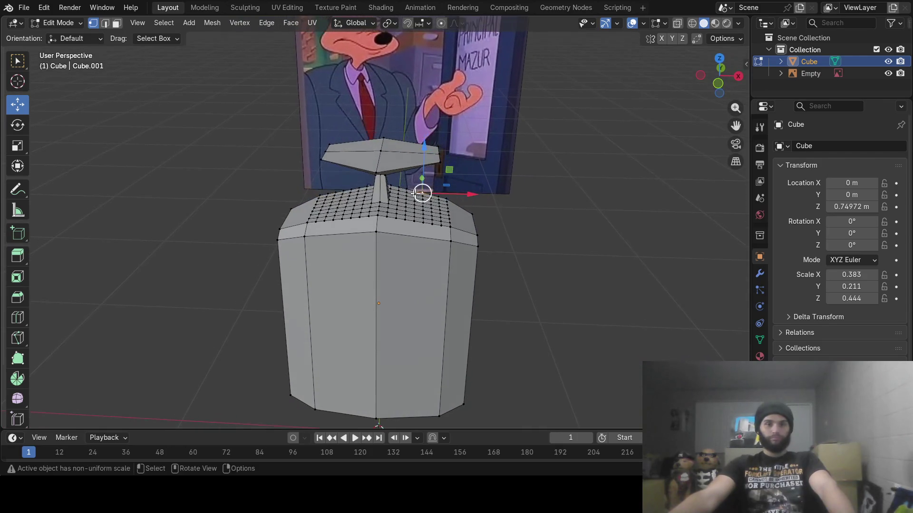
# - Extrude the selected edges of the front tip in edge select mode
pyautogui.click(105, 24)
pyautogui.moveTo(309, 190); pyautogui.dragTo(313, 176, button='middle')
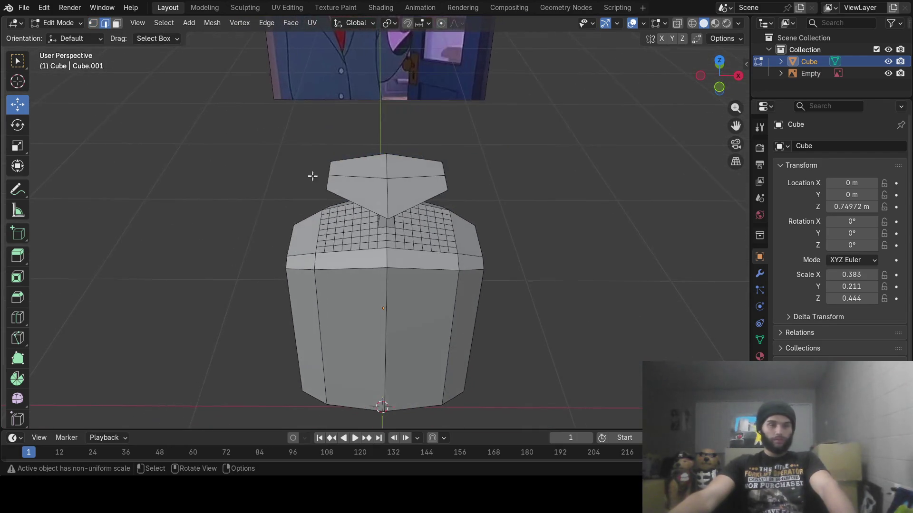
pyautogui.moveTo(420, 216)
pyautogui.mouseDown(button='middle')
pyautogui.moveTo(428, 153)
pyautogui.moveTo(442, 171)
pyautogui.moveTo(466, 175)
pyautogui.moveTo(476, 153)
pyautogui.moveTo(491, 159)
pyautogui.moveTo(484, 183)
pyautogui.moveTo(409, 195)
pyautogui.moveTo(439, 177)
pyautogui.moveTo(418, 190)
pyautogui.moveTo(424, 152)
pyautogui.moveTo(423, 176)
pyautogui.mouseUp(button='middle')
pyautogui.press('e')
pyautogui.click(462, 198)
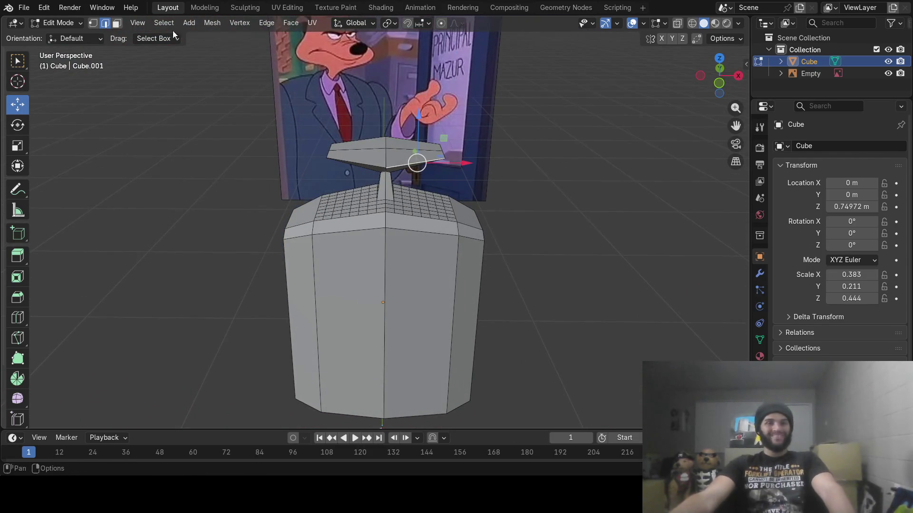
# - Select the cap's top face and extrude it upward twice, tapering each section inward
pyautogui.click(114, 25)
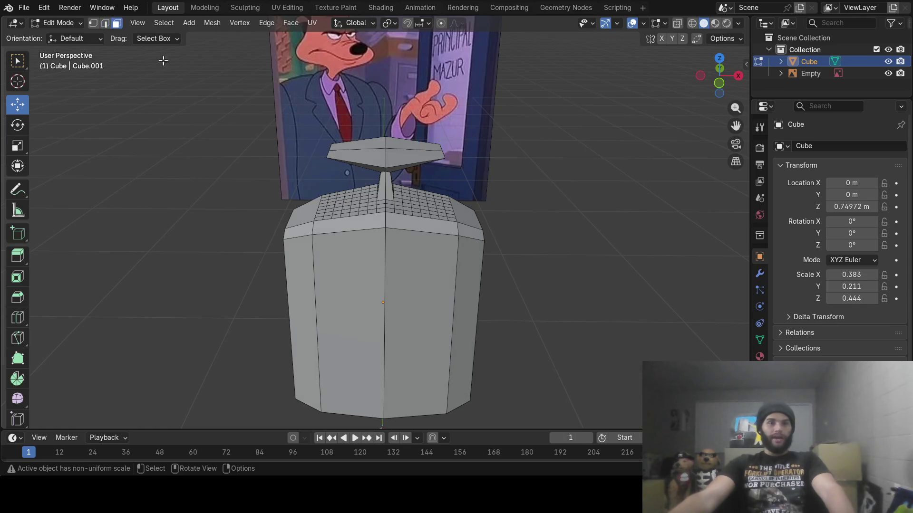
pyautogui.click(398, 154)
pyautogui.moveTo(398, 154)
pyautogui.mouseDown(button='middle')
pyautogui.moveTo(397, 257)
pyautogui.moveTo(396, 236)
pyautogui.mouseUp(button='middle')
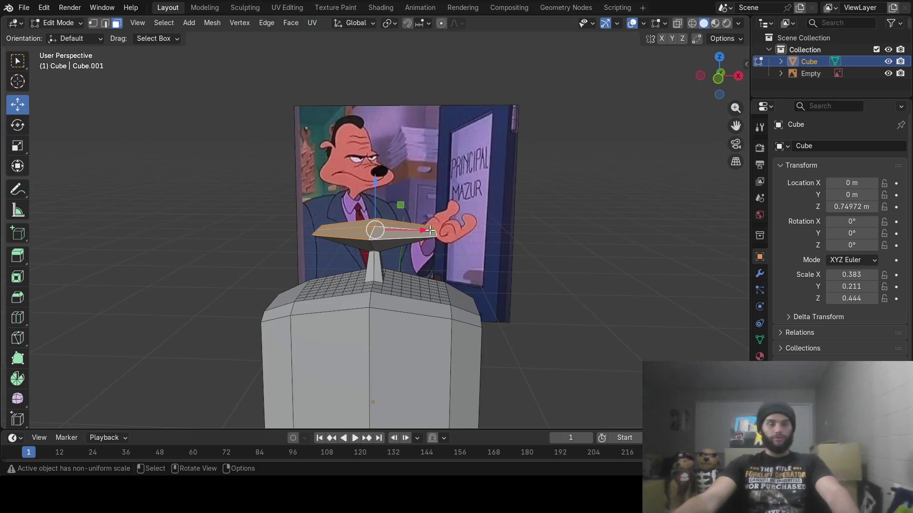
pyautogui.press('e')
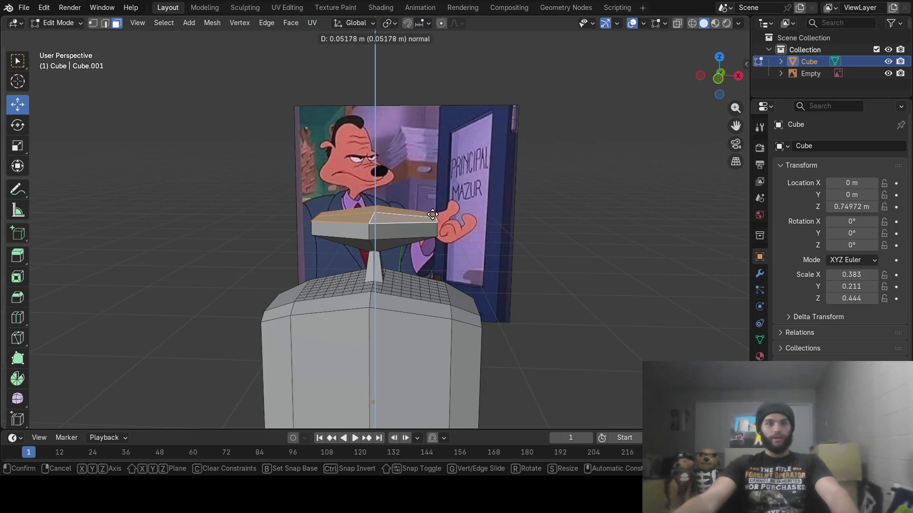
pyautogui.click(432, 214)
pyautogui.press('s')
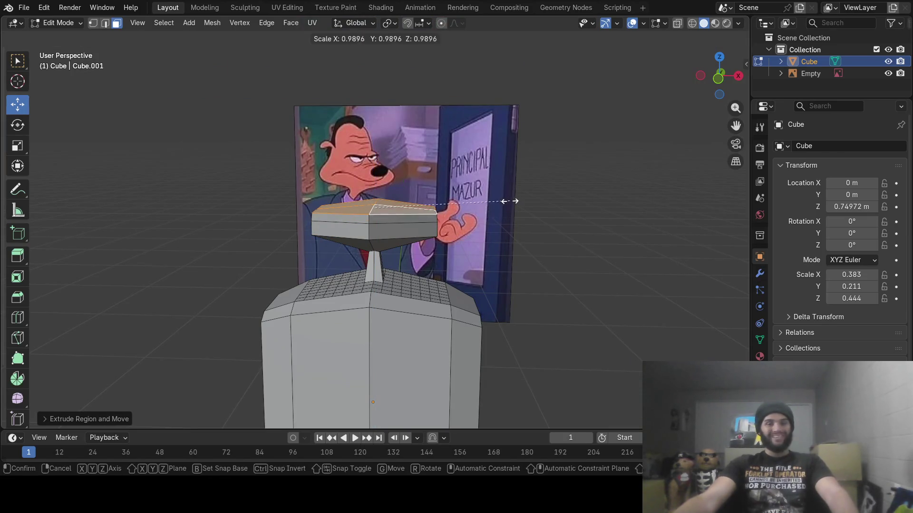
pyautogui.click(461, 196)
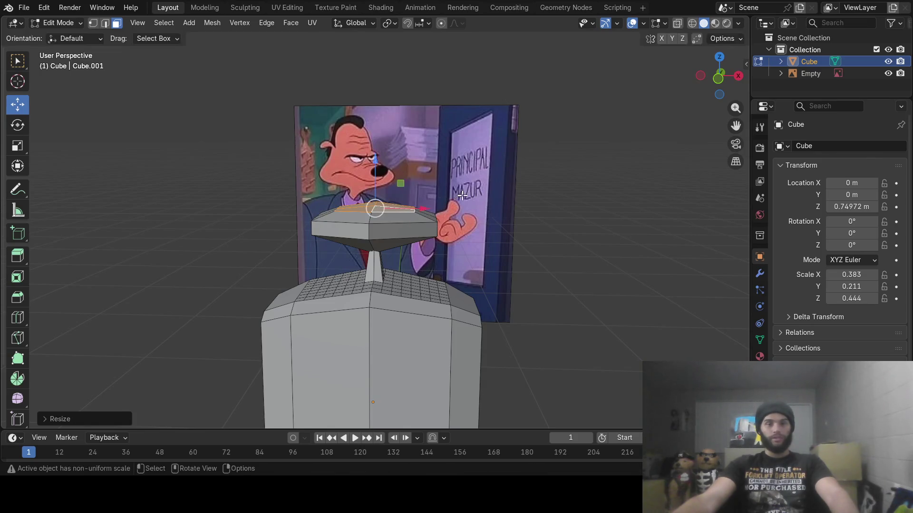
pyautogui.press('e')
pyautogui.click(474, 168)
pyautogui.press('s')
pyautogui.click(457, 170)
# - Add two more narrowing extrusions, lowering the top face along Z, to finish the bell-shaped crown
pyautogui.press('e')
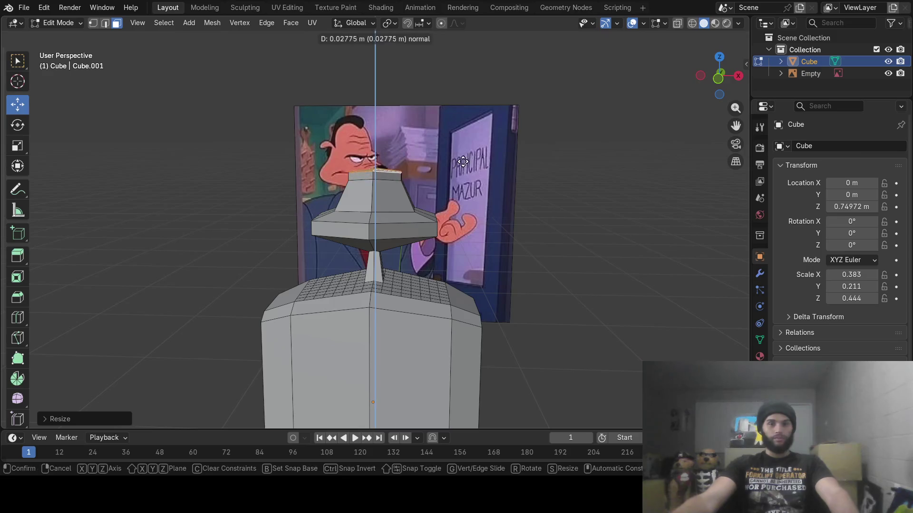
pyautogui.click(472, 129)
pyautogui.press('s')
pyautogui.click(449, 141)
pyautogui.moveTo(450, 141); pyautogui.dragTo(444, 144, button='middle')
pyautogui.moveTo(377, 117); pyautogui.dragTo(377, 134)
pyautogui.press('e')
pyautogui.click(440, 149)
pyautogui.press('s')
pyautogui.click(436, 145)
pyautogui.moveTo(437, 145)
pyautogui.mouseDown(button='middle')
pyautogui.moveTo(518, 142)
pyautogui.moveTo(456, 144)
pyautogui.moveTo(443, 194)
pyautogui.mouseUp(button='middle')
pyautogui.moveTo(453, 285)
pyautogui.mouseDown(button='middle')
pyautogui.moveTo(477, 228)
pyautogui.moveTo(503, 228)
pyautogui.moveTo(516, 243)
pyautogui.moveTo(464, 259)
pyautogui.mouseUp(button='middle')
pyautogui.scroll(2, 481, 261)
# - Clear the selection and cut new edge loops across the bell's lower and upper sections
pyautogui.hotkey('alt', 'a')
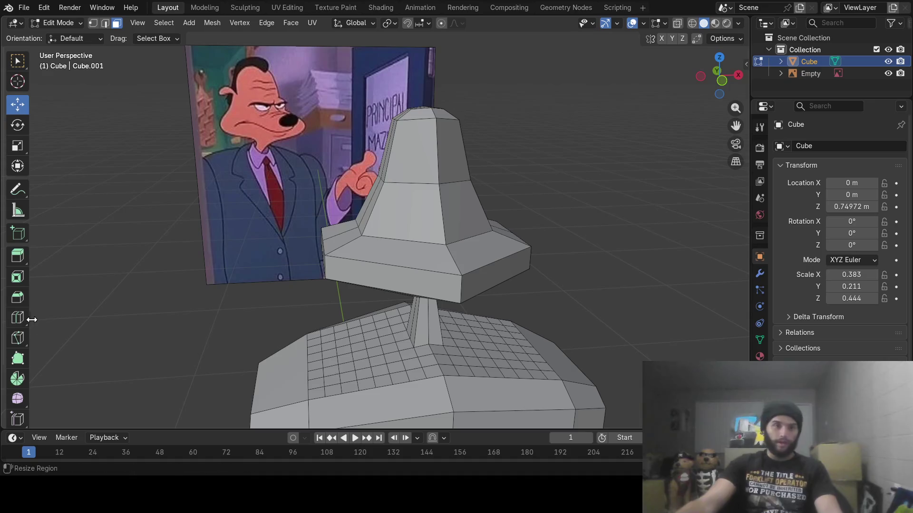
pyautogui.click(18, 318)
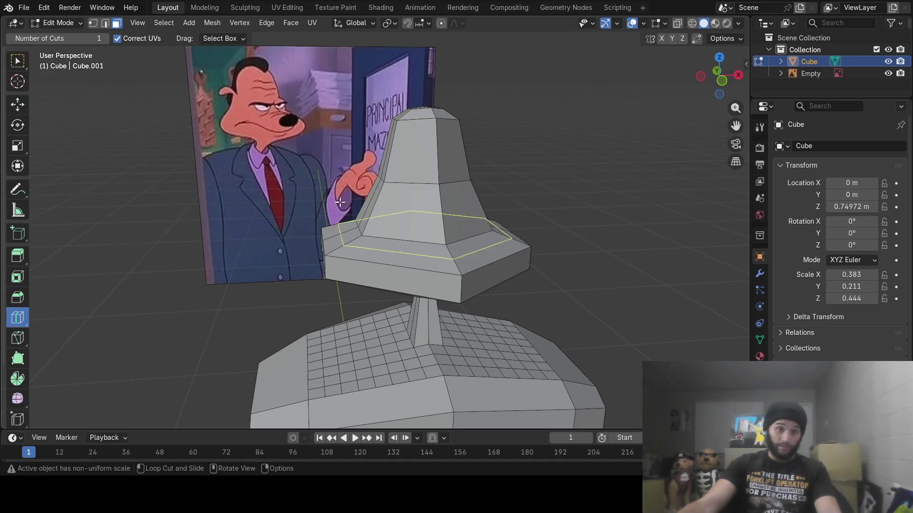
pyautogui.moveTo(445, 231); pyautogui.dragTo(444, 237)
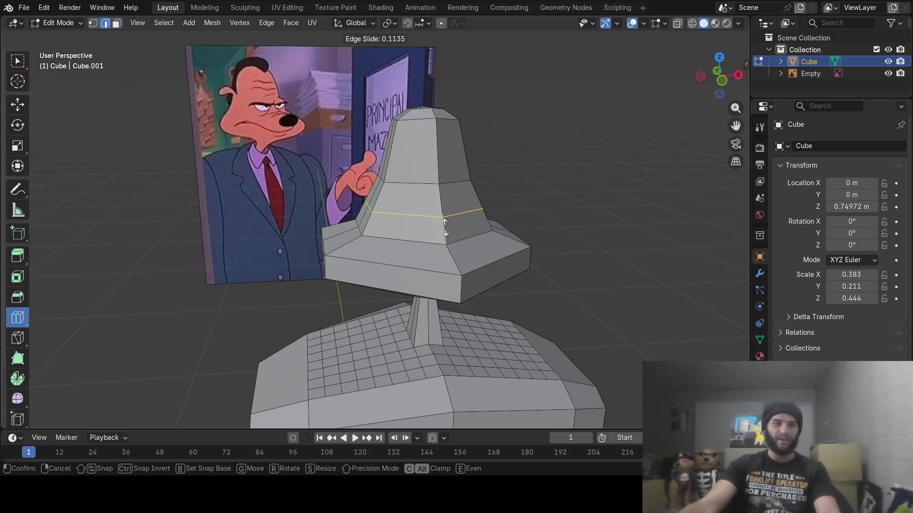
pyautogui.moveTo(445, 227); pyautogui.dragTo(445, 229)
pyautogui.moveTo(445, 229); pyautogui.dragTo(467, 250, button='middle')
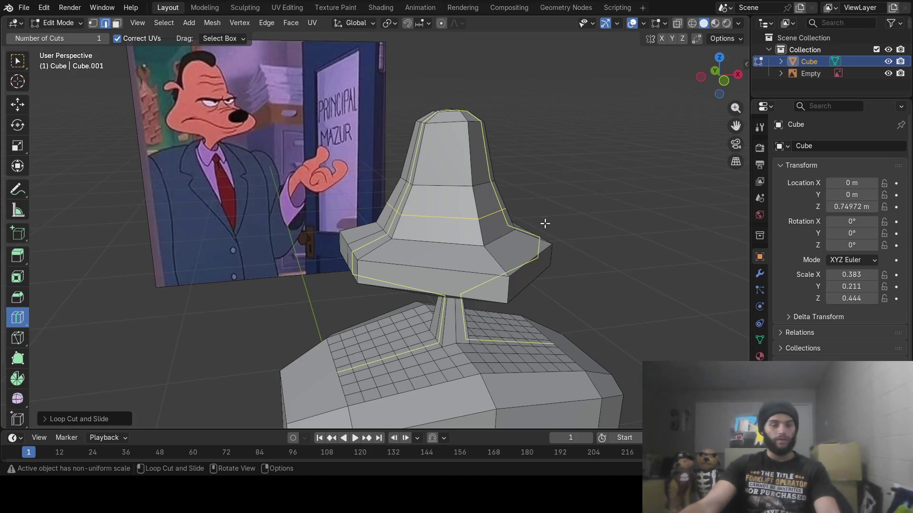
pyautogui.moveTo(474, 216); pyautogui.dragTo(472, 238)
pyautogui.moveTo(473, 237)
pyautogui.mouseDown(button='middle')
pyautogui.moveTo(460, 228)
pyautogui.moveTo(465, 235)
pyautogui.mouseUp(button='middle')
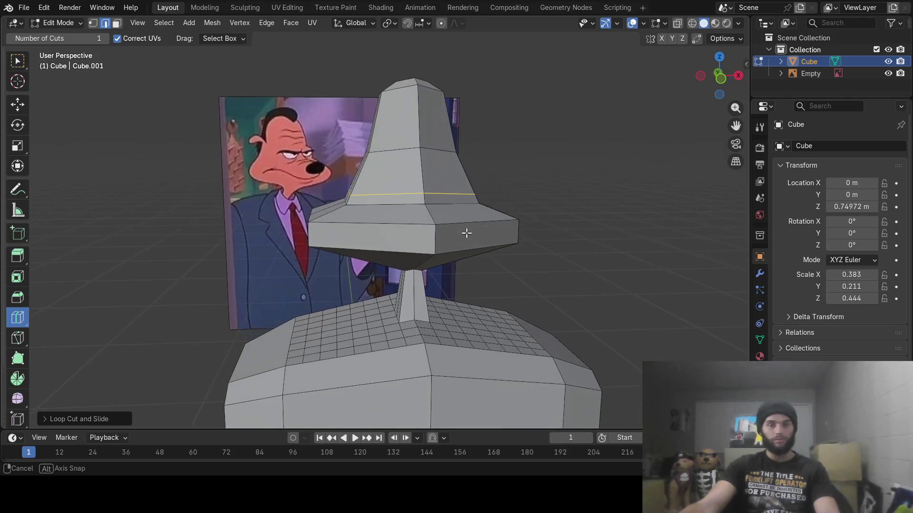
# - Turn on X-ray and begin selecting the edge ring around the bell's brim
pyautogui.hotkey('alt', 'z')
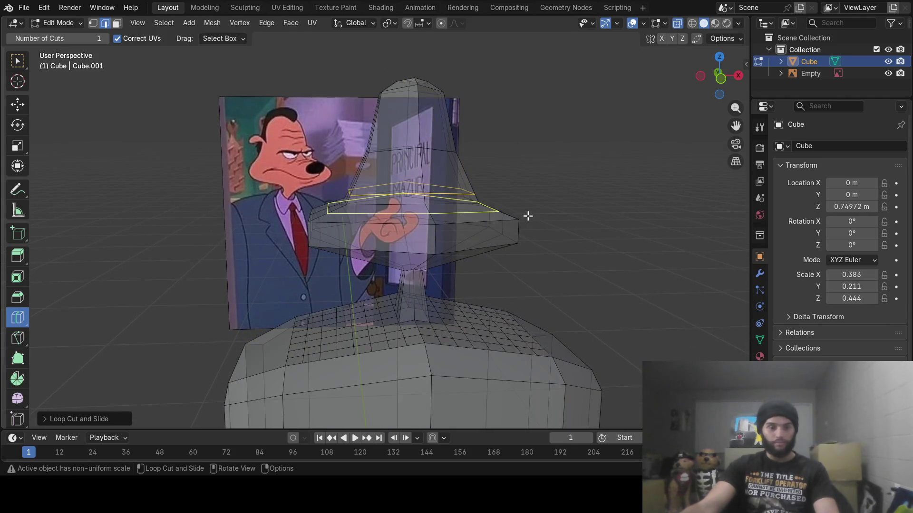
pyautogui.keyDown('alt'); pyautogui.click(527, 216); pyautogui.keyUp('alt')
pyautogui.scroll(3, 523, 217)
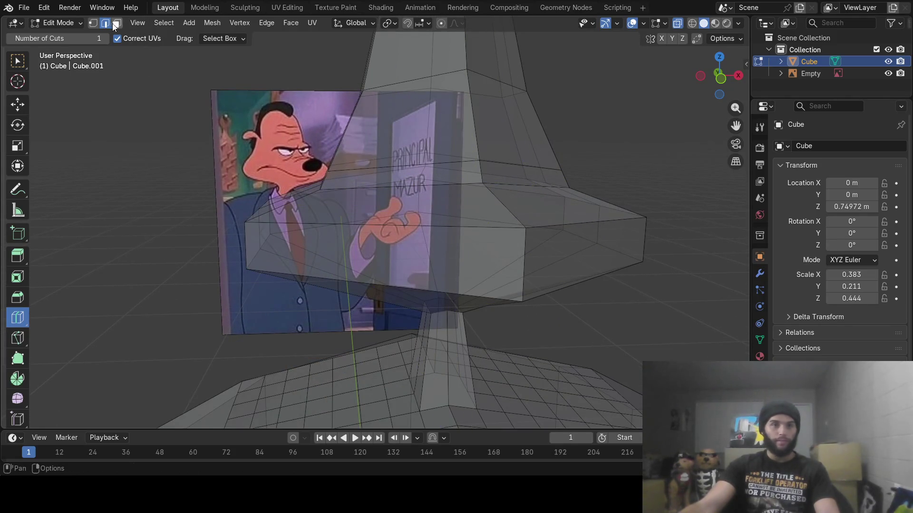
pyautogui.press('c')
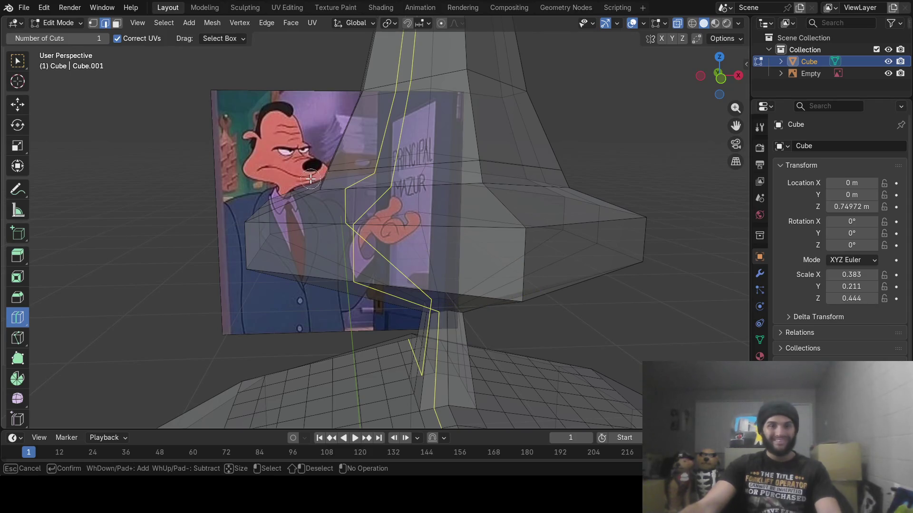
pyautogui.press('Escape')
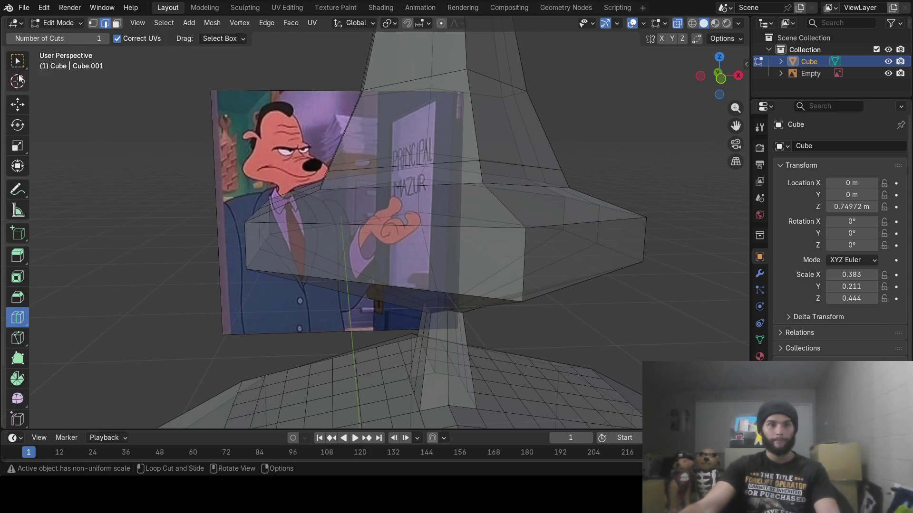
pyautogui.press('w')
pyautogui.keyDown('alt'); pyautogui.click(409, 202); pyautogui.keyUp('alt')
# - Circle-deselect the stray edges and faces so only the brim edge loop stays selected
pyautogui.press('c')
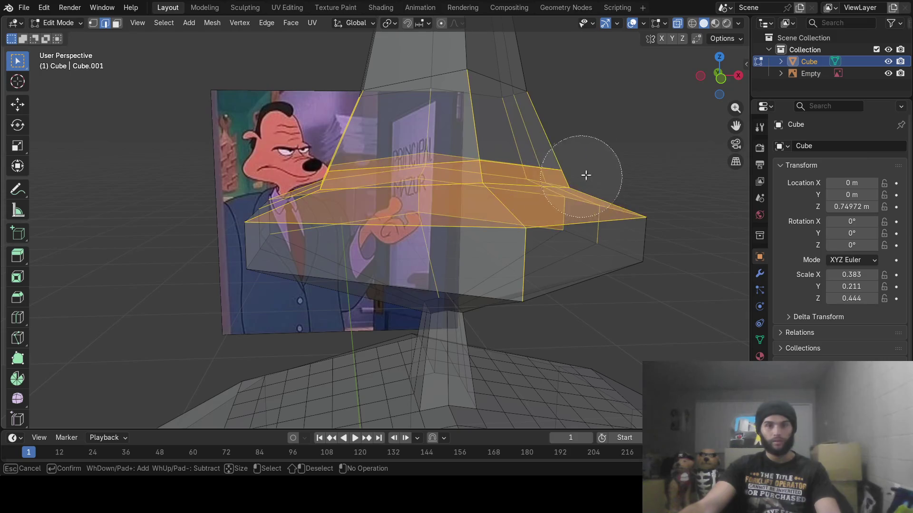
pyautogui.moveTo(412, 256)
pyautogui.keyDown('shift'); pyautogui.mouseDown()
pyautogui.moveTo(299, 238)
pyautogui.moveTo(650, 250)
pyautogui.moveTo(624, 237)
pyautogui.moveTo(445, 218)
pyautogui.mouseUp(); pyautogui.keyUp('shift')
pyautogui.moveTo(375, 133)
pyautogui.keyDown('shift'); pyautogui.mouseDown()
pyautogui.moveTo(351, 143)
pyautogui.moveTo(342, 162)
pyautogui.mouseUp(); pyautogui.keyUp('shift')
pyautogui.moveTo(455, 120)
pyautogui.keyDown('shift'); pyautogui.mouseDown()
pyautogui.moveTo(525, 119)
pyautogui.moveTo(526, 129)
pyautogui.moveTo(543, 132)
pyautogui.mouseUp(); pyautogui.keyUp('shift')
pyautogui.press('Escape')
pyautogui.moveTo(473, 126)
pyautogui.mouseDown(button='middle')
pyautogui.moveTo(422, 134)
pyautogui.moveTo(490, 138)
pyautogui.moveTo(480, 142)
pyautogui.moveTo(514, 152)
pyautogui.mouseUp(button='middle')
pyautogui.press('c')
pyautogui.keyDown('shift'); pyautogui.click(444, 180); pyautogui.keyUp('shift')
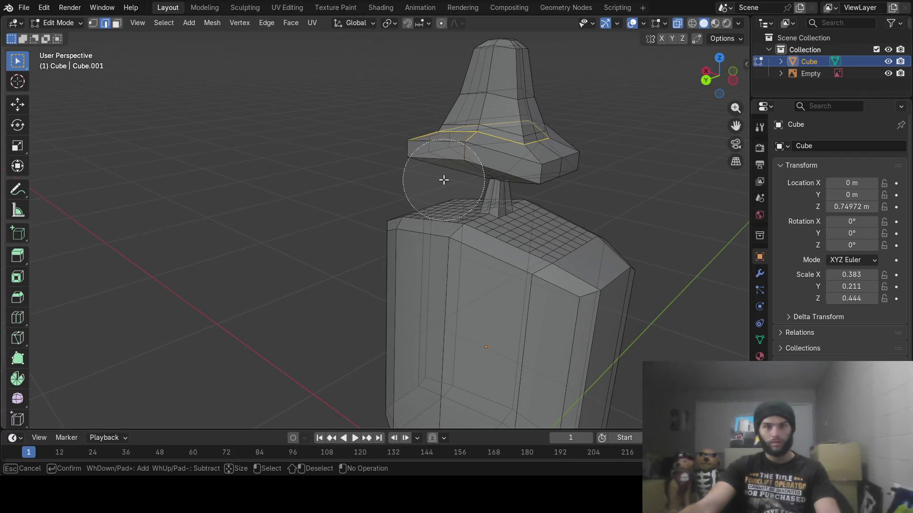
pyautogui.press('Escape')
pyautogui.moveTo(399, 170)
pyautogui.mouseDown(button='middle')
pyautogui.moveTo(518, 173)
pyautogui.moveTo(351, 179)
pyautogui.moveTo(587, 205)
pyautogui.moveTo(420, 192)
pyautogui.moveTo(418, 235)
pyautogui.moveTo(427, 238)
pyautogui.mouseUp(button='middle')
pyautogui.scroll(-2, 420, 192)
# - Scale the brim loop out about 1.46× and return to Object Mode
pyautogui.press('s')
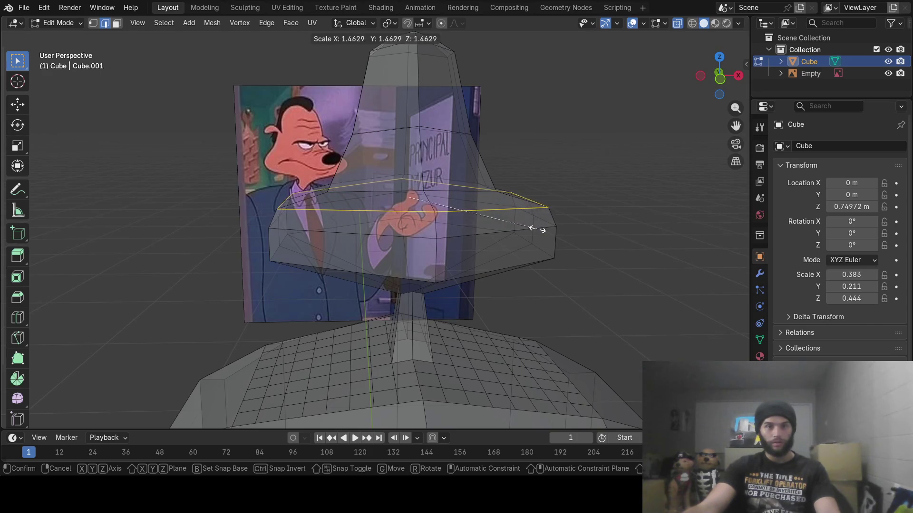
pyautogui.click(524, 225)
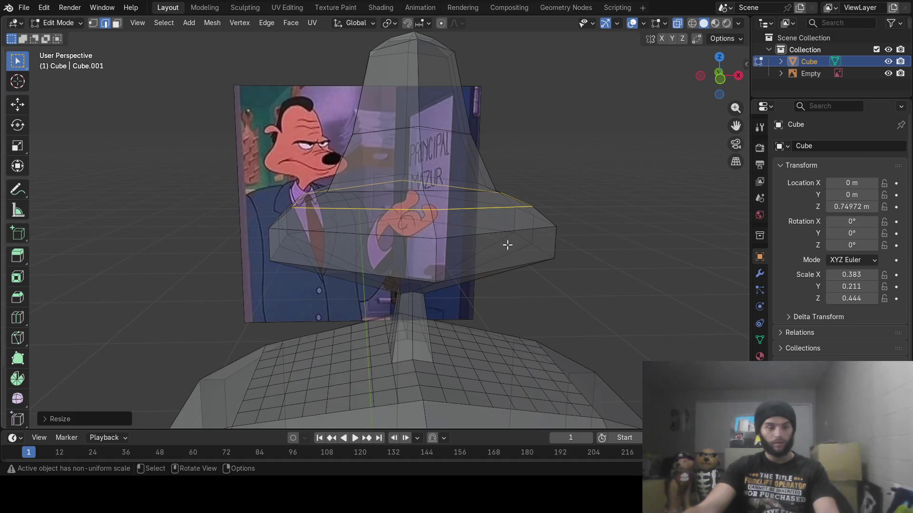
pyautogui.press('Tab')
pyautogui.moveTo(497, 267)
pyautogui.mouseDown(button='middle')
pyautogui.moveTo(513, 242)
pyautogui.moveTo(507, 266)
pyautogui.moveTo(519, 276)
pyautogui.moveTo(527, 267)
pyautogui.mouseUp(button='middle')
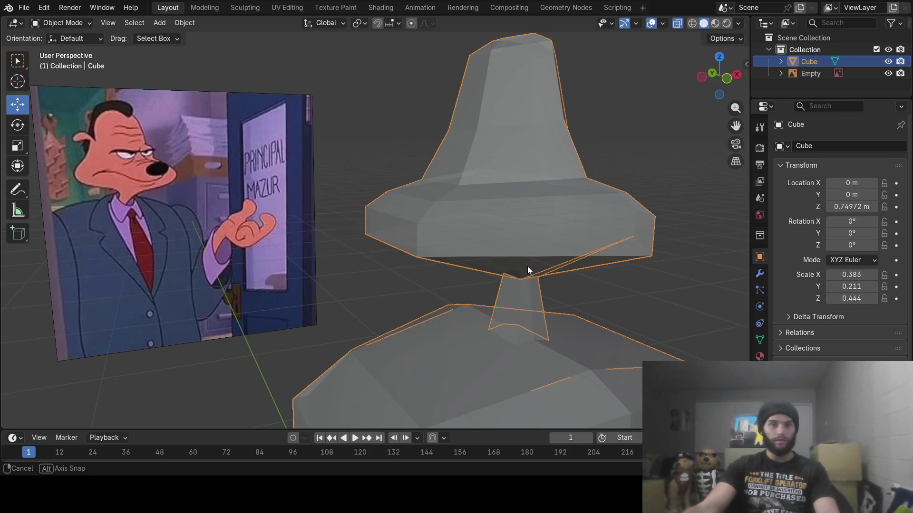
# - Inspect the flared brim from several angles, turn X-ray off, and re-enter Edit Mode
pyautogui.moveTo(526, 266); pyautogui.dragTo(527, 266, button='middle')
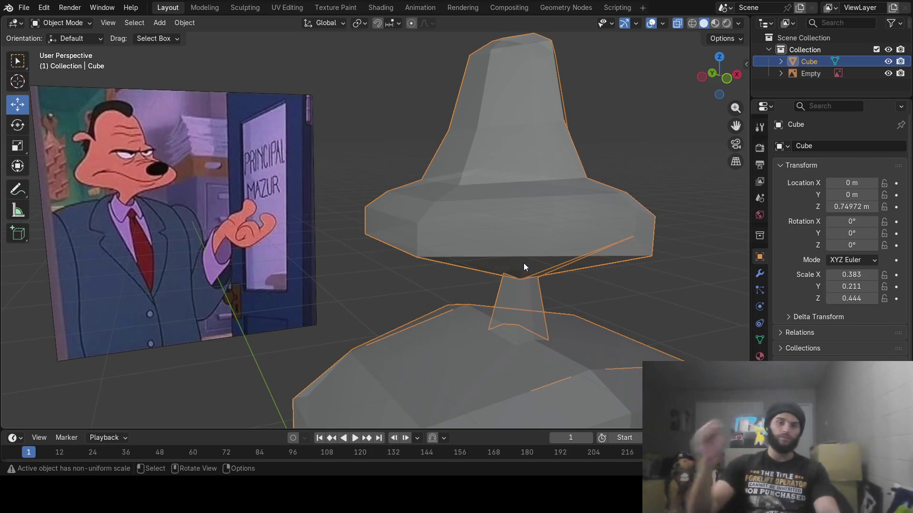
pyautogui.moveTo(545, 253)
pyautogui.mouseDown(button='middle')
pyautogui.moveTo(534, 239)
pyautogui.moveTo(491, 239)
pyautogui.mouseUp(button='middle')
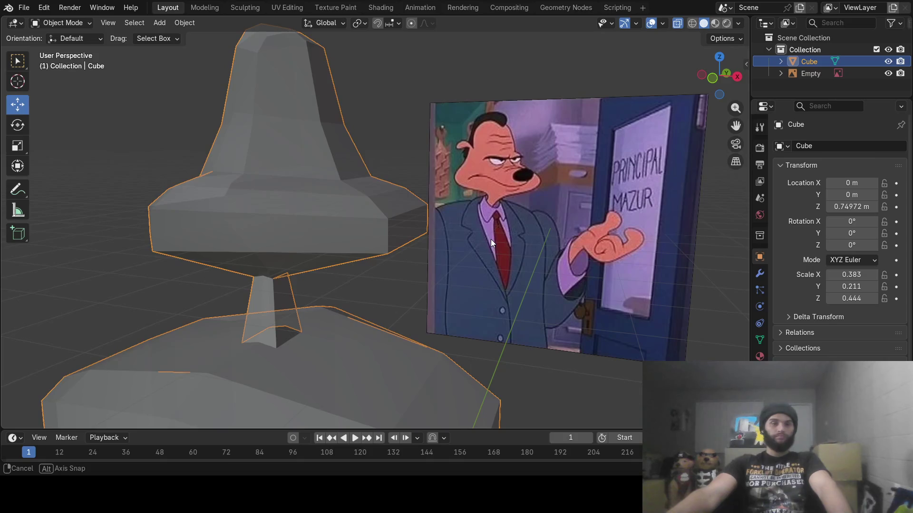
pyautogui.moveTo(491, 239)
pyautogui.mouseDown(button='middle')
pyautogui.moveTo(523, 246)
pyautogui.moveTo(543, 239)
pyautogui.mouseUp(button='middle')
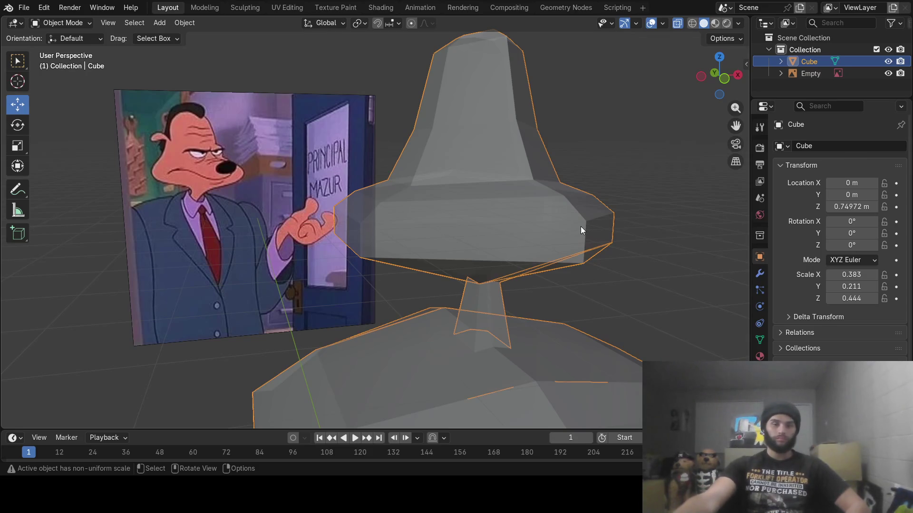
pyautogui.moveTo(587, 230); pyautogui.dragTo(532, 244, button='middle')
pyautogui.click(679, 23)
pyautogui.moveTo(655, 52); pyautogui.dragTo(341, 294, button='middle')
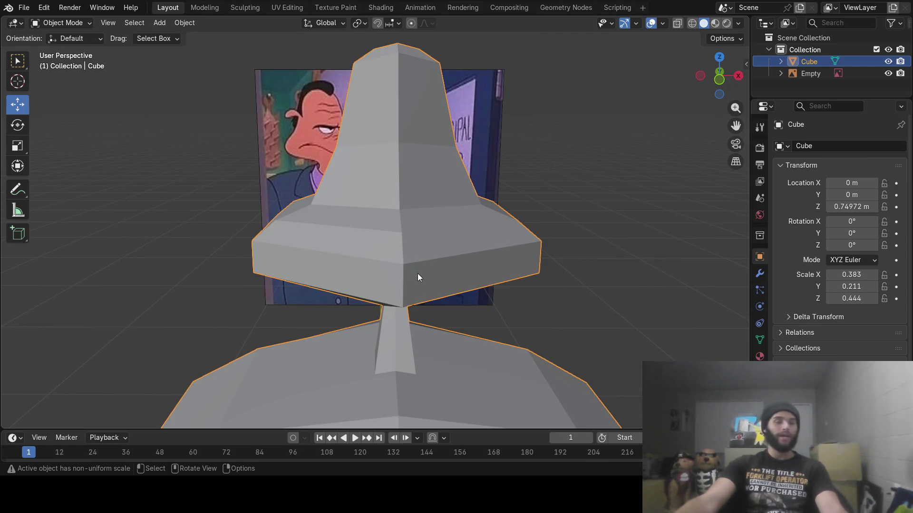
pyautogui.moveTo(398, 276); pyautogui.dragTo(363, 274, button='middle')
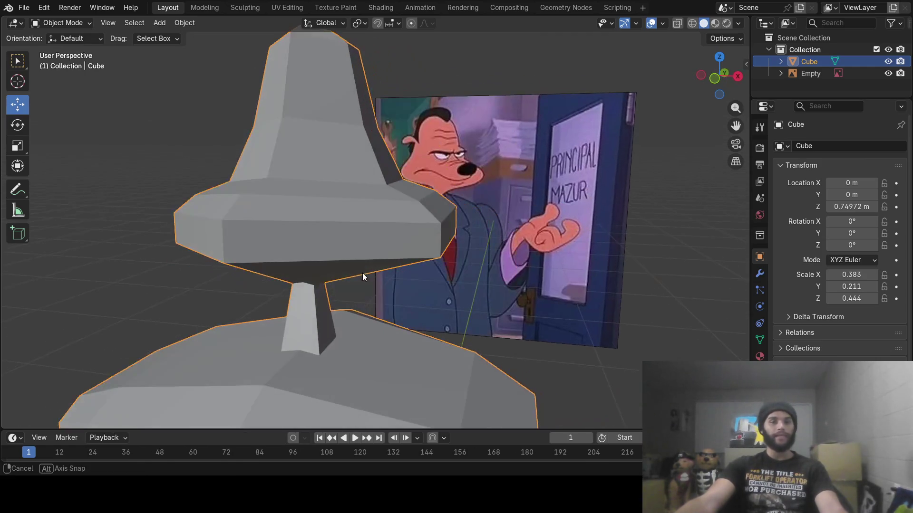
pyautogui.moveTo(260, 258); pyautogui.dragTo(281, 264, button='middle')
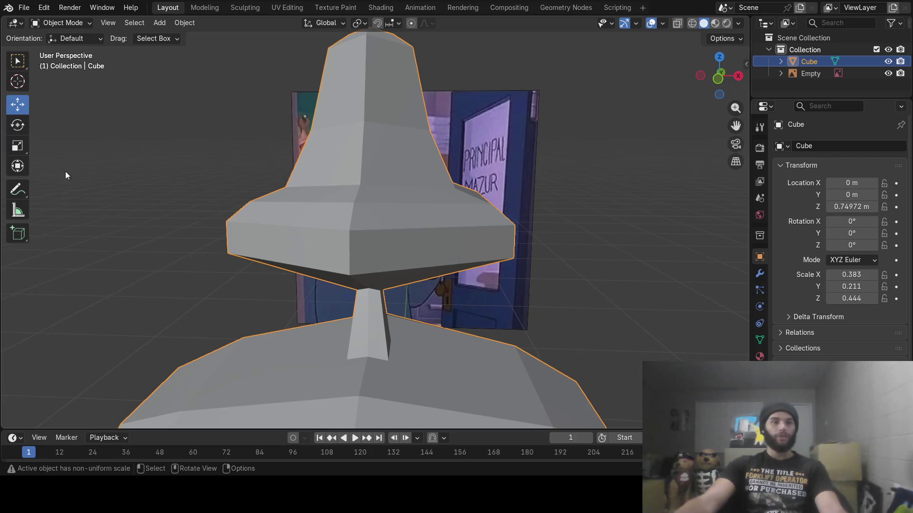
pyautogui.press('Tab')
pyautogui.hotkey('ctrl', 'r')
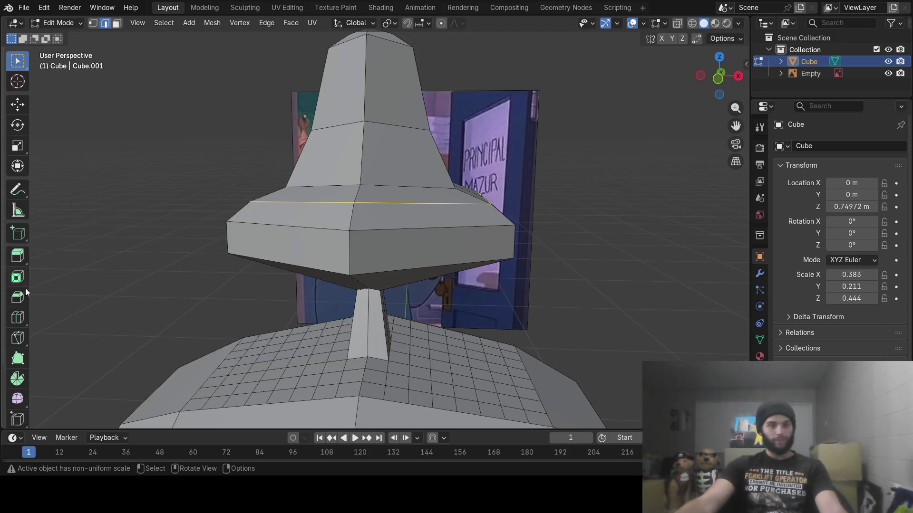
# - Cut a vertical loop down the head's centre and a second horizontal loop on the bell
pyautogui.click(16, 323)
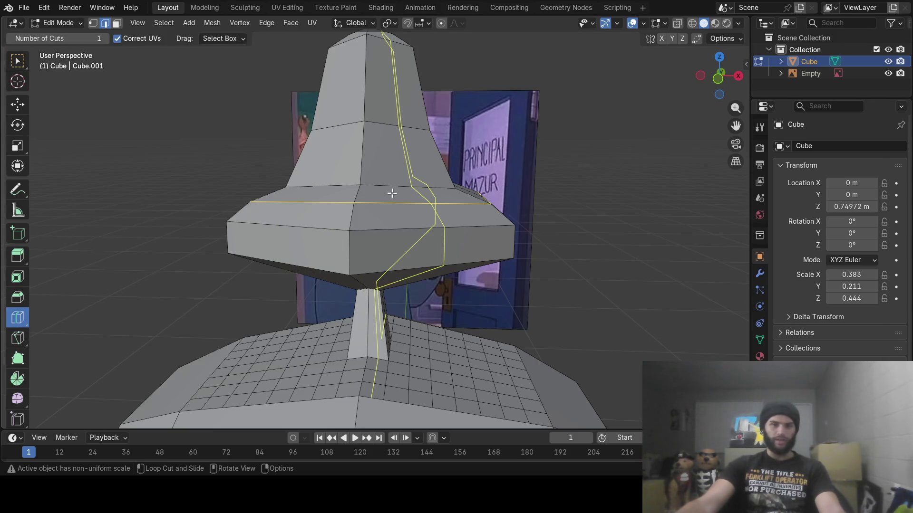
pyautogui.moveTo(393, 193); pyautogui.dragTo(364, 220, button='middle')
pyautogui.moveTo(328, 272)
pyautogui.mouseDown(button='middle')
pyautogui.moveTo(360, 241)
pyautogui.moveTo(333, 269)
pyautogui.mouseUp(button='middle')
pyautogui.moveTo(343, 283); pyautogui.dragTo(309, 298)
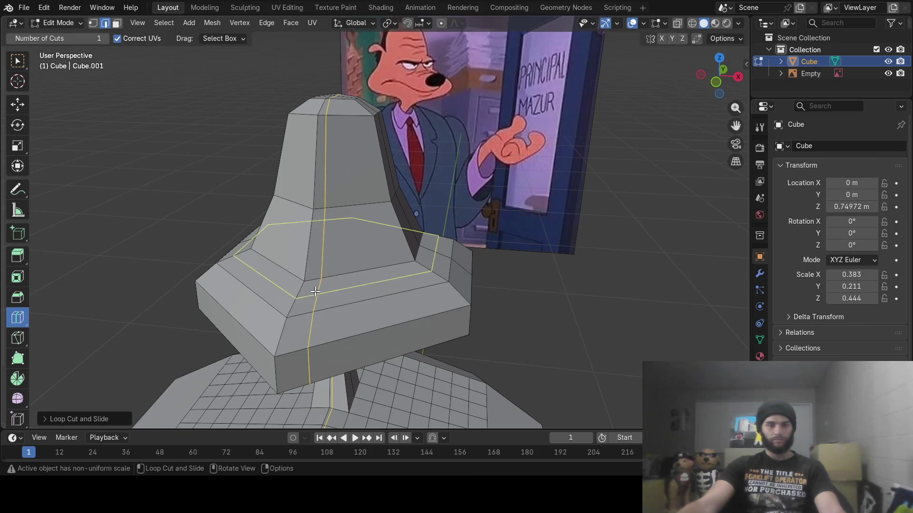
pyautogui.moveTo(309, 299); pyautogui.dragTo(428, 292, button='middle')
pyautogui.moveTo(468, 297)
pyautogui.mouseDown()
pyautogui.moveTo(460, 295)
pyautogui.moveTo(474, 300)
pyautogui.mouseUp()
pyautogui.moveTo(577, 302); pyautogui.dragTo(608, 289, button='middle')
# - Orbit to a front view of the head and switch to the Sculpting workspace
pyautogui.moveTo(591, 274); pyautogui.dragTo(661, 280, button='middle')
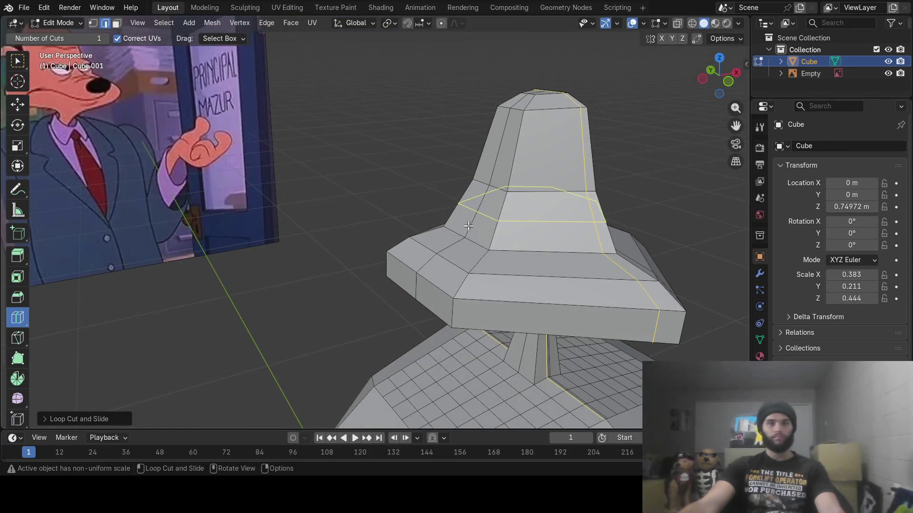
pyautogui.moveTo(461, 264)
pyautogui.mouseDown(button='middle')
pyautogui.moveTo(546, 259)
pyautogui.moveTo(536, 249)
pyautogui.mouseUp(button='middle')
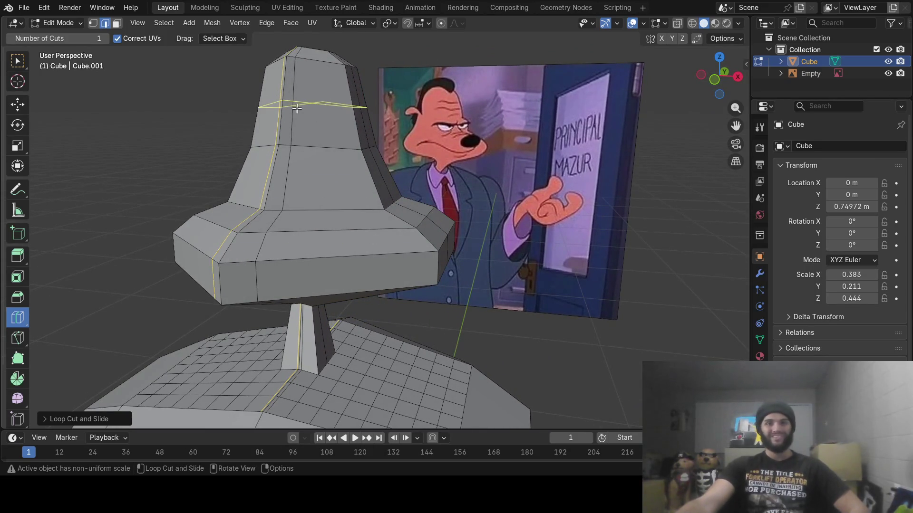
pyautogui.moveTo(305, 118); pyautogui.dragTo(333, 123, button='middle')
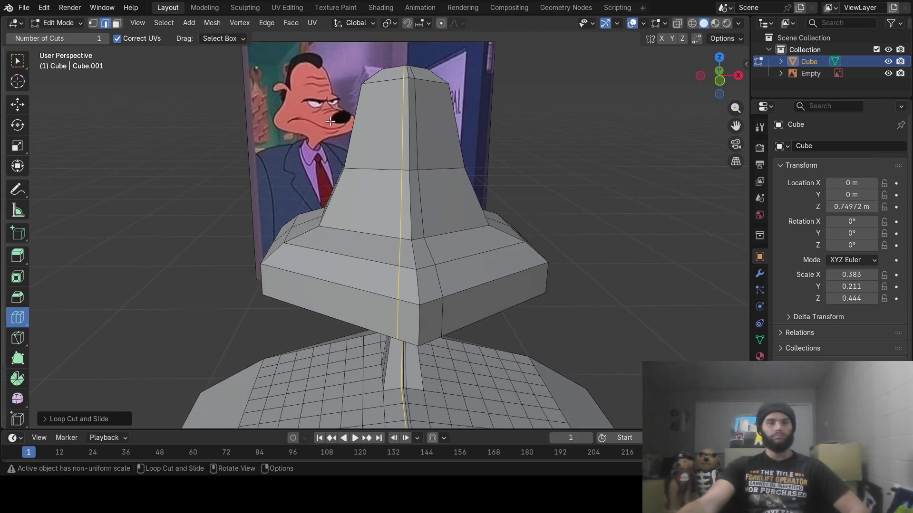
pyautogui.click(245, 8)
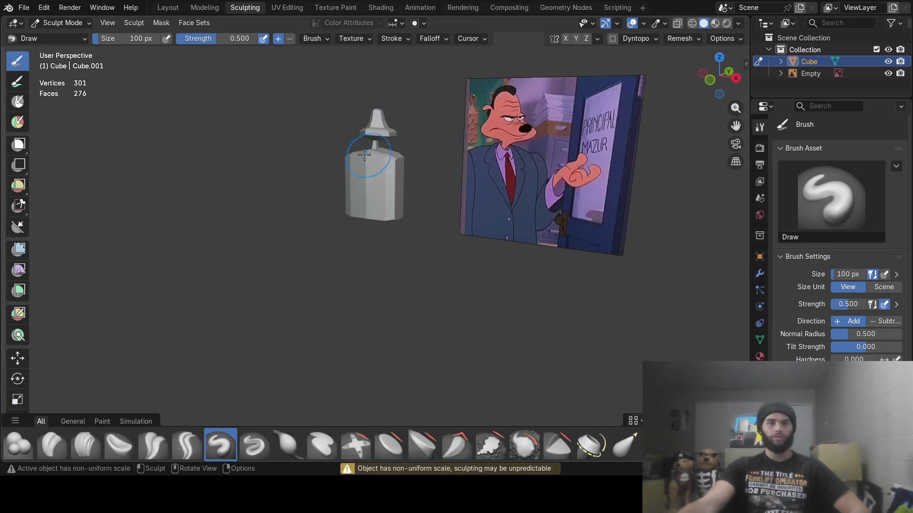
# - Orbit to the reference image and compare the bell head against it
pyautogui.moveTo(408, 160)
pyautogui.mouseDown(button='middle')
pyautogui.moveTo(424, 265)
pyautogui.moveTo(242, 286)
pyautogui.mouseUp(button='middle')
pyautogui.scroll(5, 375, 270)
pyautogui.moveTo(301, 292)
pyautogui.mouseDown(button='middle')
pyautogui.moveTo(260, 275)
pyautogui.moveTo(418, 310)
pyautogui.moveTo(342, 306)
pyautogui.moveTo(419, 306)
pyautogui.moveTo(408, 306)
pyautogui.moveTo(416, 343)
pyautogui.moveTo(402, 354)
pyautogui.mouseUp(button='middle')
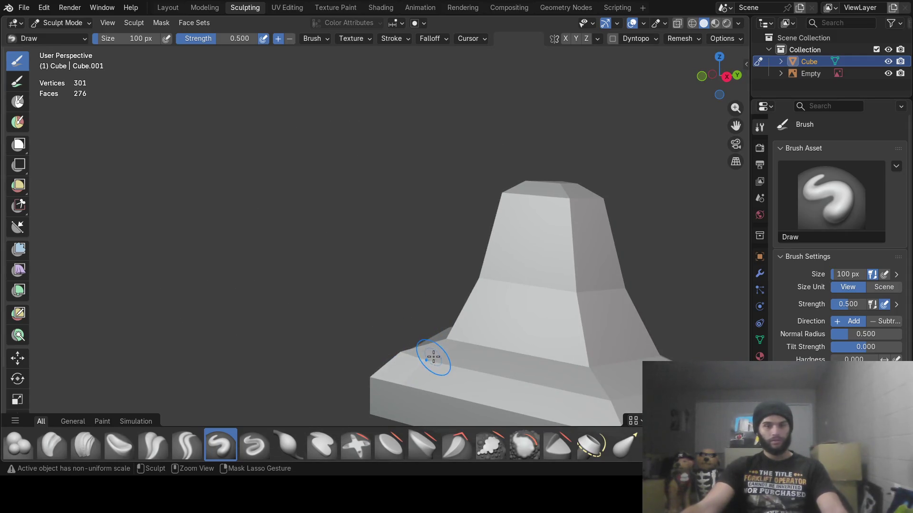
pyautogui.press('Tab')
pyautogui.moveTo(463, 364)
pyautogui.mouseDown(button='middle')
pyautogui.moveTo(458, 343)
pyautogui.moveTo(418, 362)
pyautogui.mouseUp(button='middle')
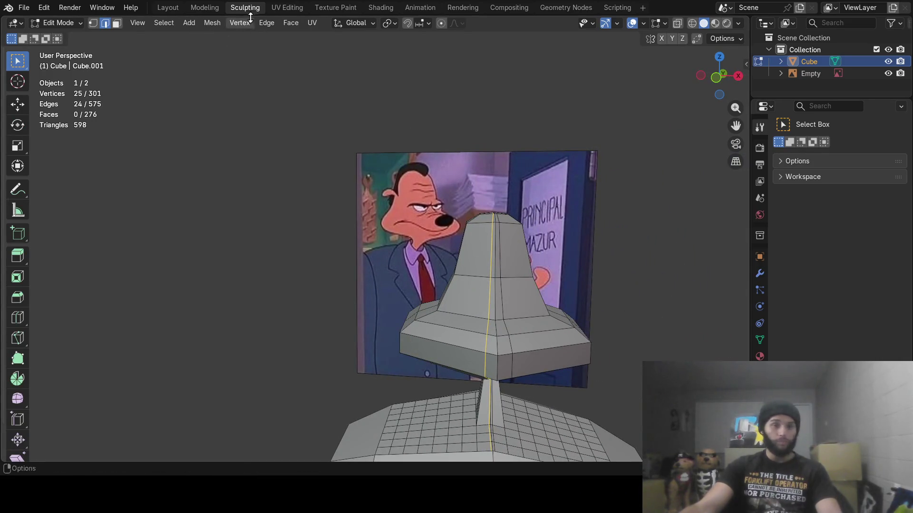
pyautogui.moveTo(547, 280); pyautogui.dragTo(535, 278, button='middle')
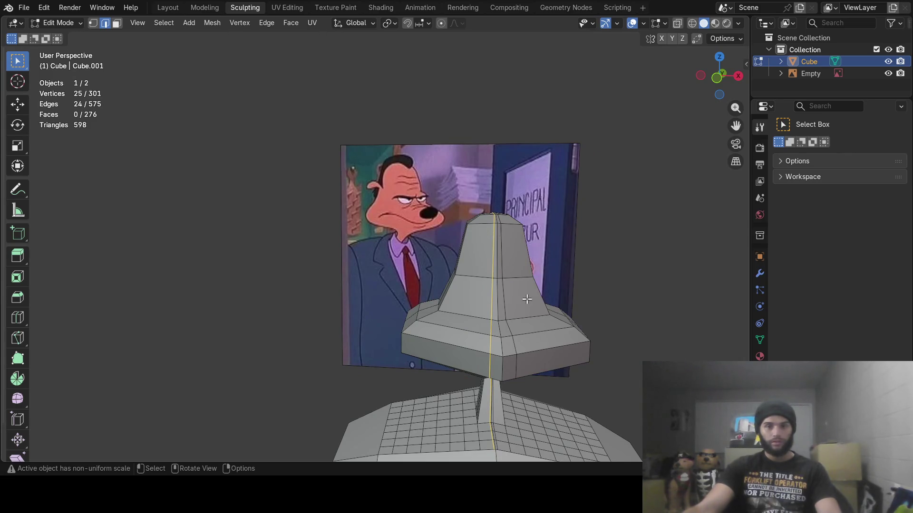
pyautogui.moveTo(561, 303)
pyautogui.mouseDown(button='middle')
pyautogui.moveTo(523, 295)
pyautogui.moveTo(586, 306)
pyautogui.moveTo(494, 292)
pyautogui.mouseUp(button='middle')
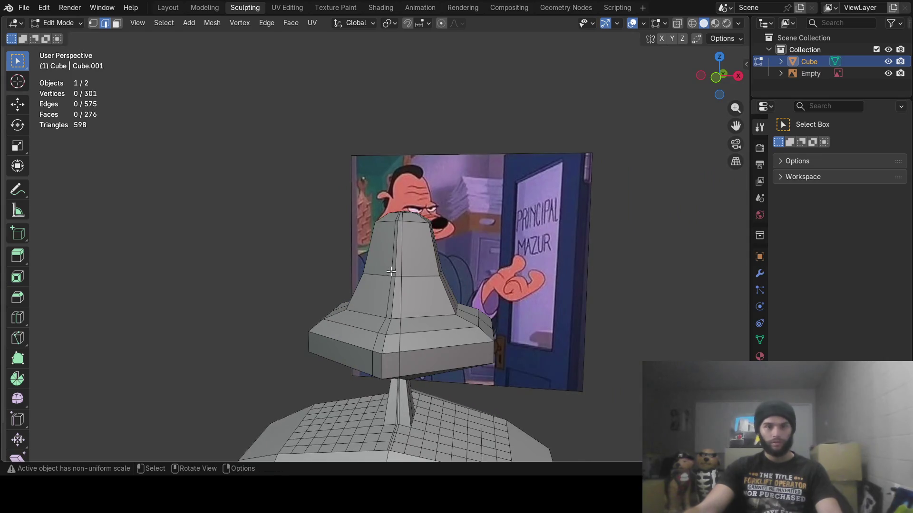
# - In the Sculpting workspace, brush a couple of Draw strokes along the bell's side
pyautogui.click(236, 9)
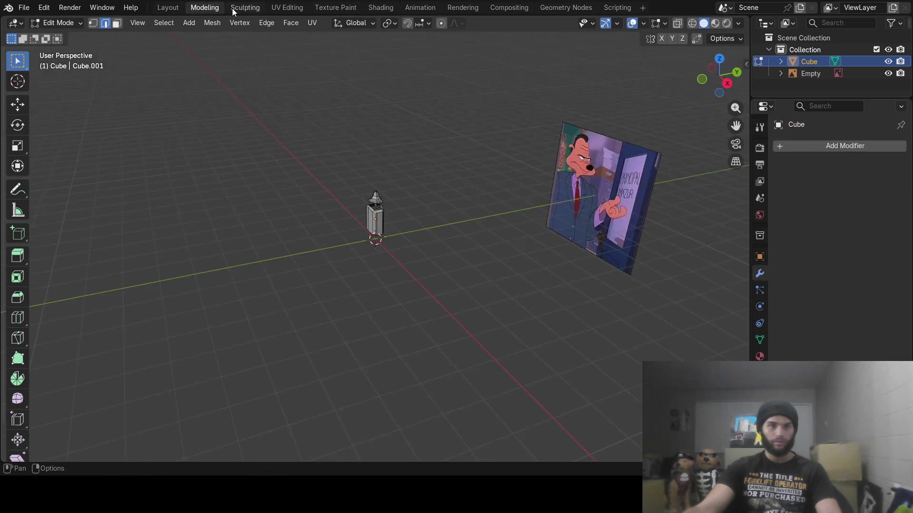
pyautogui.moveTo(414, 259)
pyautogui.mouseDown(button='middle')
pyautogui.moveTo(418, 274)
pyautogui.moveTo(407, 259)
pyautogui.moveTo(389, 278)
pyautogui.mouseUp(button='middle')
pyautogui.scroll(3, 380, 275)
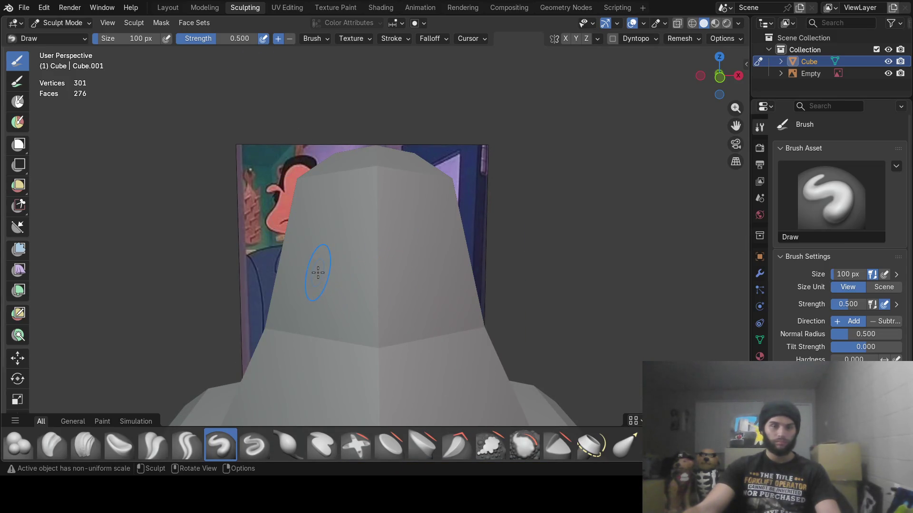
pyautogui.moveTo(315, 272); pyautogui.dragTo(341, 279)
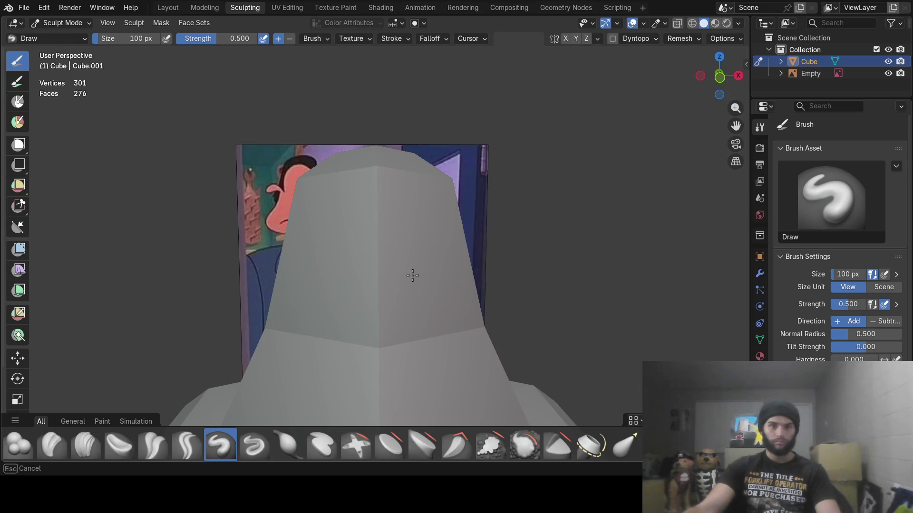
pyautogui.moveTo(450, 262); pyautogui.dragTo(346, 271)
pyautogui.moveTo(347, 271)
pyautogui.mouseDown(button='middle')
pyautogui.moveTo(432, 305)
pyautogui.moveTo(497, 292)
pyautogui.moveTo(513, 269)
pyautogui.moveTo(341, 248)
pyautogui.mouseUp(button='middle')
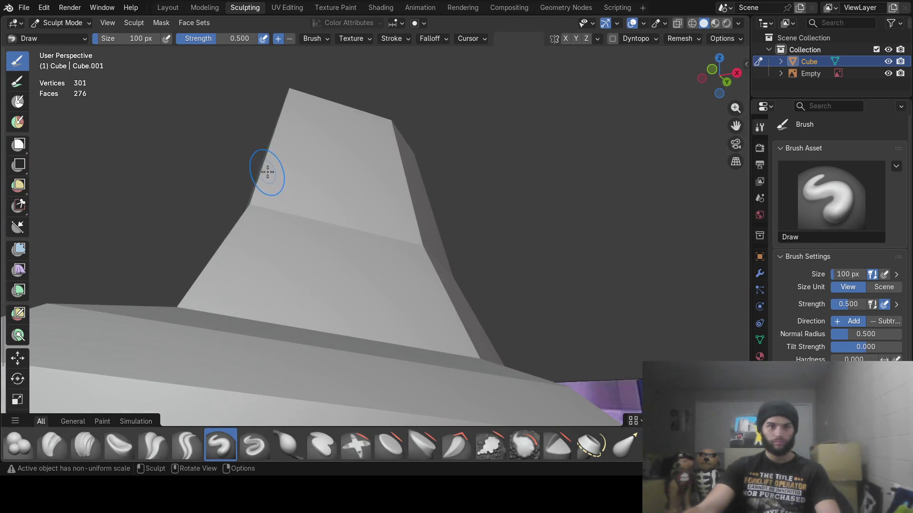
pyautogui.moveTo(267, 172); pyautogui.dragTo(268, 155)
pyautogui.moveTo(254, 110)
pyautogui.mouseDown(button='middle')
pyautogui.moveTo(328, 158)
pyautogui.moveTo(235, 185)
pyautogui.moveTo(195, 220)
pyautogui.mouseUp(button='middle')
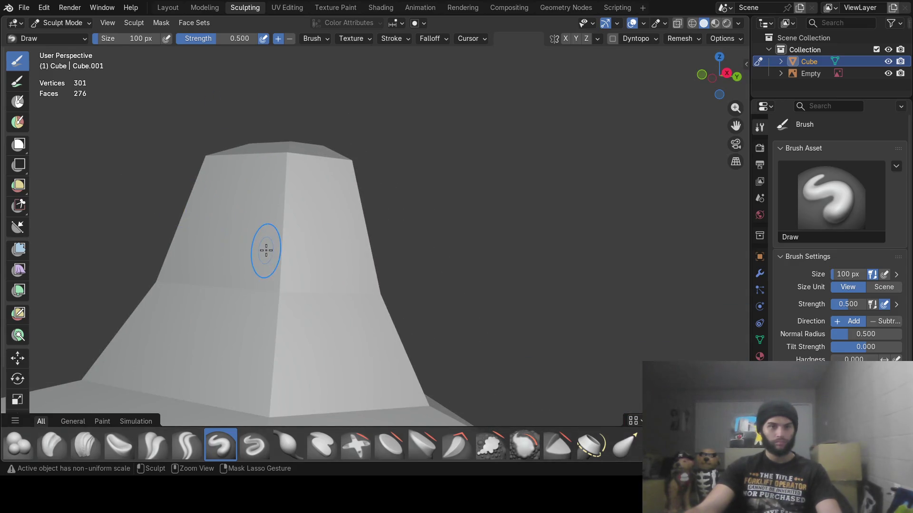
# - Leave Sculpt Mode, return to the Modeling workspace, and bring the reference picture into view
pyautogui.press('Tab')
pyautogui.scroll(-2, 267, 271)
pyautogui.moveTo(266, 271)
pyautogui.mouseDown(button='middle')
pyautogui.moveTo(330, 285)
pyautogui.moveTo(164, 43)
pyautogui.mouseUp(button='middle')
pyautogui.click(205, 7)
pyautogui.moveTo(424, 201)
pyautogui.mouseDown(button='middle')
pyautogui.moveTo(462, 212)
pyautogui.moveTo(342, 197)
pyautogui.moveTo(356, 216)
pyautogui.moveTo(363, 179)
pyautogui.moveTo(405, 359)
pyautogui.moveTo(466, 298)
pyautogui.moveTo(461, 265)
pyautogui.moveTo(360, 272)
pyautogui.moveTo(358, 254)
pyautogui.moveTo(539, 260)
pyautogui.moveTo(164, 280)
pyautogui.moveTo(310, 272)
pyautogui.mouseUp(button='middle')
pyautogui.scroll(5, 342, 197)
# - Circle-select the upper faces of the bell head in face select mode
pyautogui.scroll(3, 310, 272)
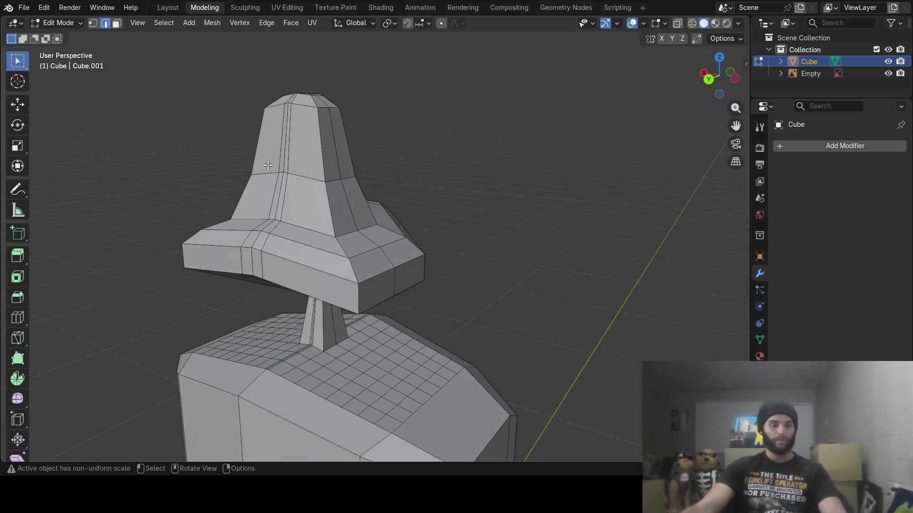
pyautogui.press('c')
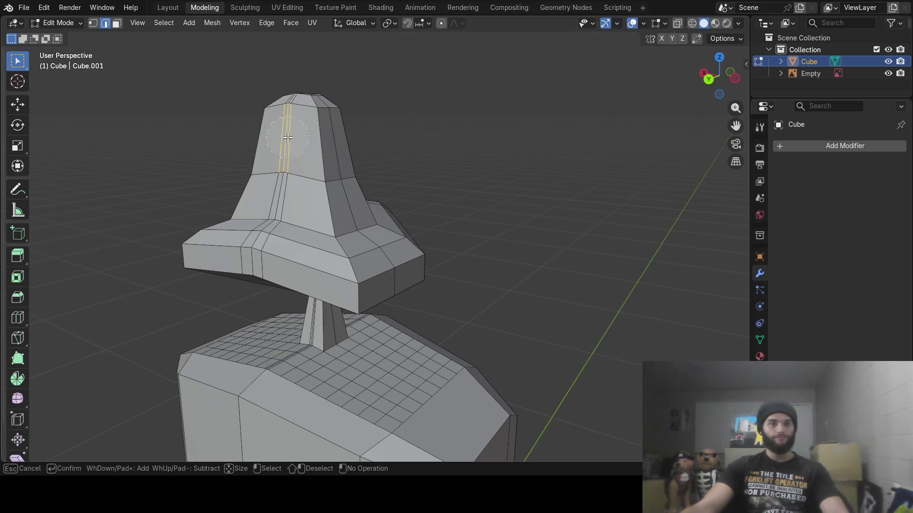
pyautogui.press('3')
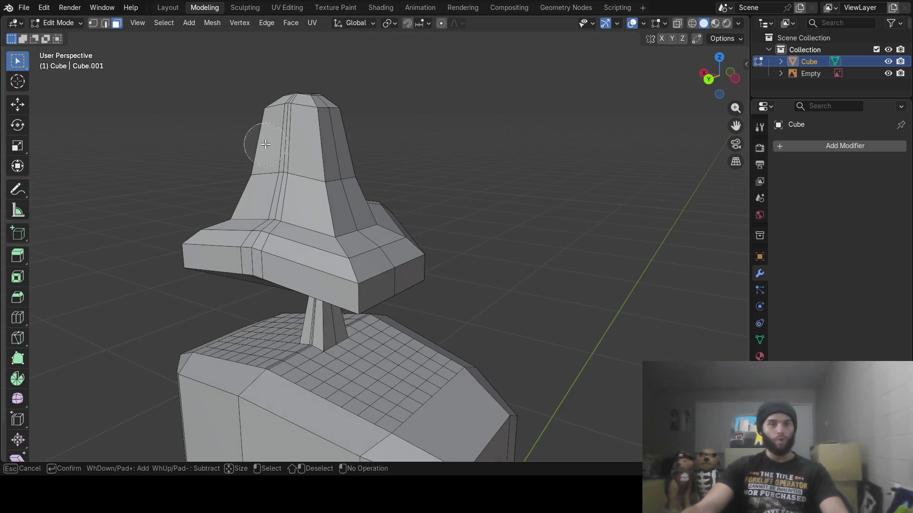
pyautogui.moveTo(266, 144); pyautogui.dragTo(285, 130)
pyautogui.moveTo(288, 117)
pyautogui.mouseDown(button='middle')
pyautogui.moveTo(287, 156)
pyautogui.moveTo(295, 128)
pyautogui.moveTo(343, 109)
pyautogui.moveTo(500, 135)
pyautogui.moveTo(538, 157)
pyautogui.moveTo(523, 161)
pyautogui.moveTo(542, 162)
pyautogui.moveTo(450, 155)
pyautogui.mouseUp(button='middle')
pyautogui.press('Escape')
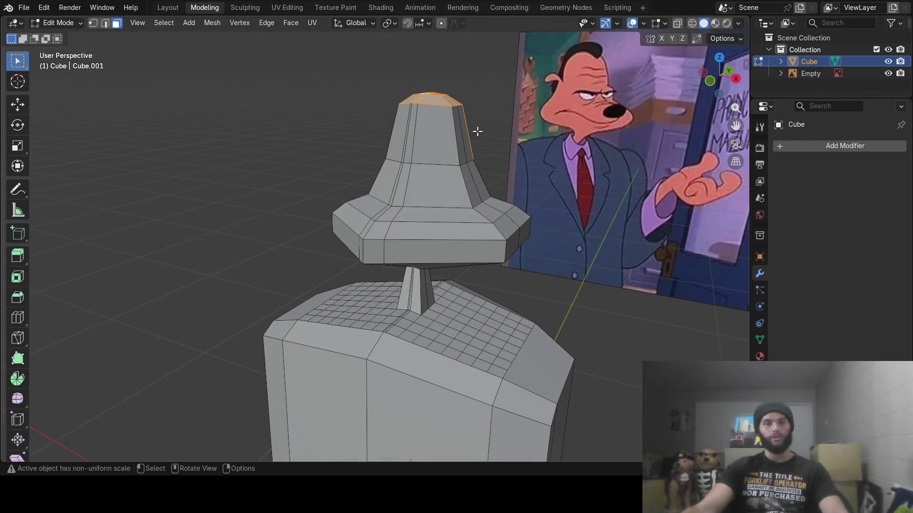
# - Extrude the top faces up about 0.024 m into a thin cap, undoing the follow-up scale
pyautogui.press('e')
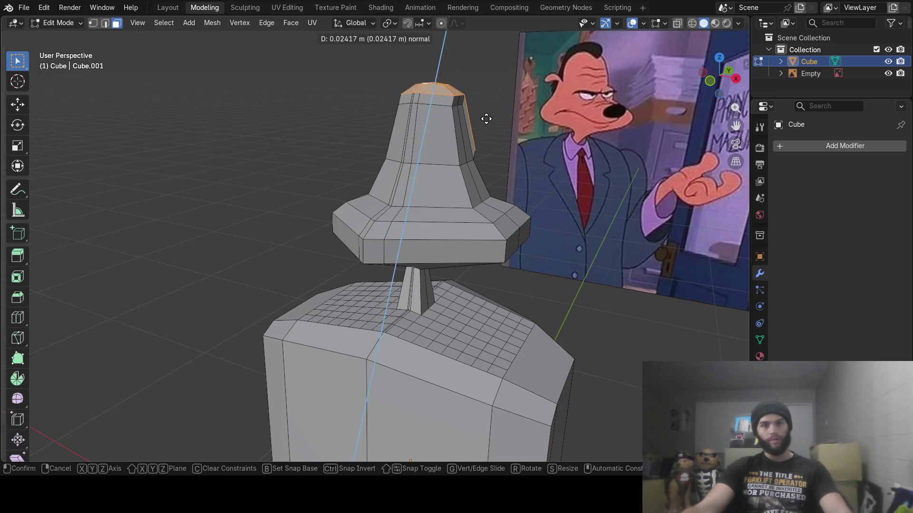
pyautogui.click(486, 119)
pyautogui.press('s')
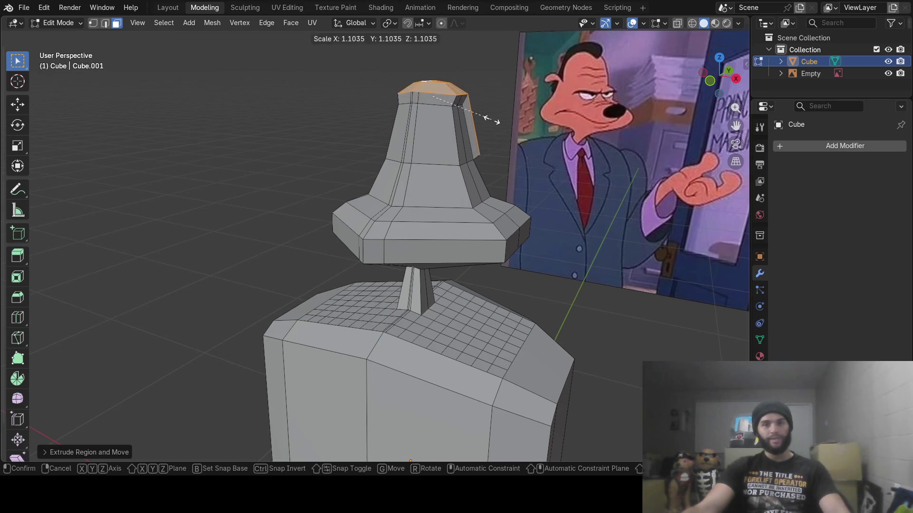
pyautogui.click(492, 120)
pyautogui.moveTo(452, 150)
pyautogui.mouseDown(button='middle')
pyautogui.moveTo(546, 141)
pyautogui.moveTo(504, 142)
pyautogui.mouseUp(button='middle')
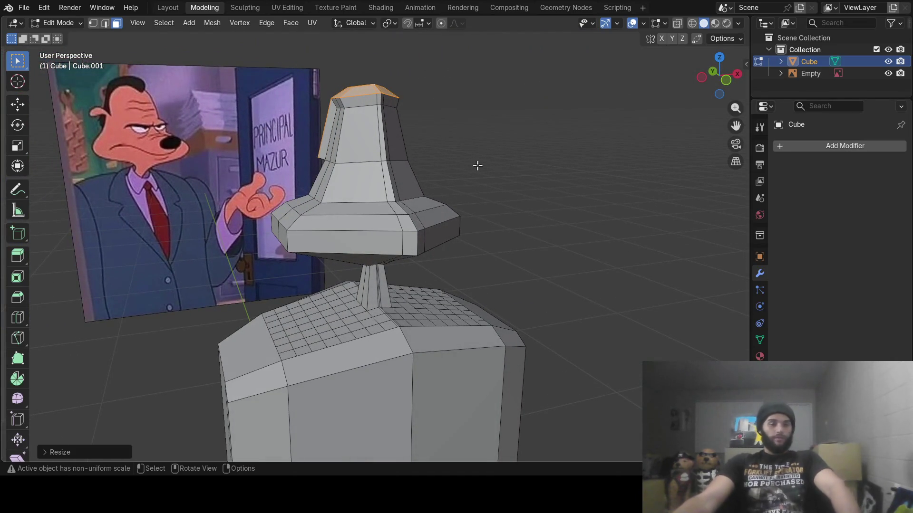
pyautogui.hotkey('ctrl', 'z')
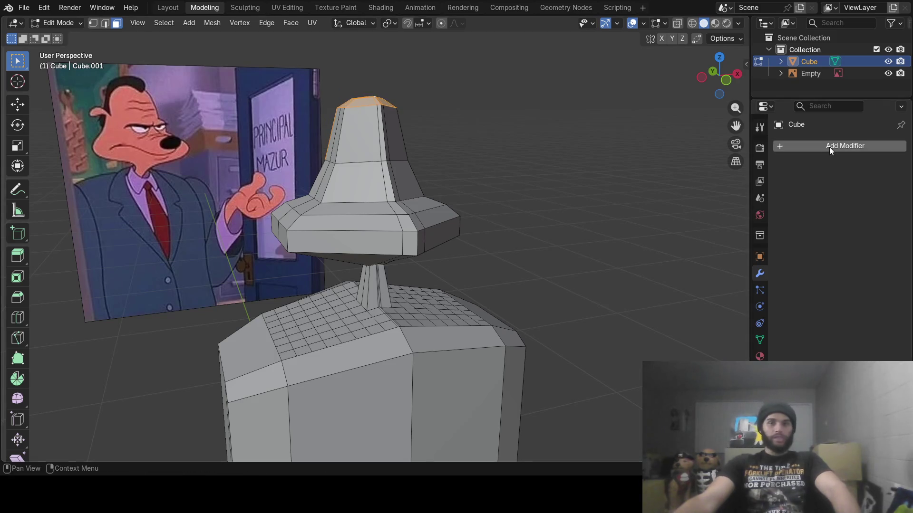
# - Create Material.001 and Material.002 on the head, setting Material.002's base colour to black (#000000FF)
pyautogui.click(760, 357)
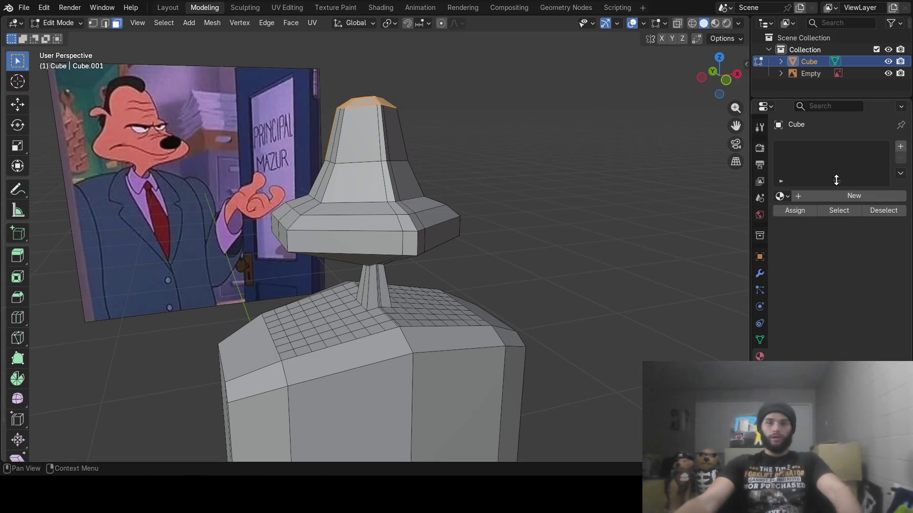
pyautogui.click(899, 147)
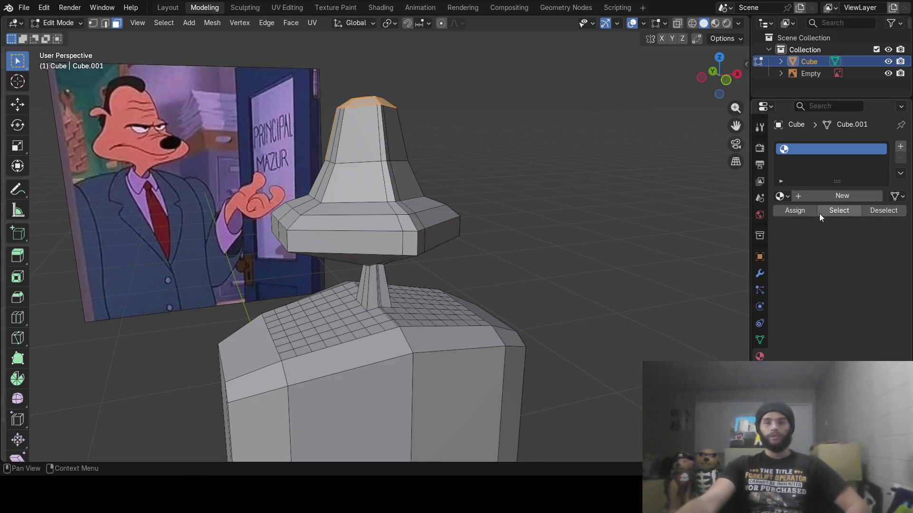
pyautogui.click(830, 197)
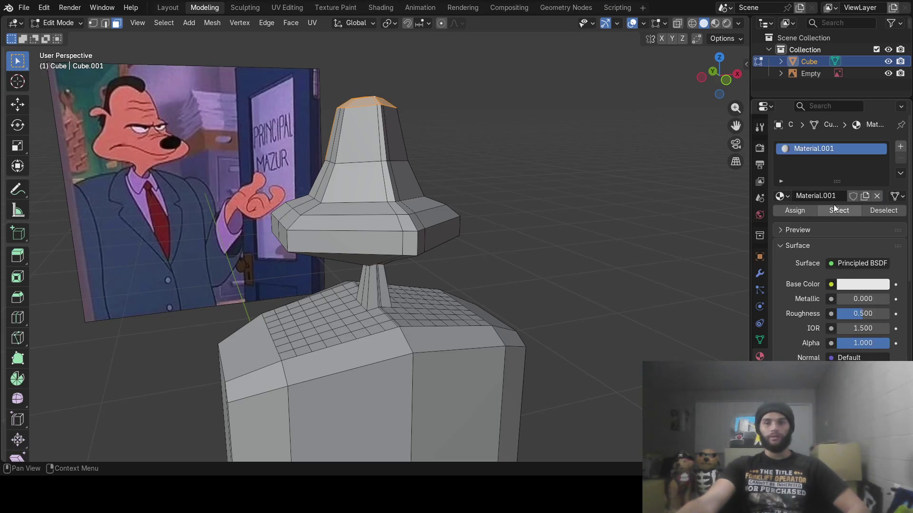
pyautogui.click(900, 146)
pyautogui.click(812, 223)
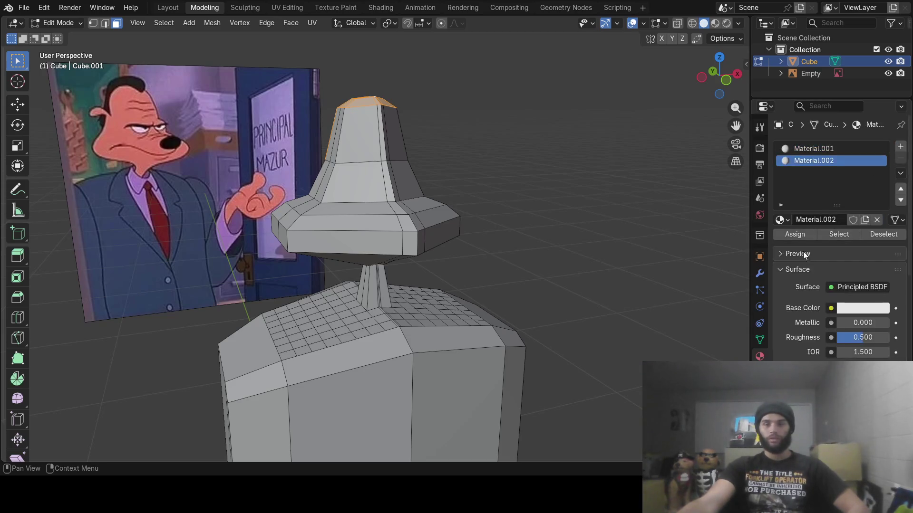
pyautogui.click(847, 309)
pyautogui.moveTo(878, 152); pyautogui.dragTo(880, 194)
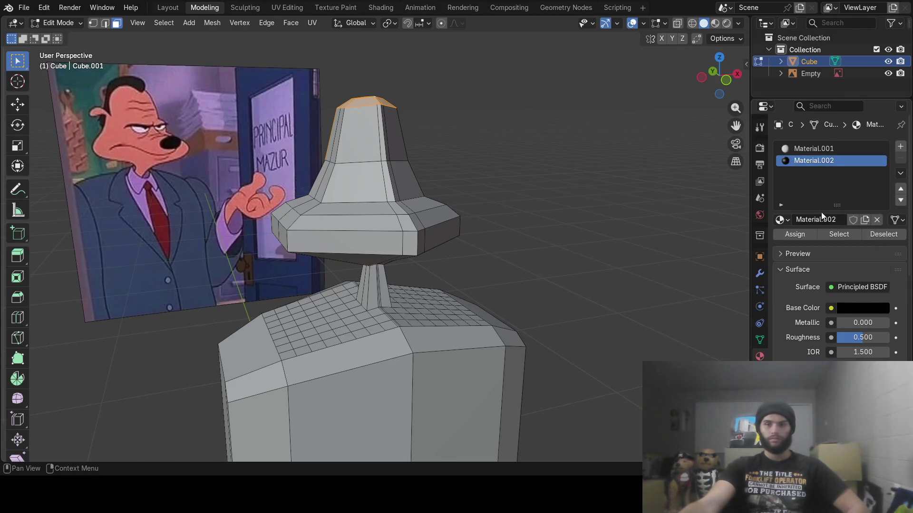
pyautogui.moveTo(523, 219)
pyautogui.mouseDown(button='middle')
pyautogui.moveTo(473, 212)
pyautogui.moveTo(519, 246)
pyautogui.mouseUp(button='middle')
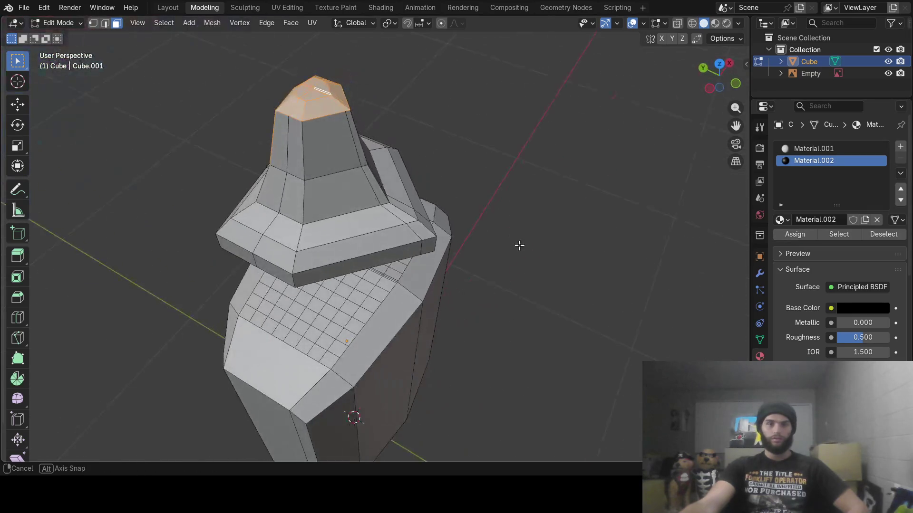
pyautogui.hotkey('ctrl', 'Tab')
# - Return to mesh editing and orbit to look down onto the top of the head
pyautogui.moveTo(470, 209); pyautogui.dragTo(390, 163, button='middle')
pyautogui.press('Tab')
pyautogui.moveTo(467, 186)
pyautogui.mouseDown(button='middle')
pyautogui.moveTo(471, 264)
pyautogui.moveTo(407, 215)
pyautogui.moveTo(371, 210)
pyautogui.moveTo(522, 224)
pyautogui.mouseUp(button='middle')
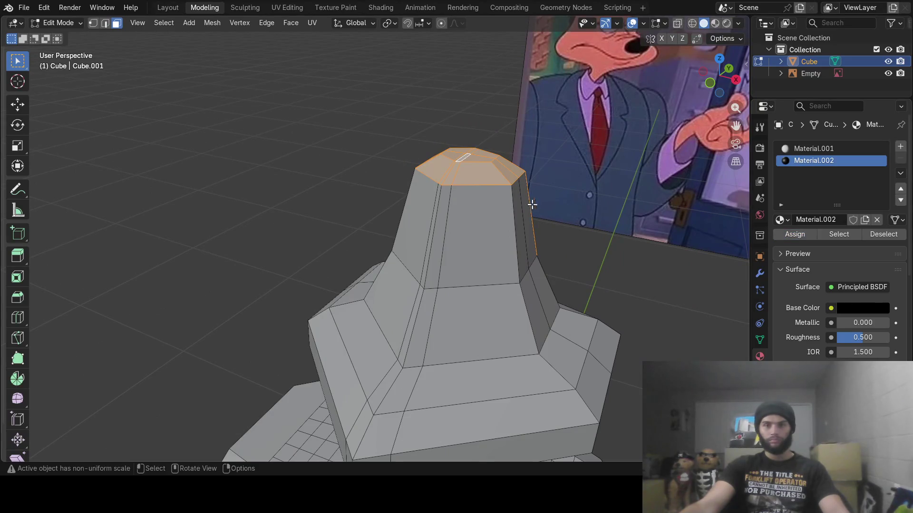
pyautogui.hotkey('ctrl', 'Tab')
pyautogui.press('z')
pyautogui.moveTo(515, 201); pyautogui.dragTo(532, 195, button='middle')
pyautogui.hotkey('ctrl', 'Tab')
pyautogui.moveTo(595, 189)
pyautogui.mouseDown(button='middle')
pyautogui.moveTo(546, 204)
pyautogui.moveTo(527, 196)
pyautogui.mouseUp(button='middle')
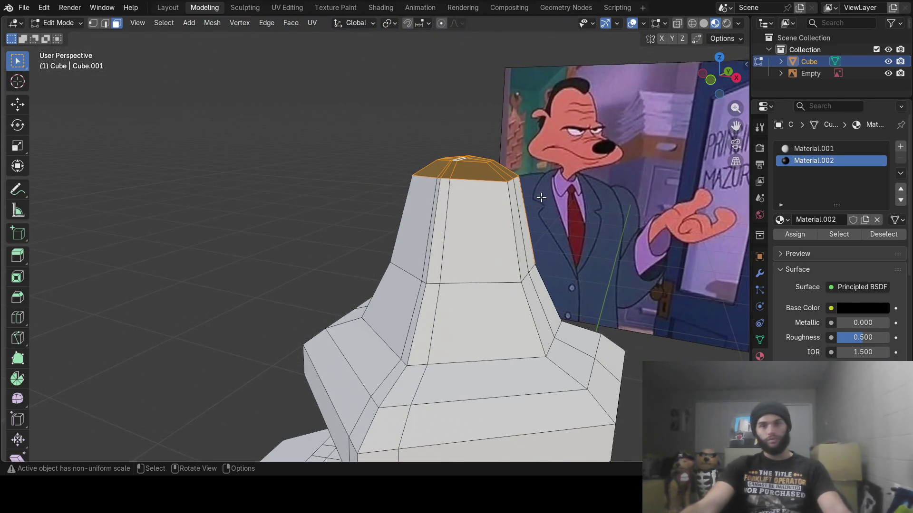
# - Extrude the top face upward again and scale it larger
pyautogui.press('e')
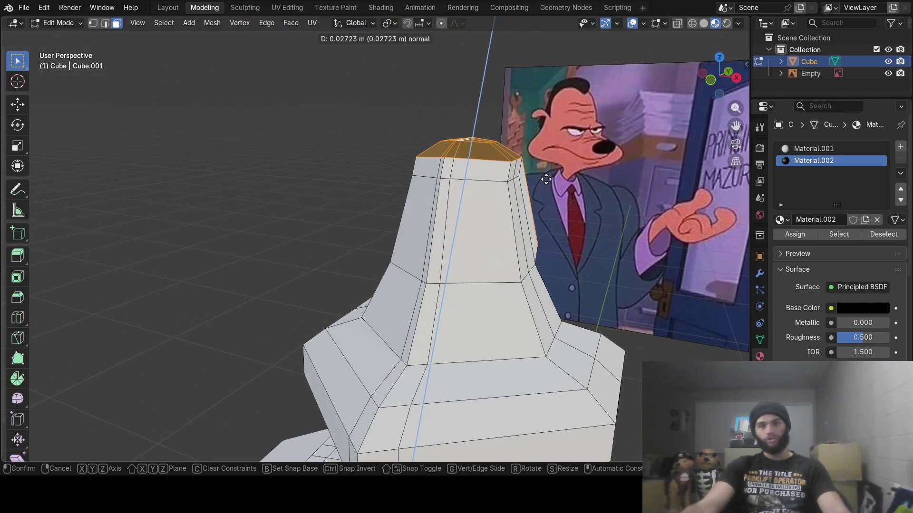
pyautogui.click(546, 178)
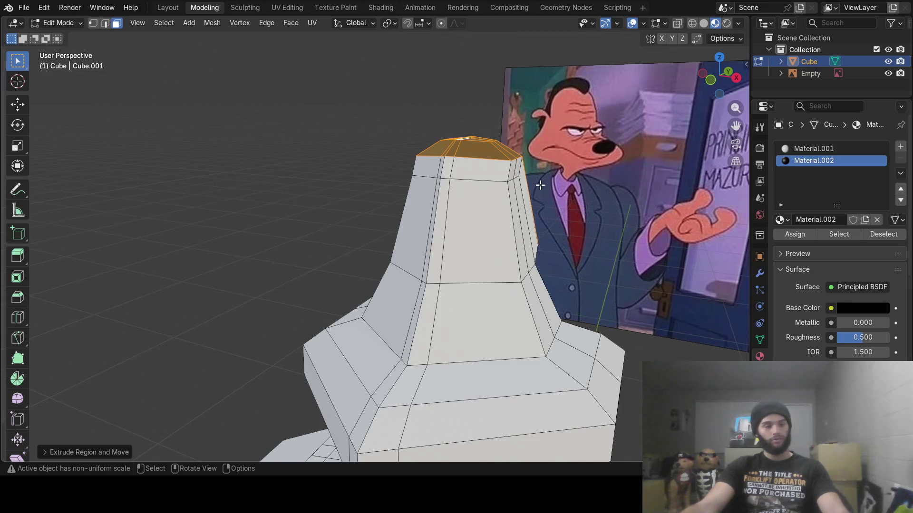
pyautogui.press('s')
pyautogui.click(559, 185)
pyautogui.moveTo(491, 224)
pyautogui.mouseDown(button='middle')
pyautogui.moveTo(563, 208)
pyautogui.moveTo(554, 213)
pyautogui.mouseUp(button='middle')
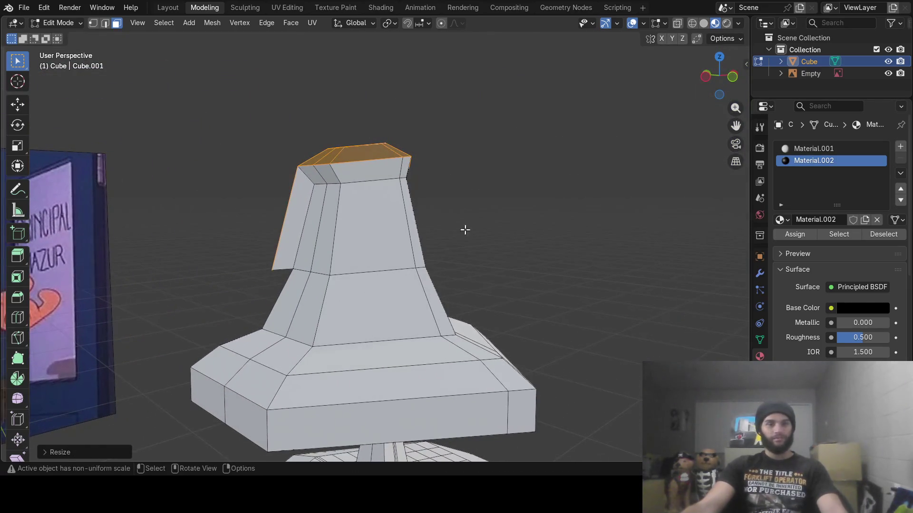
# - Assign the black Material.002 to the top and left-side hair faces
pyautogui.press('c')
pyautogui.moveTo(296, 165); pyautogui.dragTo(360, 155)
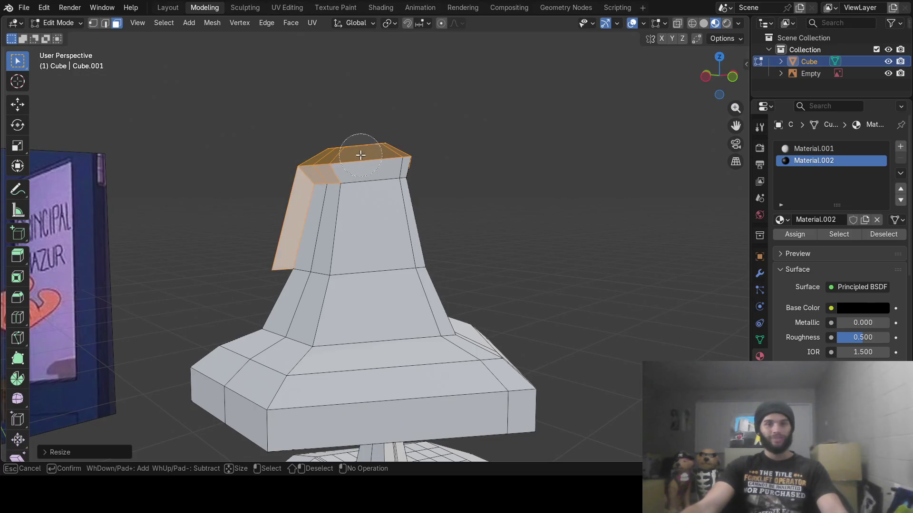
pyautogui.moveTo(416, 150)
pyautogui.mouseDown(button='middle')
pyautogui.moveTo(524, 154)
pyautogui.moveTo(513, 185)
pyautogui.moveTo(475, 187)
pyautogui.moveTo(547, 186)
pyautogui.mouseUp(button='middle')
pyautogui.press('Escape')
pyautogui.click(790, 228)
pyautogui.moveTo(642, 221)
pyautogui.mouseDown(button='middle')
pyautogui.moveTo(558, 221)
pyautogui.moveTo(470, 267)
pyautogui.moveTo(414, 266)
pyautogui.moveTo(387, 255)
pyautogui.moveTo(470, 268)
pyautogui.moveTo(561, 264)
pyautogui.moveTo(432, 277)
pyautogui.moveTo(458, 265)
pyautogui.moveTo(410, 291)
pyautogui.mouseUp(button='middle')
pyautogui.hotkey('alt', 'a')
# - Select a face on the head's rim and extrude it outward as a small stub
pyautogui.hotkey('ctrl', 'Tab')
pyautogui.press('Tab')
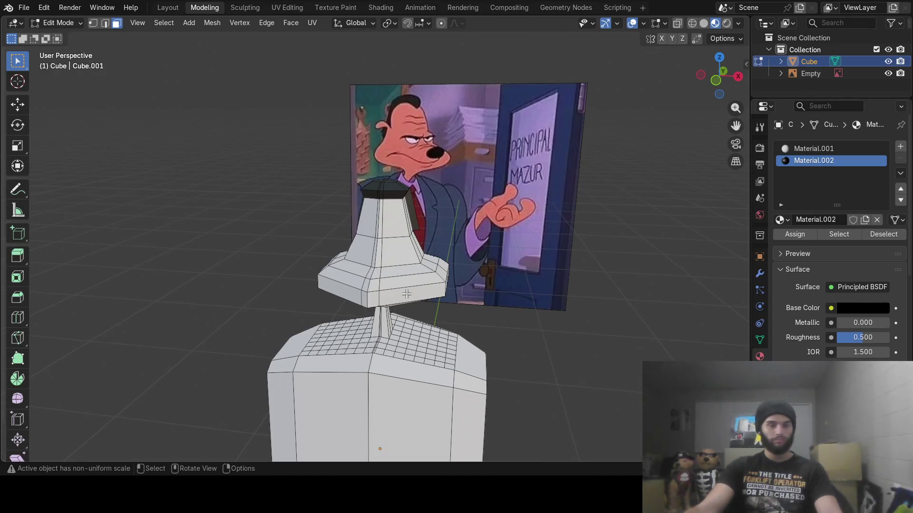
pyautogui.moveTo(407, 294); pyautogui.dragTo(390, 298, button='middle')
pyautogui.scroll(3, 370, 303)
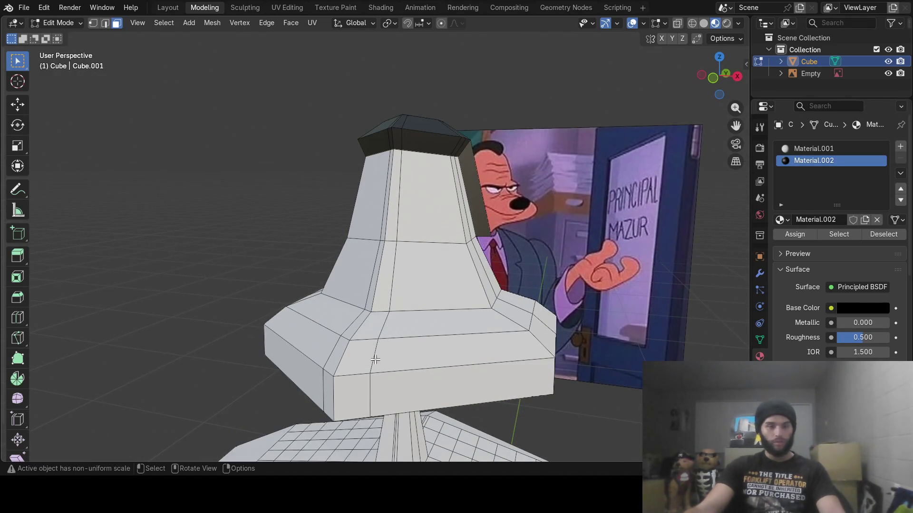
pyautogui.press('c')
pyautogui.rightClick(348, 357)
pyautogui.moveTo(349, 355)
pyautogui.mouseDown(button='middle')
pyautogui.moveTo(379, 348)
pyautogui.moveTo(409, 366)
pyautogui.moveTo(358, 376)
pyautogui.moveTo(346, 366)
pyautogui.moveTo(350, 374)
pyautogui.mouseUp(button='middle')
pyautogui.press('e')
pyautogui.click(353, 360)
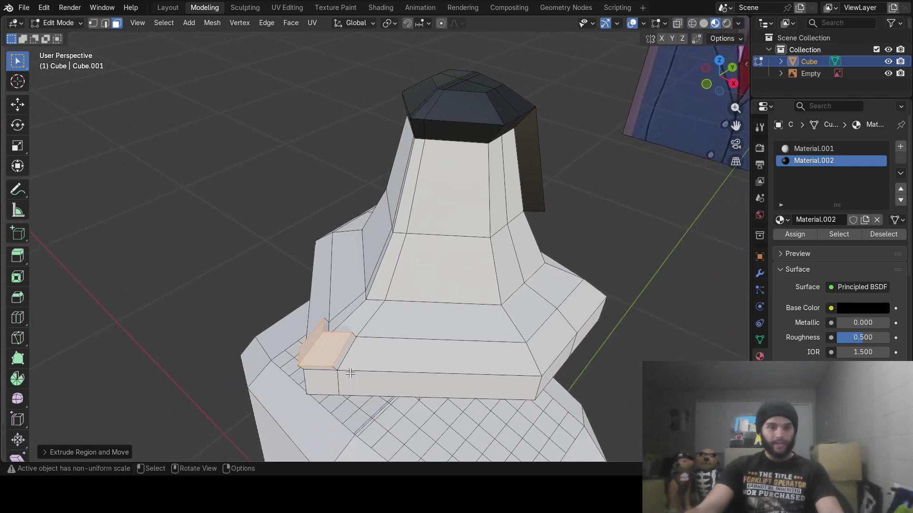
# - In vertex select mode, slide a selected head vertex along the Y axis
pyautogui.click(94, 23)
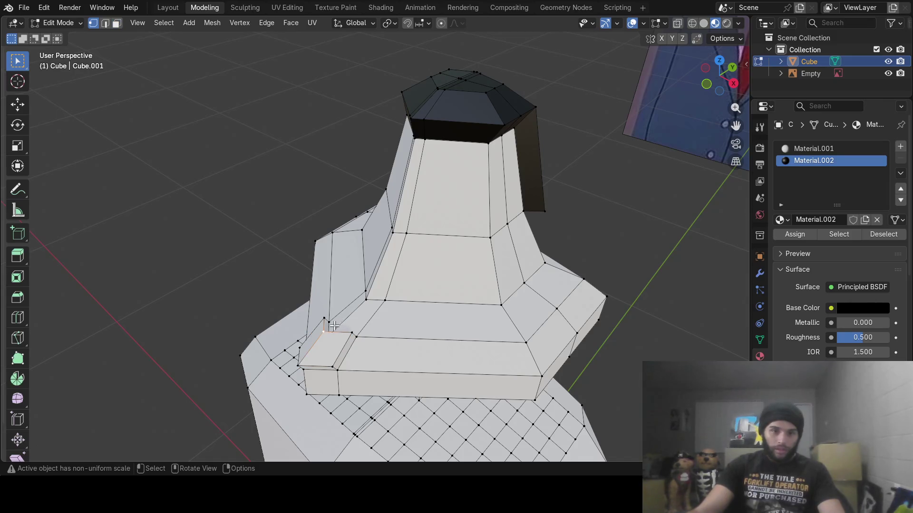
pyautogui.click(18, 104)
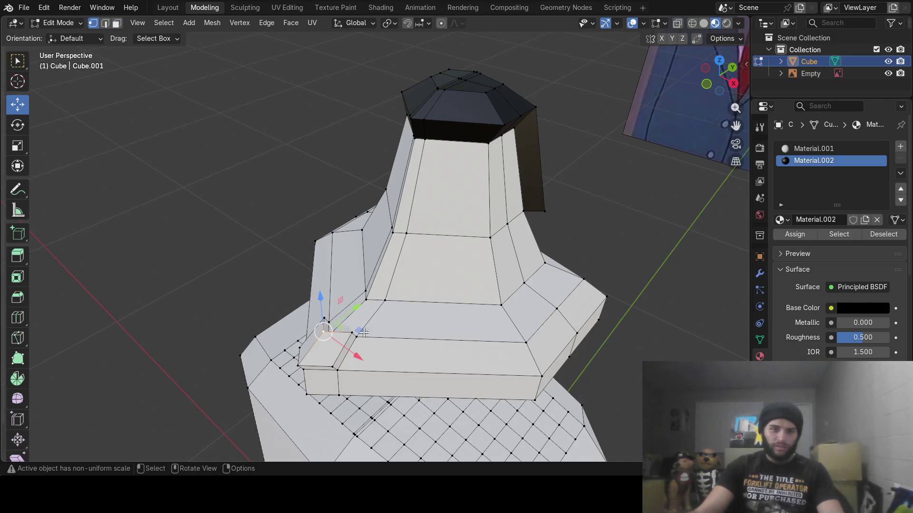
pyautogui.moveTo(356, 309); pyautogui.dragTo(373, 286)
pyautogui.moveTo(373, 286); pyautogui.dragTo(420, 286, button='middle')
pyautogui.moveTo(226, 70)
pyautogui.mouseDown(button='middle')
pyautogui.moveTo(421, 155)
pyautogui.moveTo(417, 142)
pyautogui.mouseUp(button='middle')
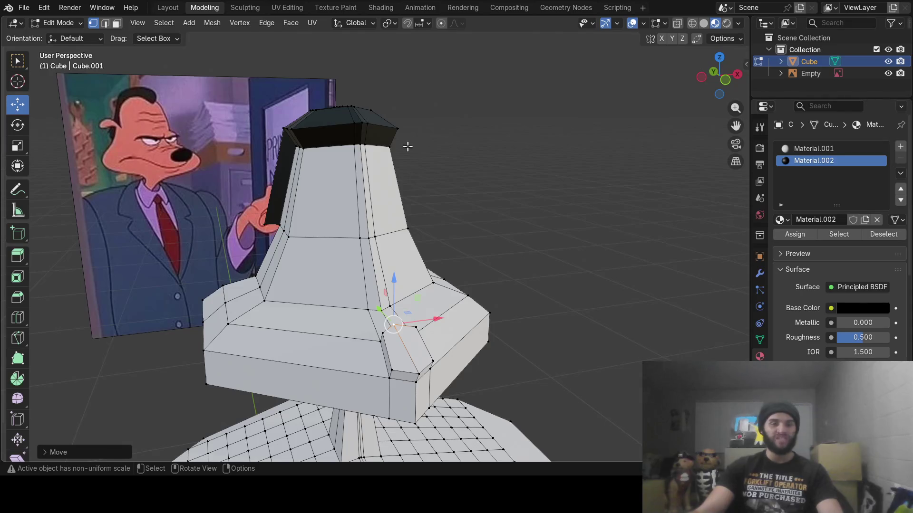
# - Select the front face of the brim and widen it along the X axis
pyautogui.click(117, 23)
pyautogui.press('c')
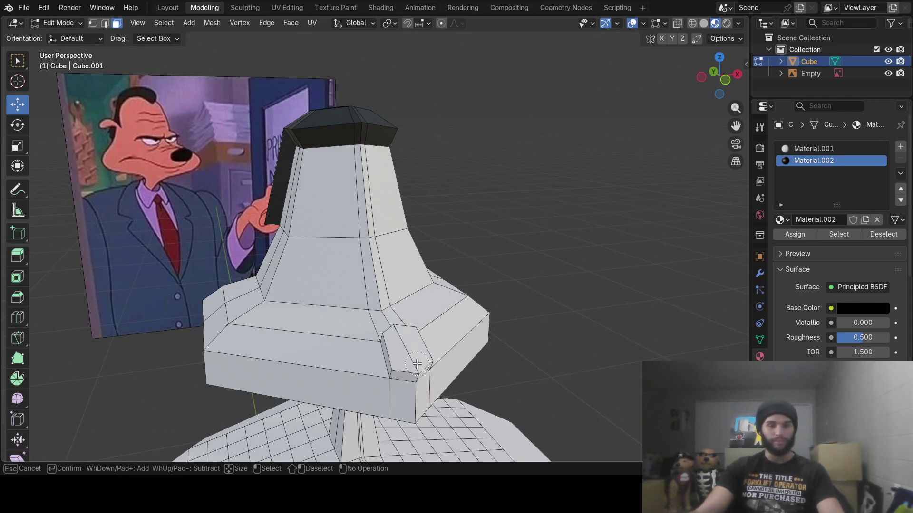
pyautogui.click(406, 352)
pyautogui.press('Escape')
pyautogui.moveTo(407, 353); pyautogui.dragTo(425, 341, button='middle')
pyautogui.press('s')
pyautogui.press('x')
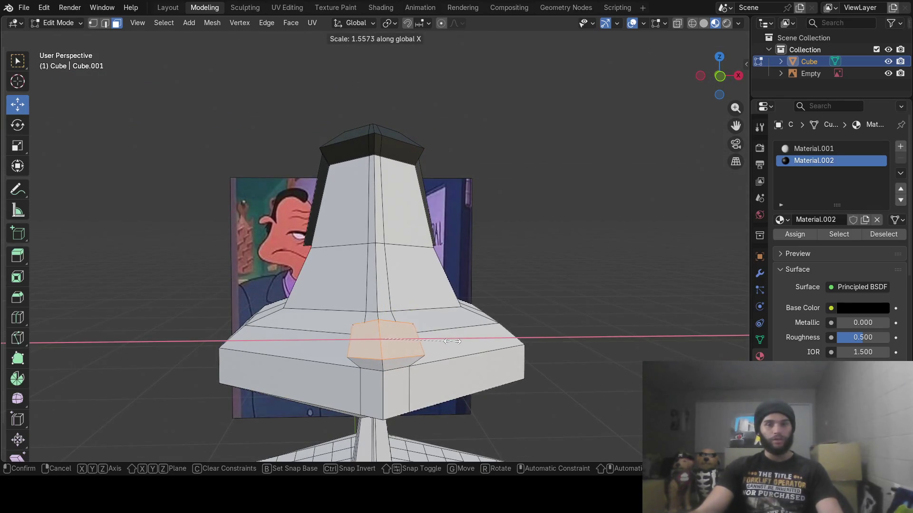
pyautogui.click(463, 343)
# - Extrude the widened face outward and shrink the extruded tip to form the nose
pyautogui.press('e')
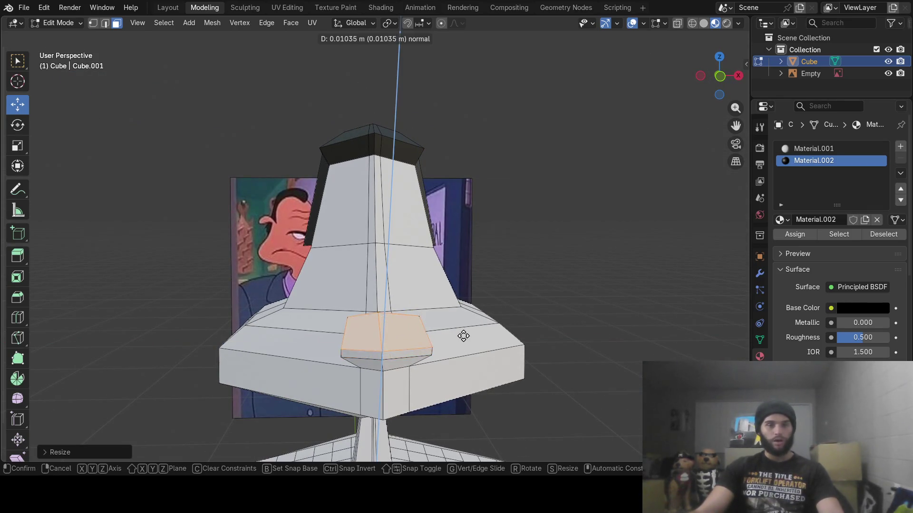
pyautogui.click(463, 331)
pyautogui.press('s')
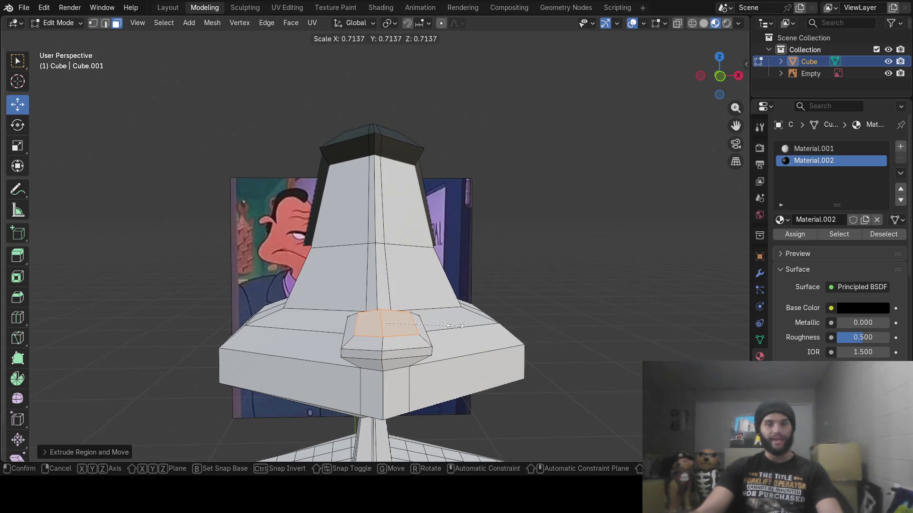
pyautogui.click(454, 326)
pyautogui.moveTo(454, 326)
pyautogui.mouseDown(button='middle')
pyautogui.moveTo(566, 332)
pyautogui.moveTo(494, 336)
pyautogui.moveTo(575, 332)
pyautogui.moveTo(491, 332)
pyautogui.moveTo(470, 323)
pyautogui.mouseUp(button='middle')
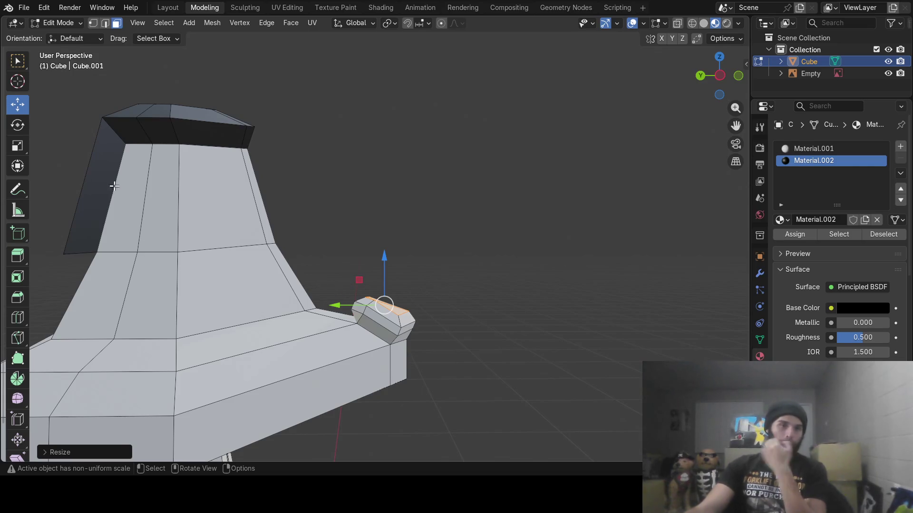
# - With X-ray on, circle-select every face of the nose from several sides
pyautogui.hotkey('alt', 'z')
pyautogui.moveTo(538, 261); pyautogui.dragTo(553, 266, button='middle')
pyautogui.hotkey('alt', 'a')
pyautogui.press('c')
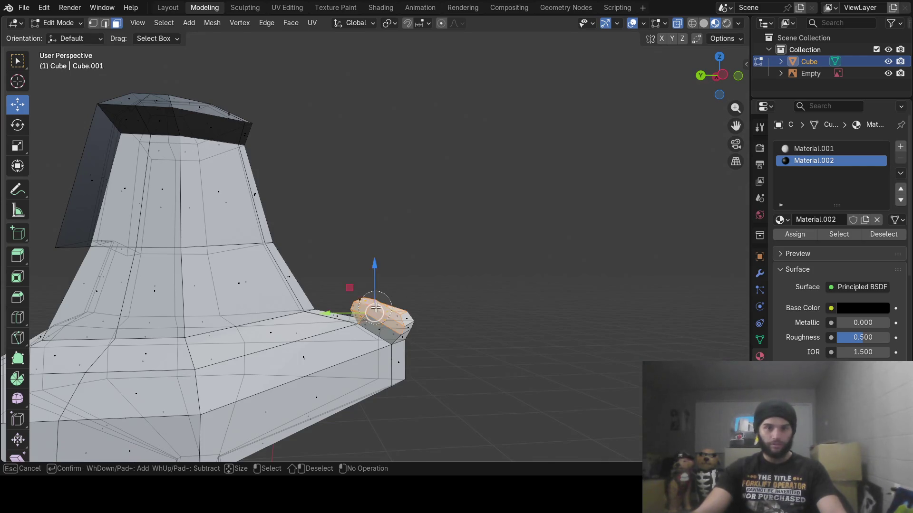
pyautogui.press('Escape')
pyautogui.moveTo(456, 320)
pyautogui.mouseDown(button='middle')
pyautogui.moveTo(216, 292)
pyautogui.moveTo(357, 289)
pyautogui.moveTo(312, 309)
pyautogui.mouseUp(button='middle')
pyautogui.press('c')
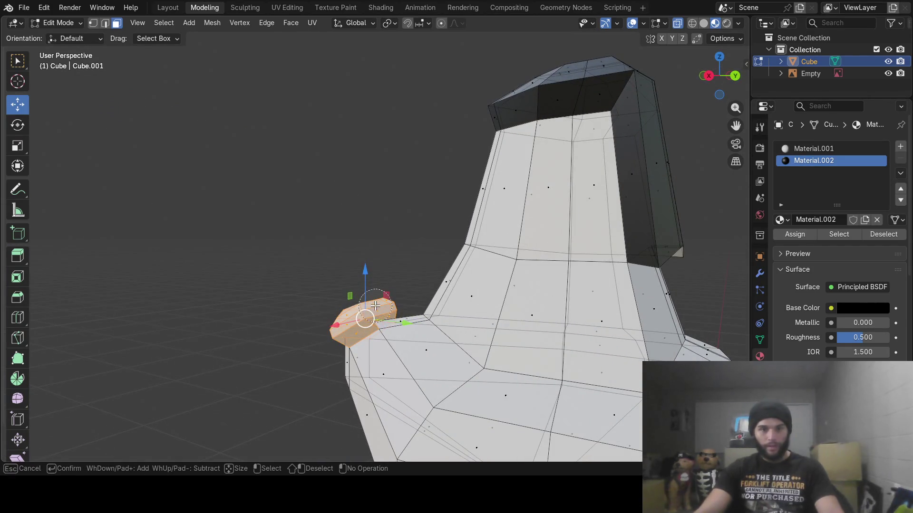
pyautogui.press('Escape')
pyautogui.scroll(4, 378, 303)
pyautogui.moveTo(379, 303)
pyautogui.mouseDown(button='middle')
pyautogui.moveTo(401, 251)
pyautogui.moveTo(419, 243)
pyautogui.moveTo(418, 285)
pyautogui.moveTo(408, 243)
pyautogui.moveTo(547, 247)
pyautogui.mouseUp(button='middle')
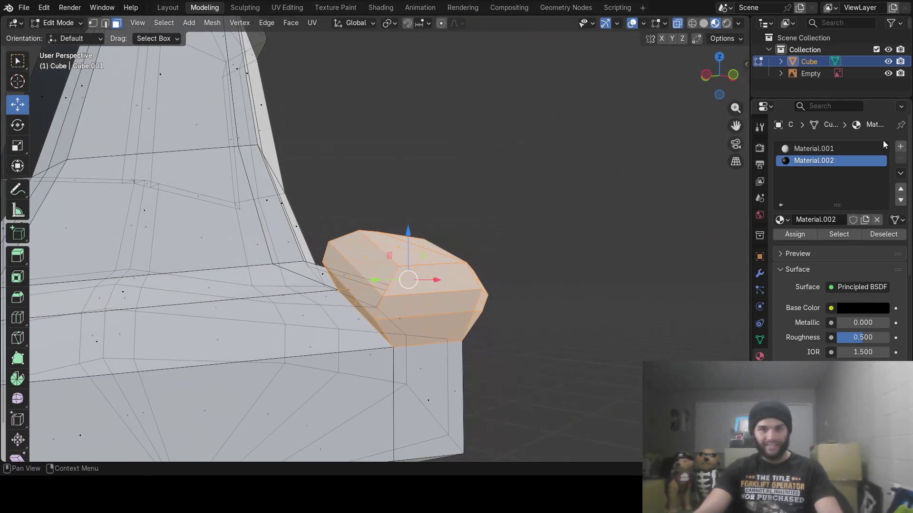
# - Assign the black Material.002 to the selected nose faces, then deselect all
pyautogui.click(801, 233)
pyautogui.moveTo(475, 252)
pyautogui.mouseDown(button='middle')
pyautogui.moveTo(621, 247)
pyautogui.moveTo(580, 244)
pyautogui.moveTo(609, 239)
pyautogui.moveTo(589, 249)
pyautogui.mouseUp(button='middle')
pyautogui.hotkey('alt', 'a')
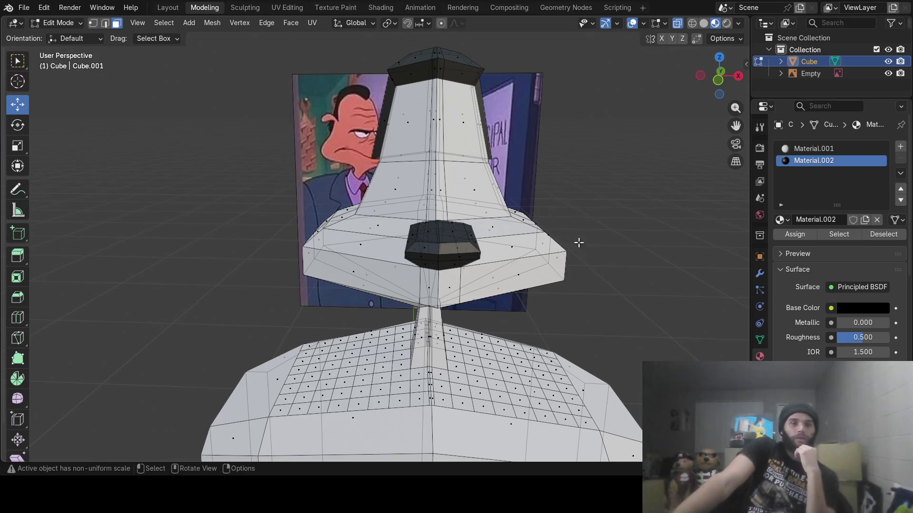
# - Orbit around the figure to check the black nose, then switch into Sculpt Mode
pyautogui.moveTo(579, 243); pyautogui.dragTo(467, 242, button='middle')
pyautogui.moveTo(694, 285); pyautogui.dragTo(615, 226, button='middle')
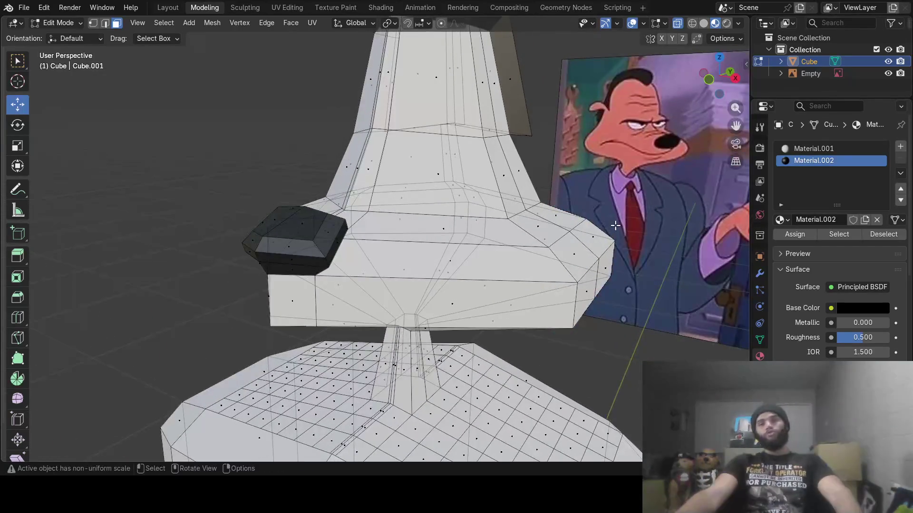
pyautogui.scroll(-8, 618, 220)
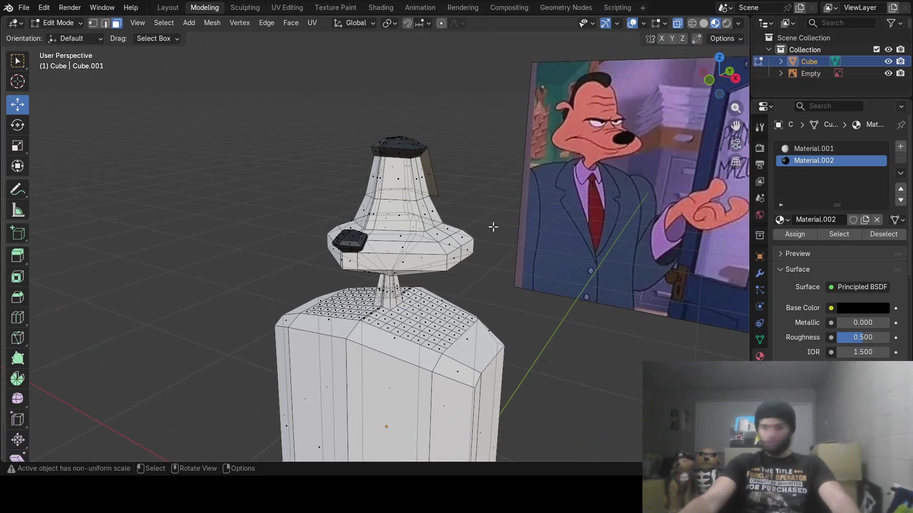
pyautogui.moveTo(470, 269)
pyautogui.mouseDown(button='middle')
pyautogui.moveTo(495, 243)
pyautogui.moveTo(585, 247)
pyautogui.moveTo(564, 257)
pyautogui.moveTo(540, 300)
pyautogui.moveTo(407, 306)
pyautogui.moveTo(379, 298)
pyautogui.moveTo(396, 279)
pyautogui.moveTo(393, 253)
pyautogui.moveTo(406, 260)
pyautogui.moveTo(345, 257)
pyautogui.mouseUp(button='middle')
pyautogui.moveTo(385, 231)
pyautogui.mouseDown(button='middle')
pyautogui.moveTo(398, 224)
pyautogui.moveTo(429, 244)
pyautogui.moveTo(499, 248)
pyautogui.moveTo(513, 238)
pyautogui.mouseUp(button='middle')
pyautogui.hotkey('ctrl', 'Tab')
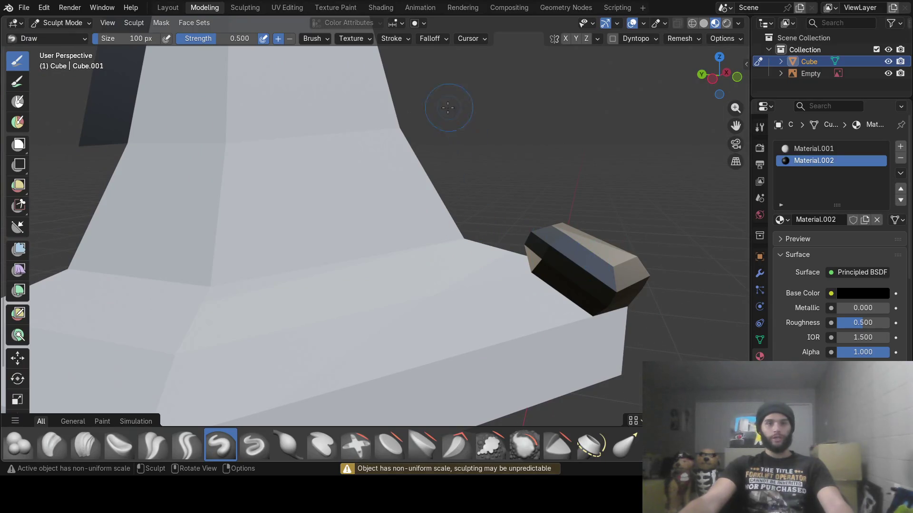
# - Back in the Modeling workspace with X-ray on, circle-select all the nose faces
pyautogui.click(234, 10)
pyautogui.click(206, 8)
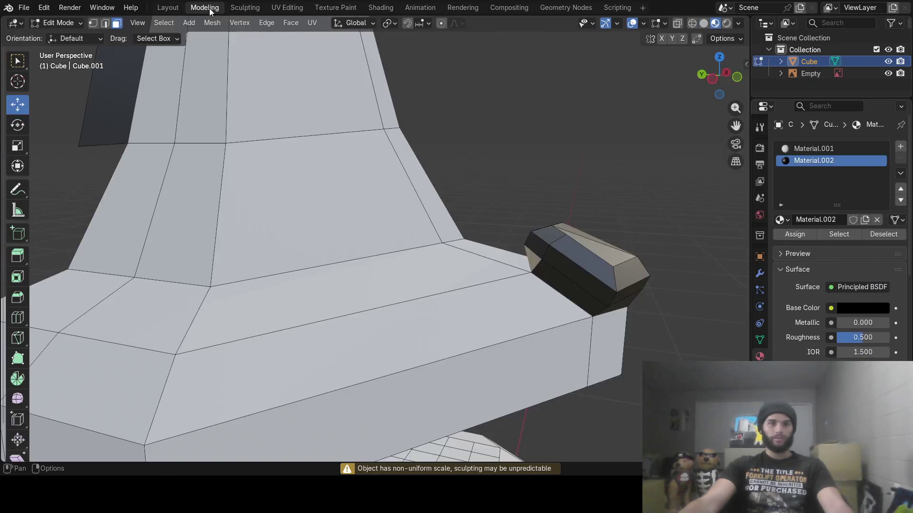
pyautogui.moveTo(576, 271)
pyautogui.mouseDown(button='middle')
pyautogui.moveTo(437, 255)
pyautogui.moveTo(441, 241)
pyautogui.mouseUp(button='middle')
pyautogui.hotkey('alt', 'z')
pyautogui.moveTo(591, 137); pyautogui.dragTo(597, 128, button='middle')
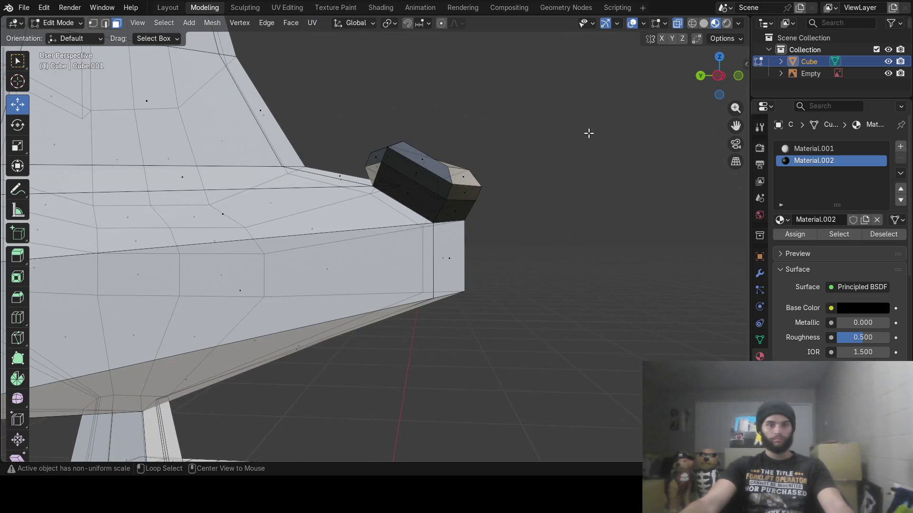
pyautogui.press('c')
pyautogui.moveTo(418, 153)
pyautogui.mouseDown()
pyautogui.moveTo(404, 164)
pyautogui.moveTo(428, 172)
pyautogui.mouseUp()
pyautogui.press('Escape')
pyautogui.moveTo(554, 177)
pyautogui.mouseDown(button='middle')
pyautogui.moveTo(431, 188)
pyautogui.moveTo(228, 169)
pyautogui.mouseUp(button='middle')
pyautogui.press('c')
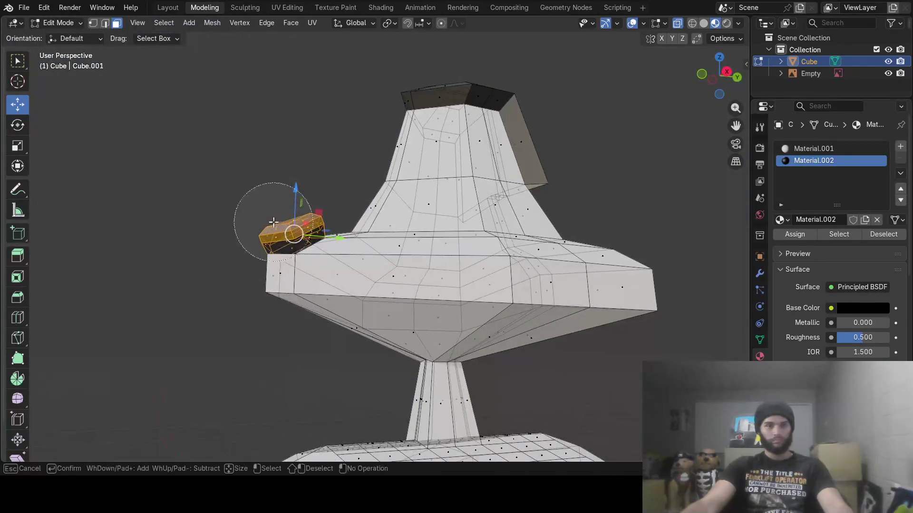
pyautogui.press('Escape')
pyautogui.moveTo(285, 210)
pyautogui.mouseDown(button='middle')
pyautogui.moveTo(281, 247)
pyautogui.moveTo(267, 235)
pyautogui.moveTo(523, 204)
pyautogui.mouseUp(button='middle')
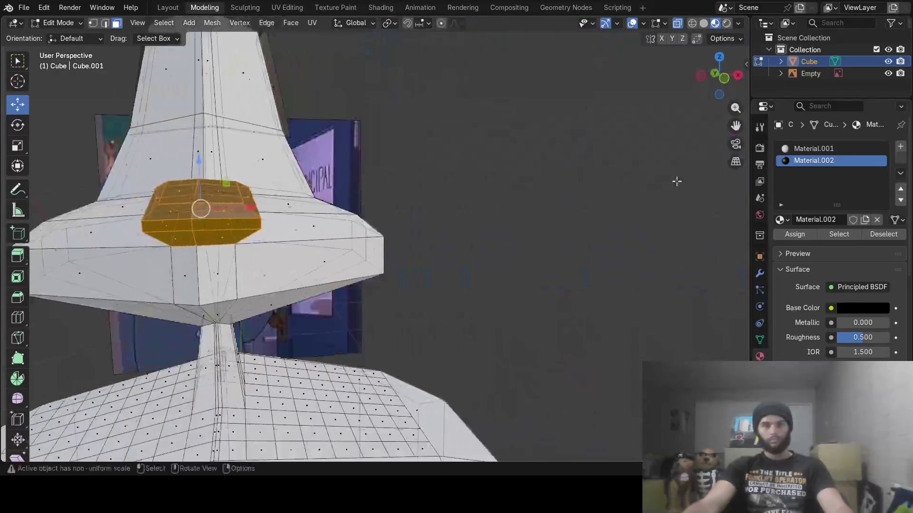
# - Add a new material 'nose' with black base colour and Roughness 0.000, and assign it
pyautogui.click(901, 147)
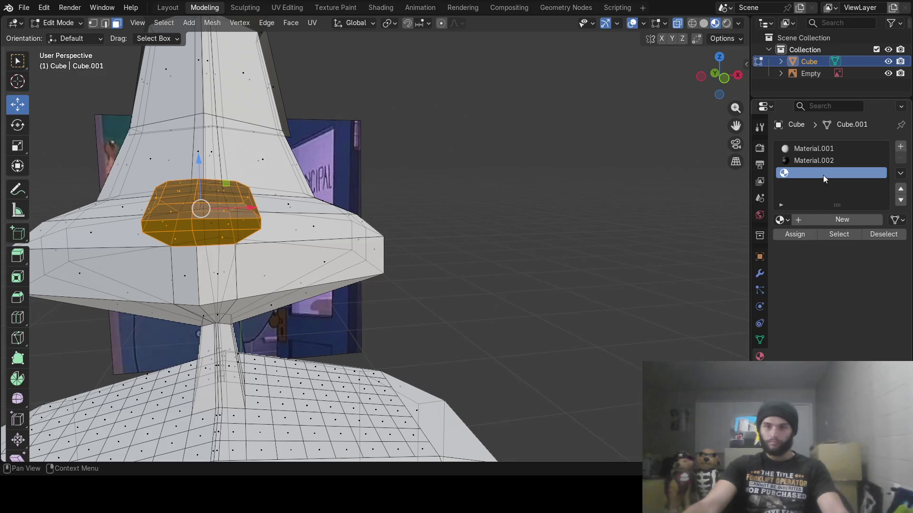
pyautogui.click(828, 219)
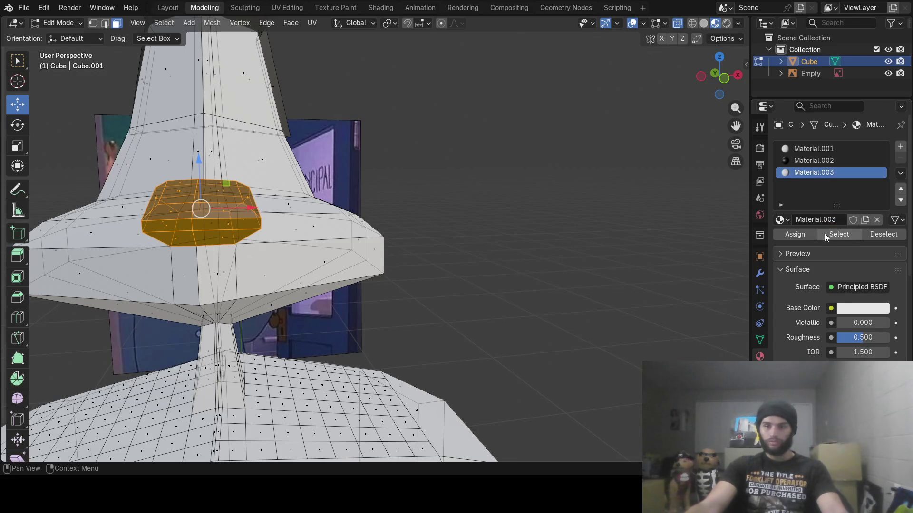
pyautogui.doubleClick(813, 219)
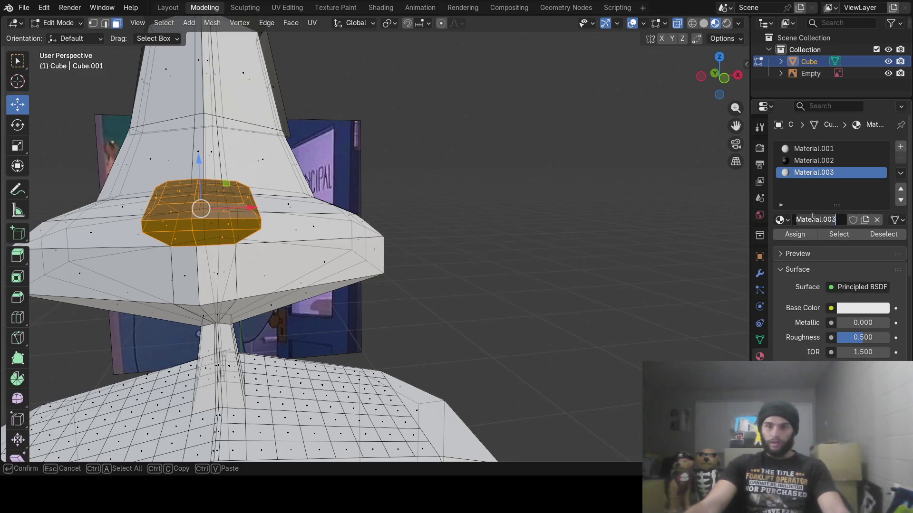
pyautogui.write('nose')
pyautogui.press('Return')
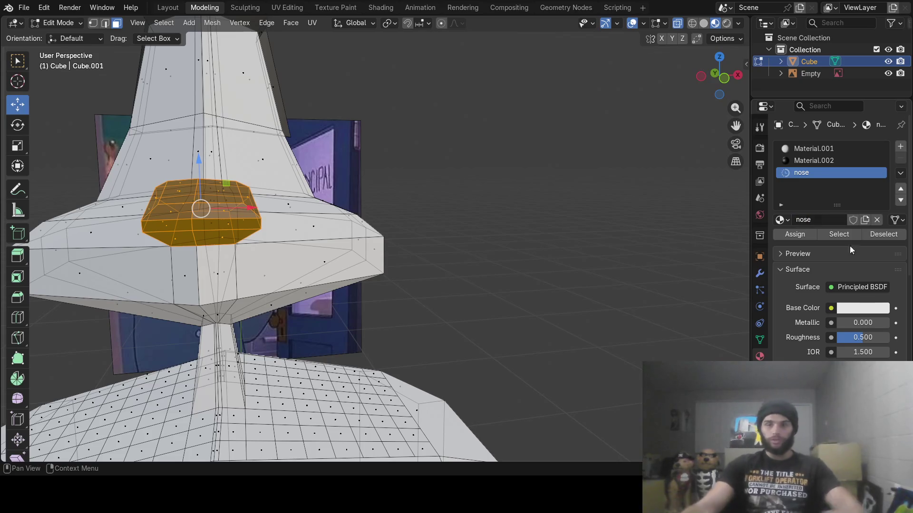
pyautogui.click(854, 310)
pyautogui.moveTo(887, 110); pyautogui.dragTo(886, 195)
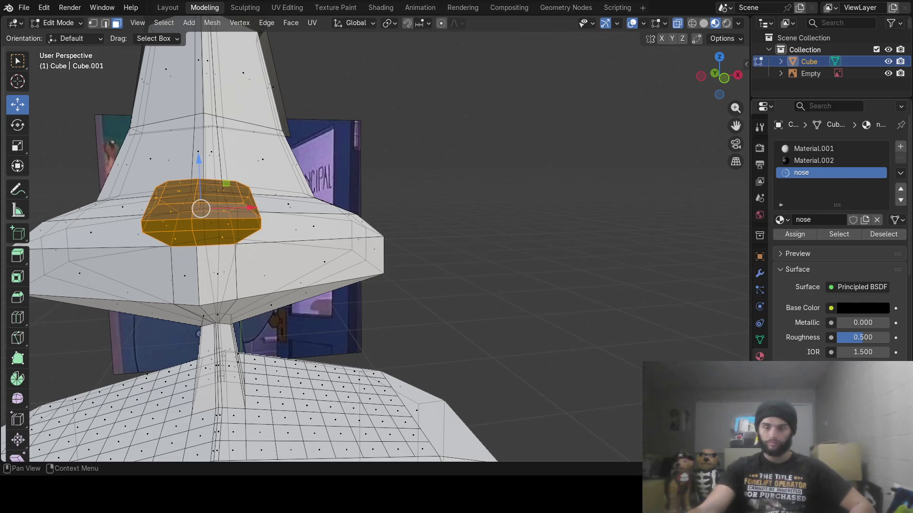
pyautogui.moveTo(863, 338); pyautogui.dragTo(837, 338)
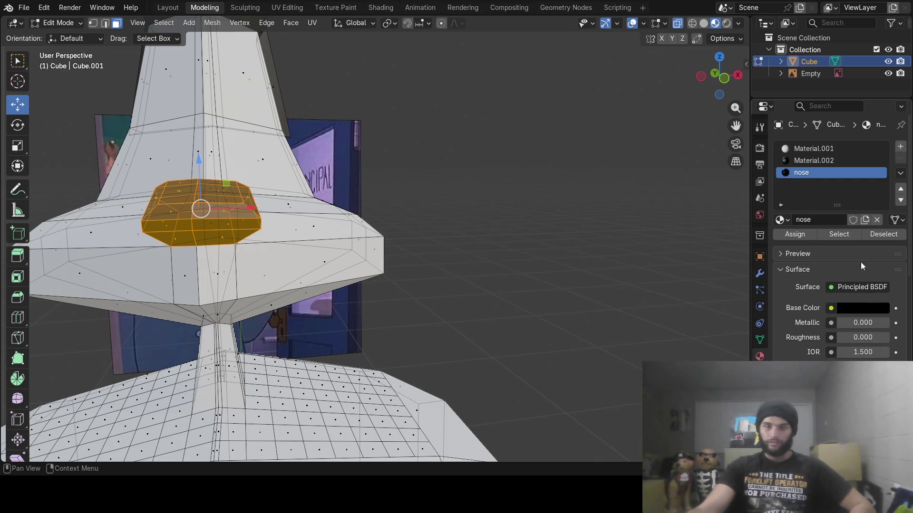
pyautogui.click(803, 236)
pyautogui.press('Tab')
pyautogui.scroll(-5, 525, 244)
pyautogui.moveTo(461, 247)
pyautogui.mouseDown(button='middle')
pyautogui.moveTo(396, 252)
pyautogui.moveTo(439, 218)
pyautogui.moveTo(518, 237)
pyautogui.moveTo(474, 256)
pyautogui.moveTo(372, 239)
pyautogui.moveTo(491, 255)
pyautogui.moveTo(383, 241)
pyautogui.moveTo(444, 252)
pyautogui.moveTo(380, 256)
pyautogui.moveTo(462, 198)
pyautogui.moveTo(437, 248)
pyautogui.mouseUp(button='middle')
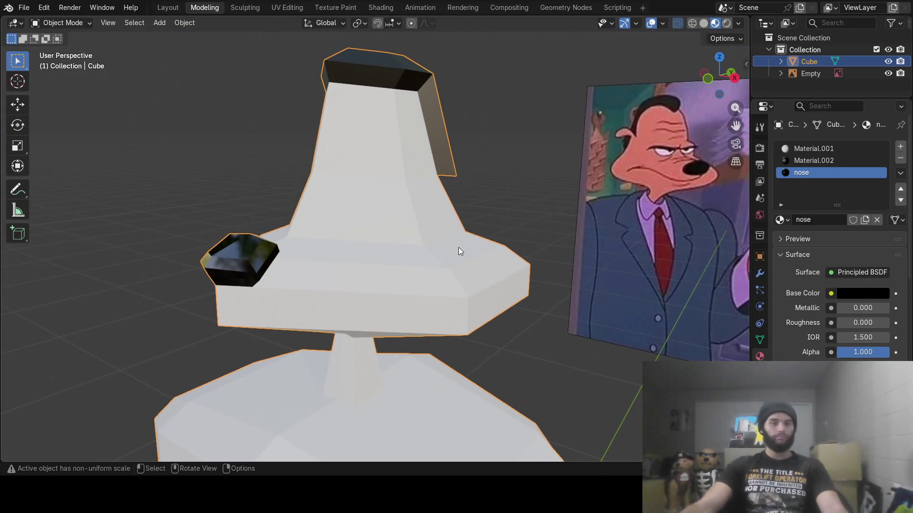
# - Re-enter Edit Mode, deselect the nose faces and turn off X-ray for solid display
pyautogui.press('Tab')
pyautogui.moveTo(458, 248)
pyautogui.mouseDown(button='middle')
pyautogui.moveTo(453, 231)
pyautogui.moveTo(322, 209)
pyautogui.moveTo(523, 185)
pyautogui.moveTo(388, 232)
pyautogui.mouseUp(button='middle')
pyautogui.hotkey('alt', 'a')
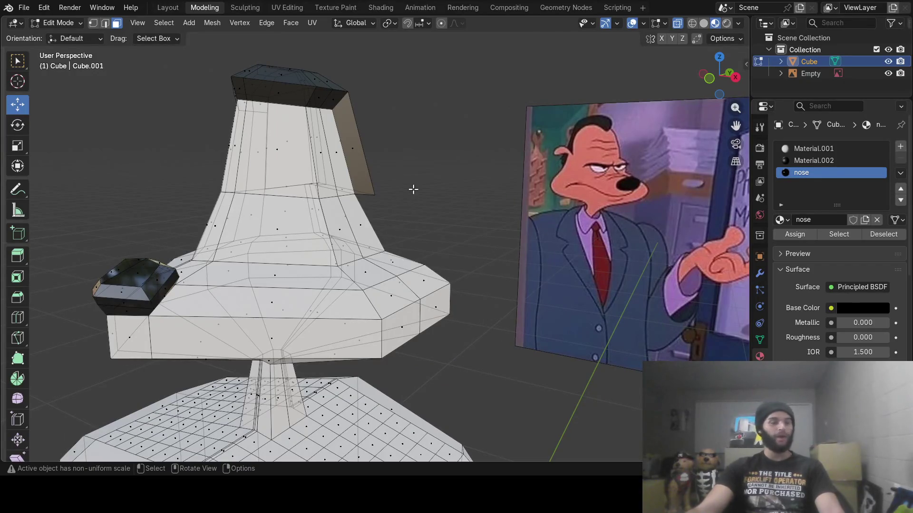
pyautogui.moveTo(416, 152); pyautogui.dragTo(438, 156, button='middle')
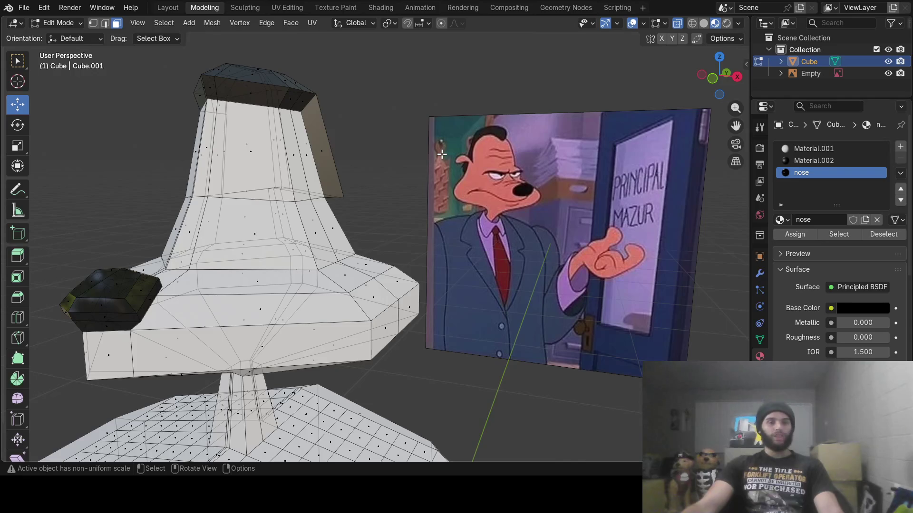
pyautogui.moveTo(441, 153)
pyautogui.mouseDown(button='middle')
pyautogui.moveTo(428, 160)
pyautogui.moveTo(427, 145)
pyautogui.mouseUp(button='middle')
pyautogui.click(677, 24)
pyautogui.moveTo(404, 199); pyautogui.dragTo(385, 200, button='middle')
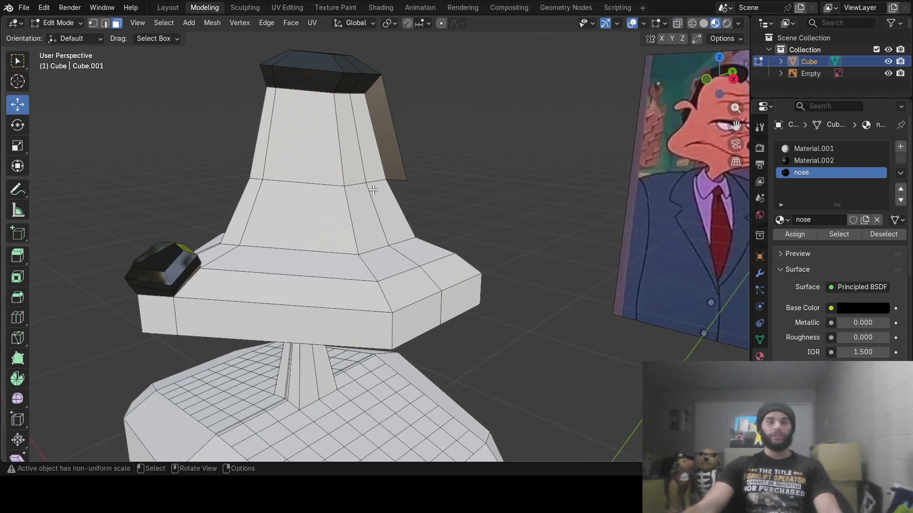
pyautogui.scroll(5, 373, 190)
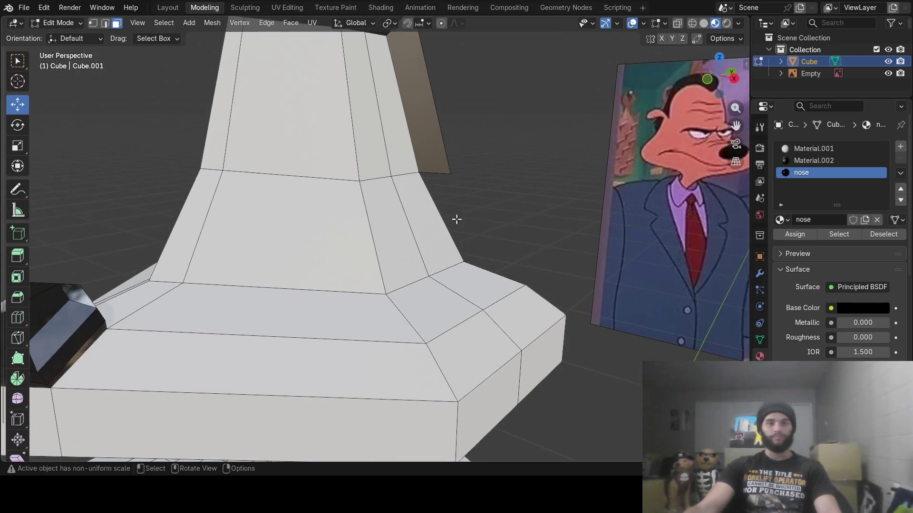
# - Circle-select the two upper-left faces of the head just below the hair
pyautogui.press('c')
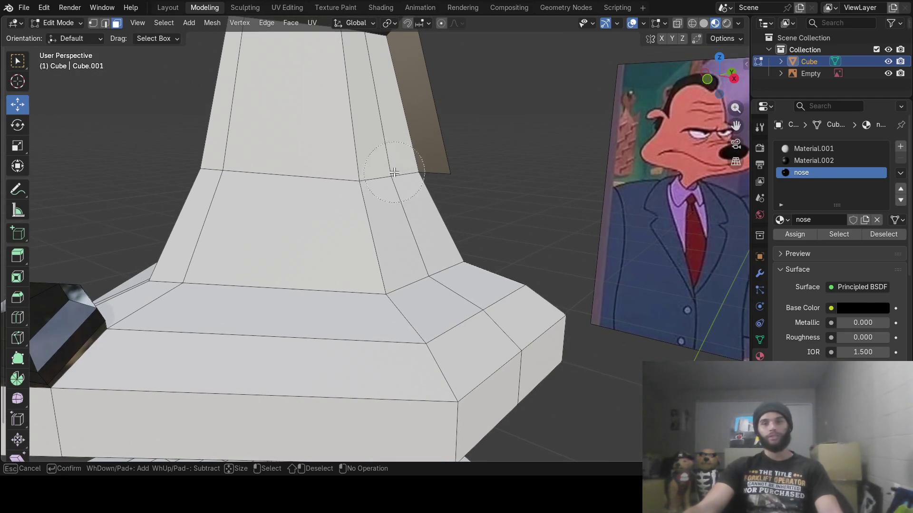
pyautogui.moveTo(387, 156); pyautogui.dragTo(403, 149)
pyautogui.press('Escape')
pyautogui.moveTo(308, 240)
pyautogui.mouseDown(button='middle')
pyautogui.moveTo(504, 222)
pyautogui.moveTo(414, 235)
pyautogui.mouseUp(button='middle')
pyautogui.scroll(-4, 414, 234)
pyautogui.press('c')
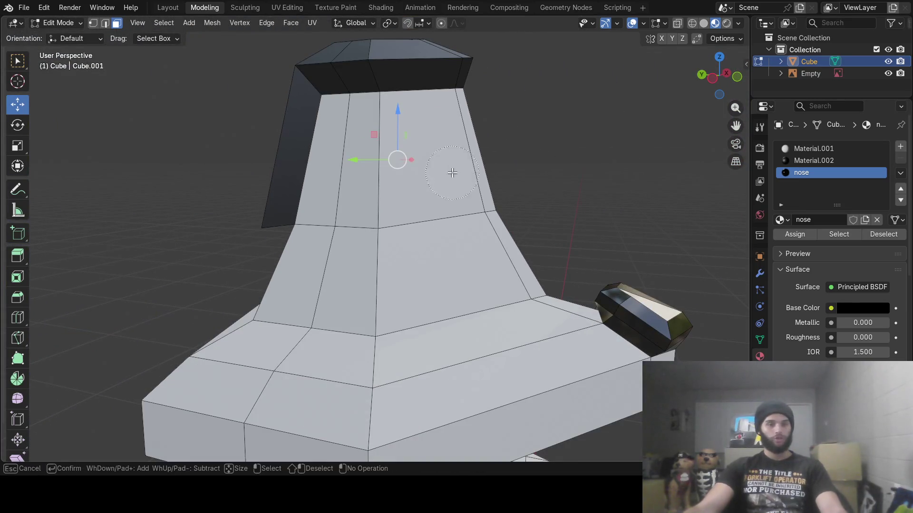
pyautogui.click(336, 184)
pyautogui.press('Escape')
pyautogui.moveTo(469, 239)
pyautogui.mouseDown(button='middle')
pyautogui.moveTo(408, 240)
pyautogui.moveTo(337, 187)
pyautogui.mouseUp(button='middle')
# - Subdivide the two selected faces via the face context menu, then deselect everything
pyautogui.rightClick(337, 187)
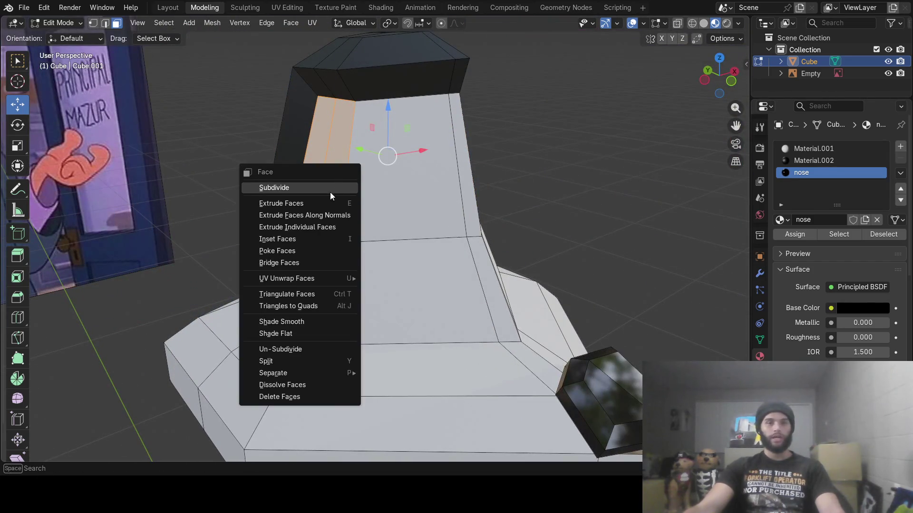
pyautogui.click(331, 196)
pyautogui.rightClick(328, 192)
pyautogui.click(328, 192)
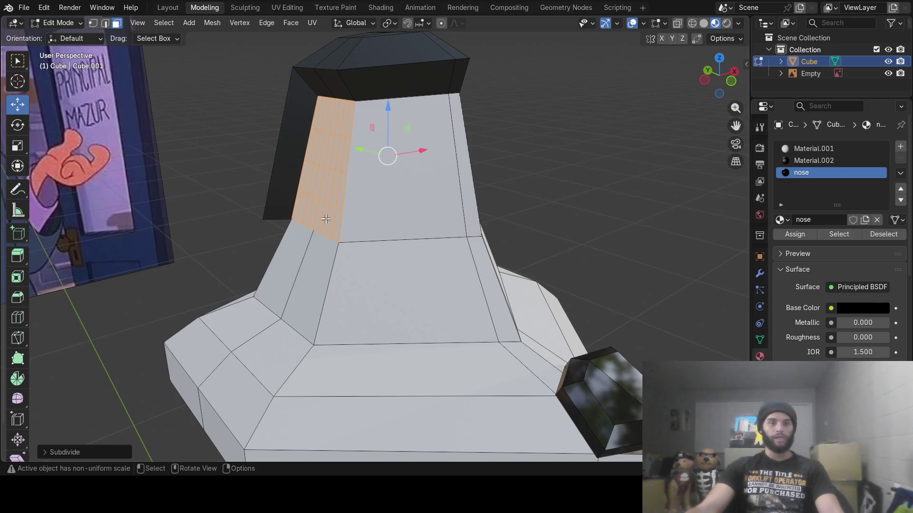
pyautogui.hotkey('alt', 'a')
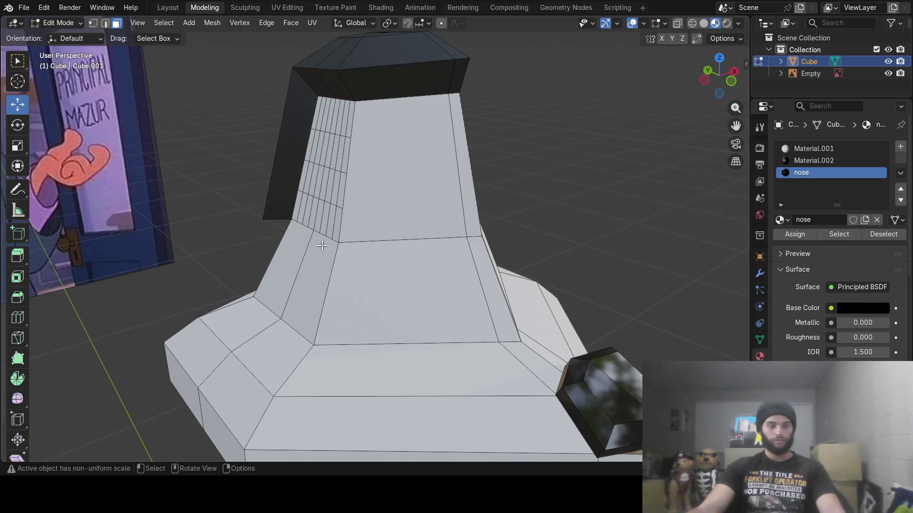
# - Circle-select the ear face on the subdivided grid, dropping the right-hand faces
pyautogui.press('c')
pyautogui.moveTo(316, 218)
pyautogui.mouseDown(button='middle')
pyautogui.moveTo(322, 227)
pyautogui.moveTo(372, 229)
pyautogui.moveTo(397, 220)
pyautogui.mouseUp(button='middle')
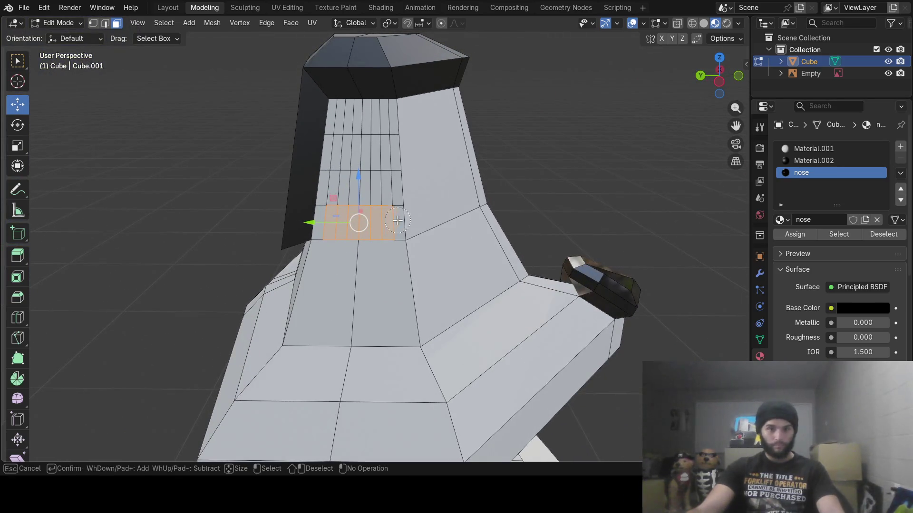
pyautogui.keyDown('shift'); pyautogui.moveTo(401, 240); pyautogui.dragTo(373, 238); pyautogui.keyUp('shift')
pyautogui.moveTo(363, 226)
pyautogui.mouseDown(button='middle')
pyautogui.moveTo(310, 208)
pyautogui.moveTo(373, 230)
pyautogui.moveTo(360, 233)
pyautogui.mouseUp(button='middle')
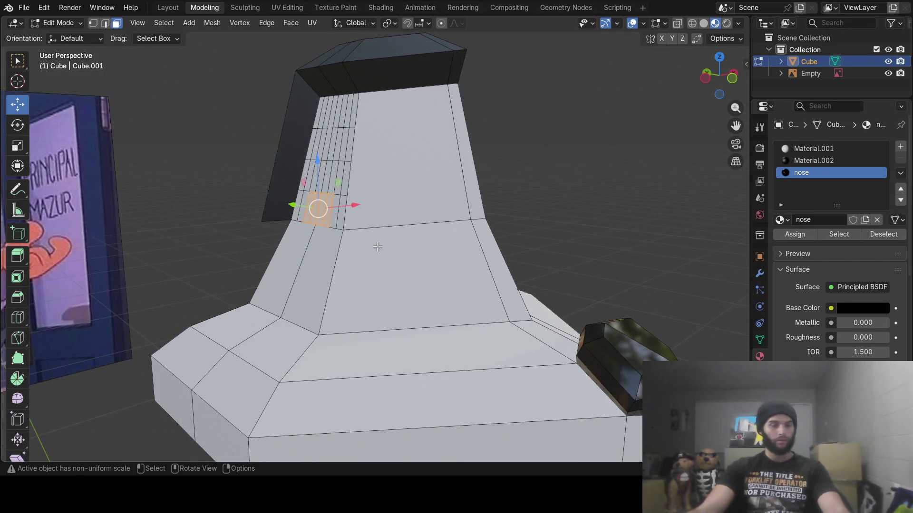
# - Extrude the ear face out and move it up and to the right
pyautogui.press('e')
pyautogui.click(333, 231)
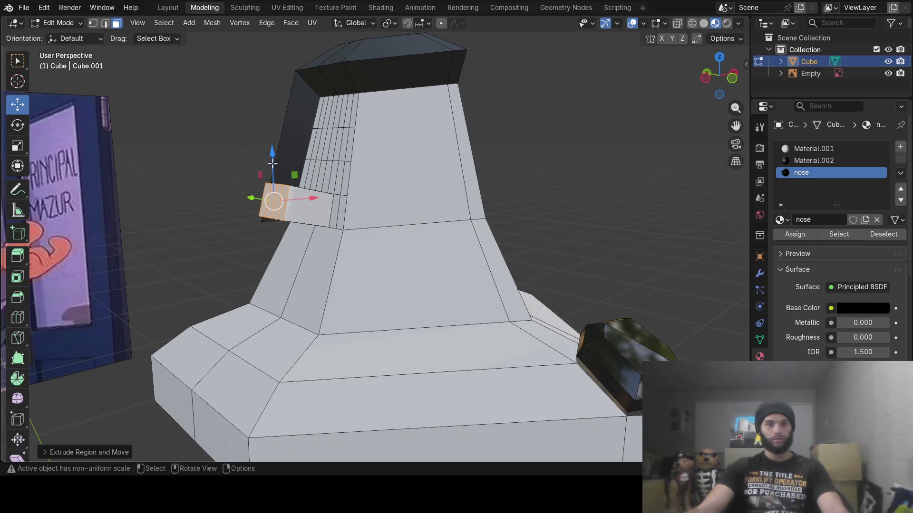
pyautogui.press('g')
pyautogui.press('x')
pyautogui.click(311, 154)
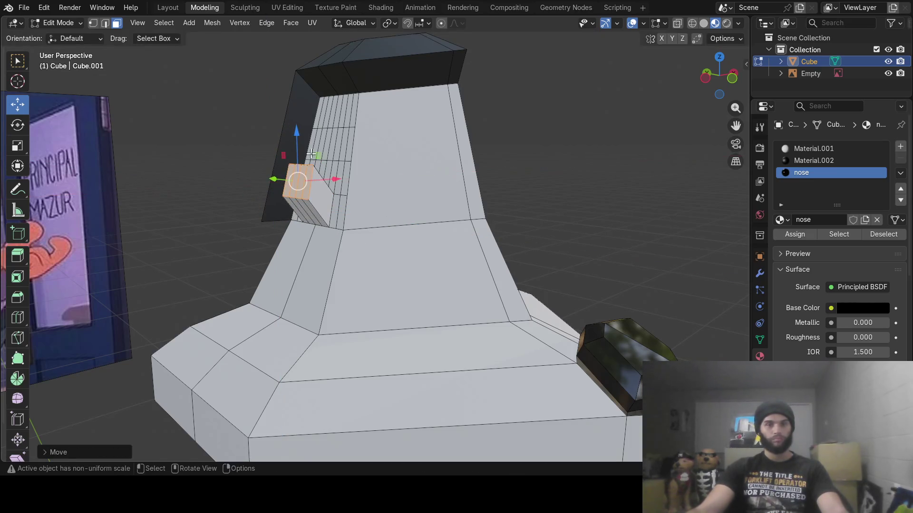
pyautogui.moveTo(296, 135); pyautogui.dragTo(305, 162, button='middle')
# - Flatten the ear face along Z and tilt it around the Y axis
pyautogui.press('s')
pyautogui.press('z')
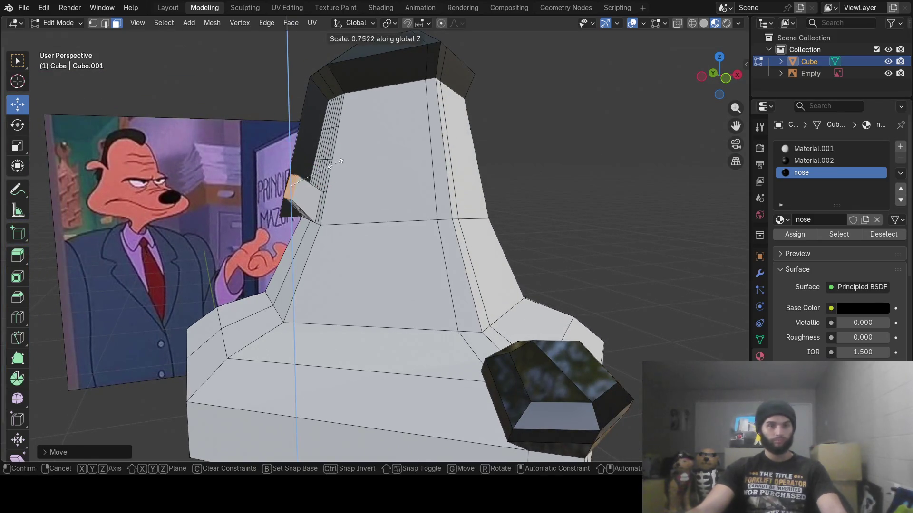
pyautogui.click(324, 170)
pyautogui.press('r')
pyautogui.press('x')
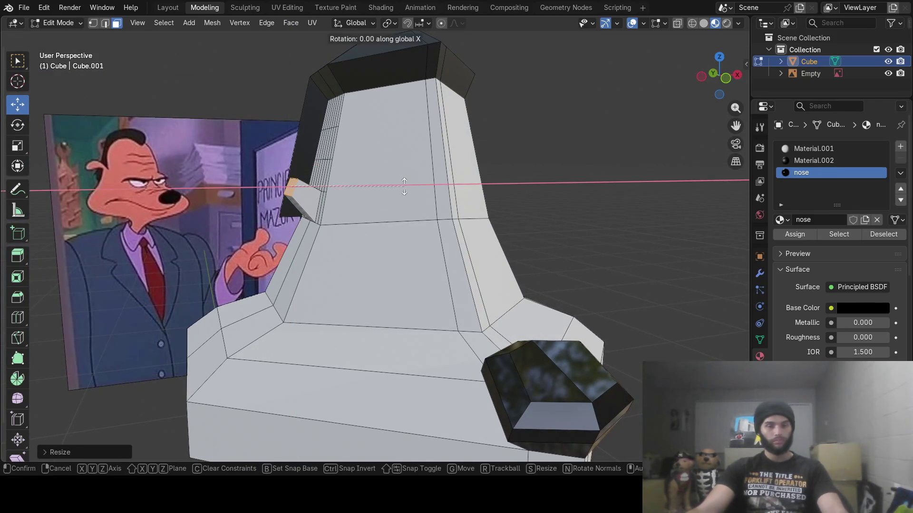
pyautogui.press('y')
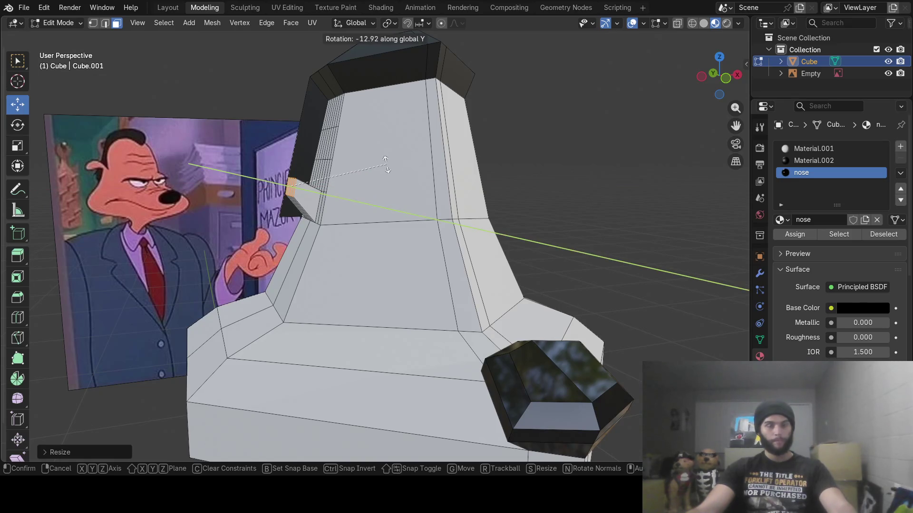
pyautogui.click(386, 164)
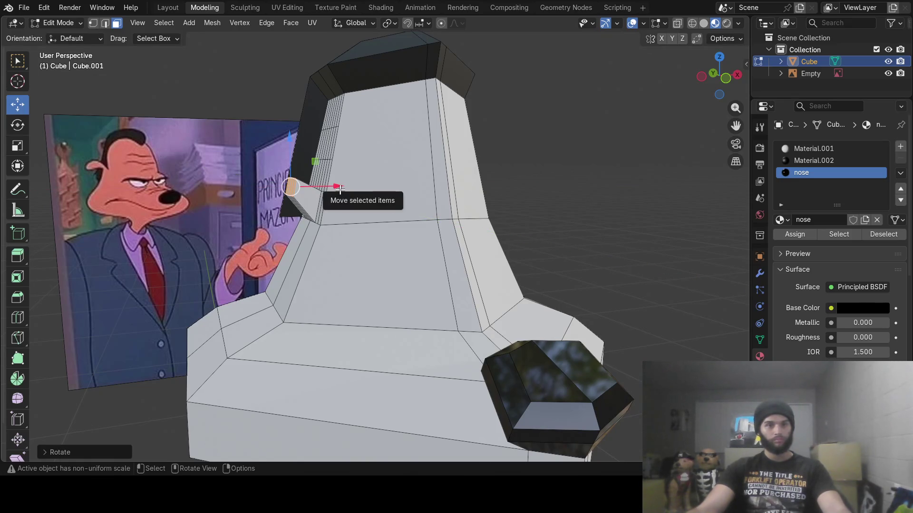
# - Shift the ear face along X, push it outward along Z and make the tip taller
pyautogui.moveTo(339, 188); pyautogui.dragTo(357, 186)
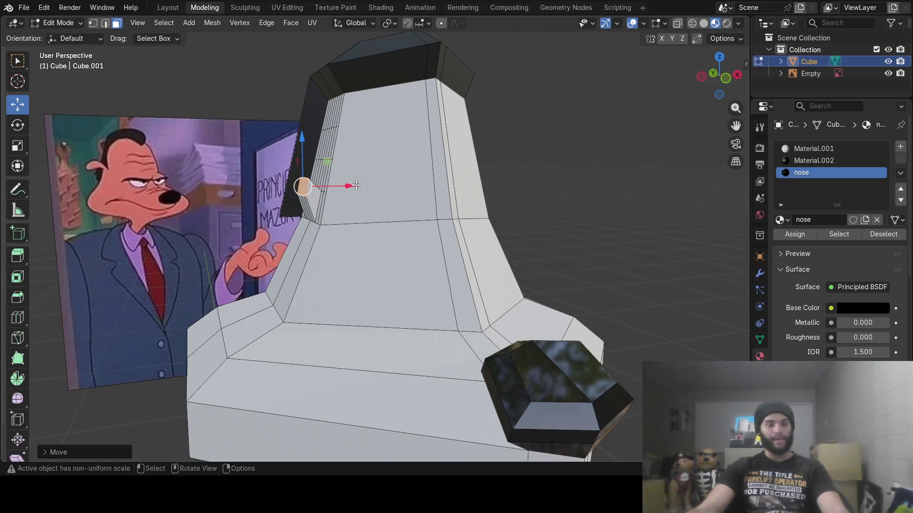
pyautogui.press('g')
pyautogui.press('z')
pyautogui.press('z')
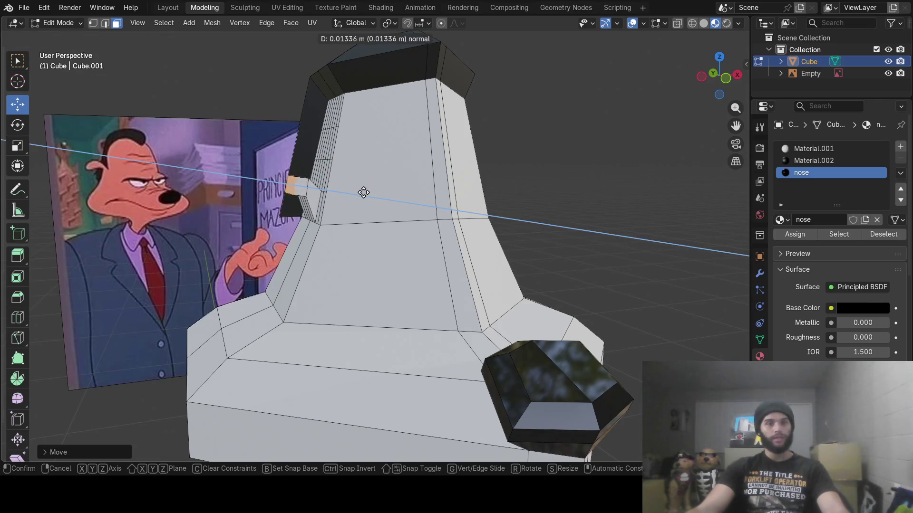
pyautogui.click(364, 192)
pyautogui.press('s')
pyautogui.press('z')
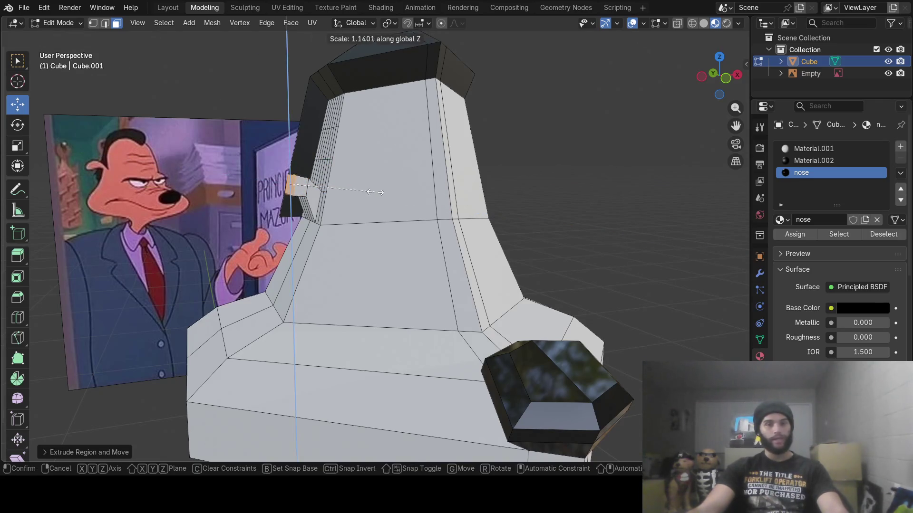
pyautogui.click(386, 193)
# - Extrude another ear segment, resize its height, and move the tip further out and up
pyautogui.moveTo(386, 193)
pyautogui.mouseDown(button='middle')
pyautogui.moveTo(515, 204)
pyautogui.moveTo(396, 203)
pyautogui.mouseUp(button='middle')
pyautogui.press('e')
pyautogui.click(382, 207)
pyautogui.press('s')
pyautogui.press('z')
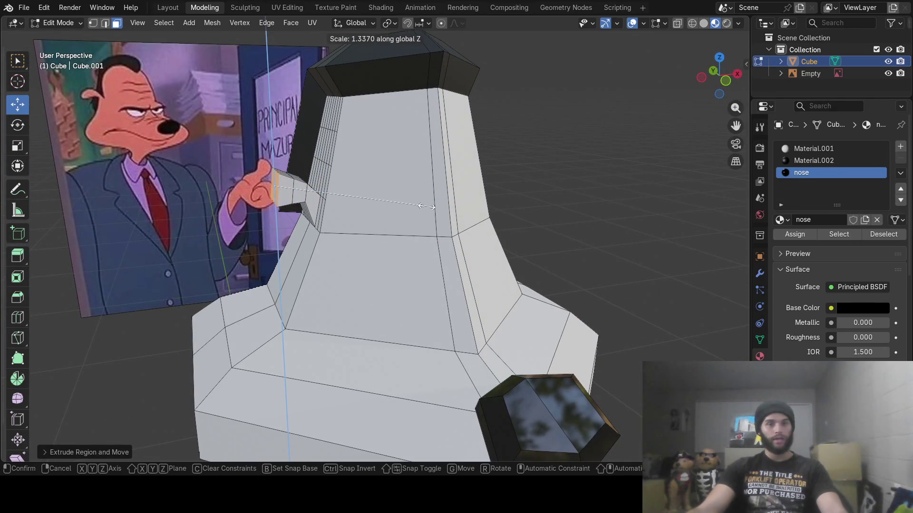
pyautogui.click(412, 212)
pyautogui.press('g')
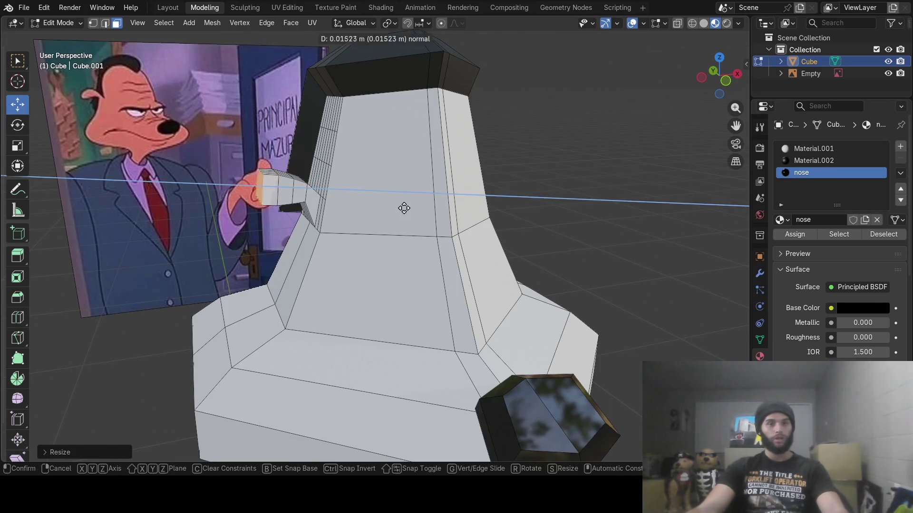
pyautogui.click(394, 209)
pyautogui.moveTo(243, 140); pyautogui.dragTo(247, 146)
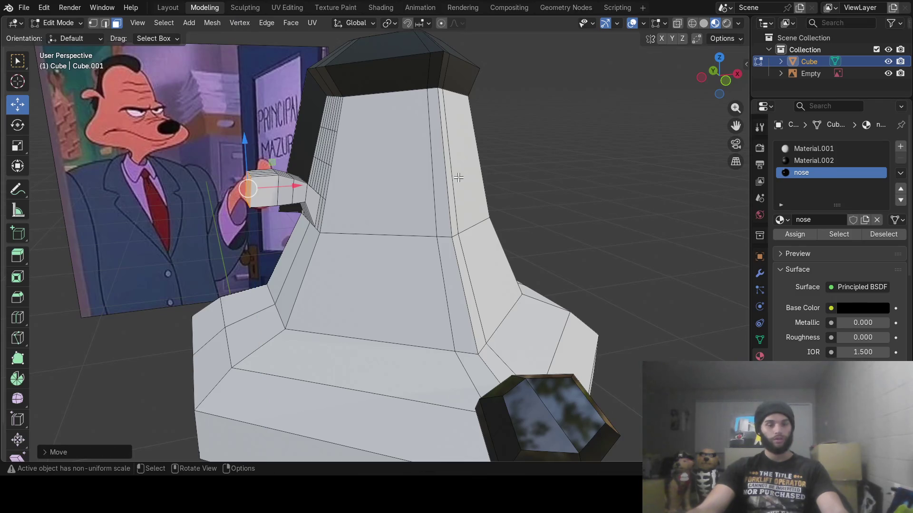
# - Extrude a short final ear segment, slim its height and adjust its position
pyautogui.press('e')
pyautogui.click(455, 182)
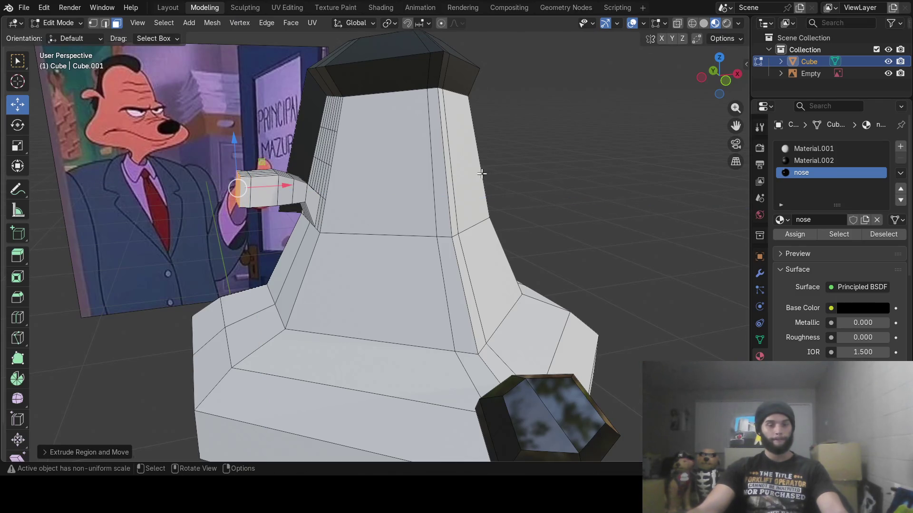
pyautogui.press('s')
pyautogui.press('z')
pyautogui.click(363, 178)
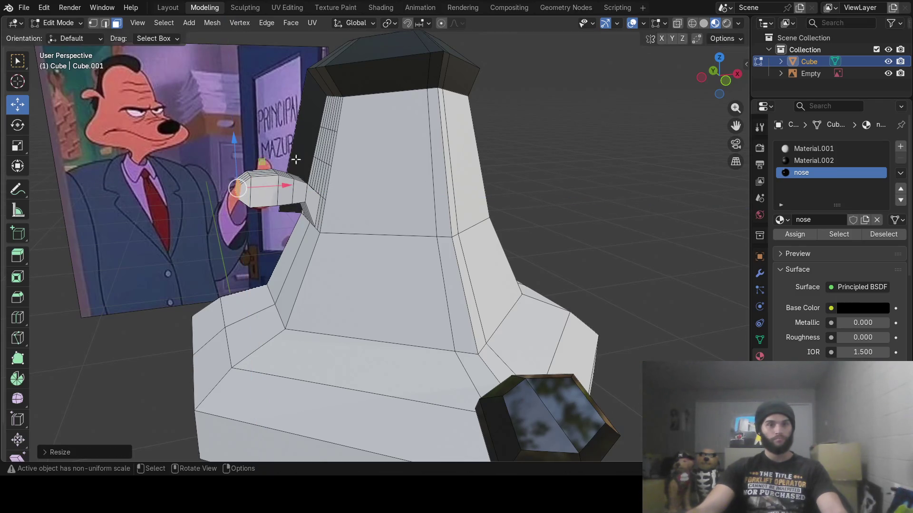
pyautogui.moveTo(237, 142); pyautogui.dragTo(238, 145)
pyautogui.moveTo(285, 185); pyautogui.dragTo(308, 195)
pyautogui.press('Tab')
pyautogui.moveTo(459, 252)
pyautogui.mouseDown(button='middle')
pyautogui.moveTo(448, 269)
pyautogui.moveTo(505, 257)
pyautogui.moveTo(464, 247)
pyautogui.moveTo(305, 273)
pyautogui.moveTo(502, 264)
pyautogui.moveTo(431, 256)
pyautogui.moveTo(476, 255)
pyautogui.moveTo(259, 259)
pyautogui.moveTo(382, 245)
pyautogui.mouseUp(button='middle')
pyautogui.press('Tab')
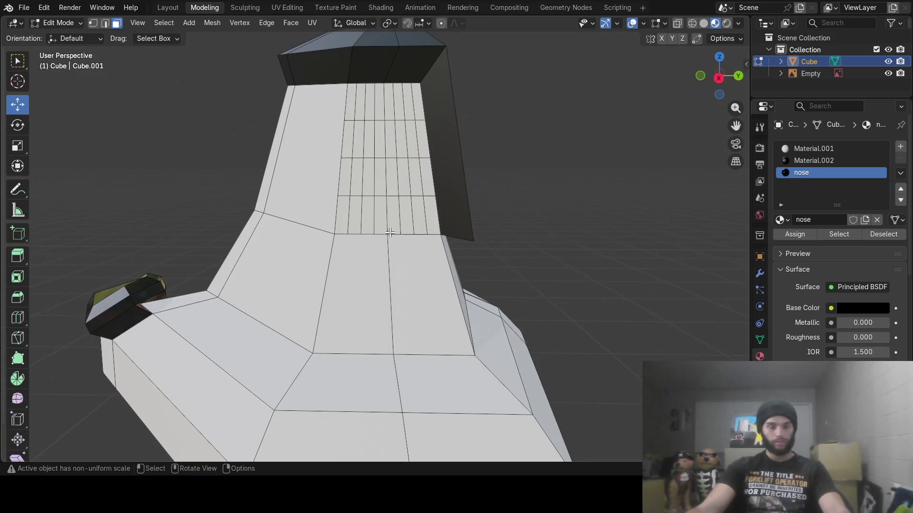
# - Select the head's opposite side faces and extrude them into an ear stub scaled along Z
pyautogui.press('c')
pyautogui.press('Escape')
pyautogui.moveTo(382, 218)
pyautogui.mouseDown(button='middle')
pyautogui.moveTo(526, 228)
pyautogui.moveTo(514, 209)
pyautogui.mouseUp(button='middle')
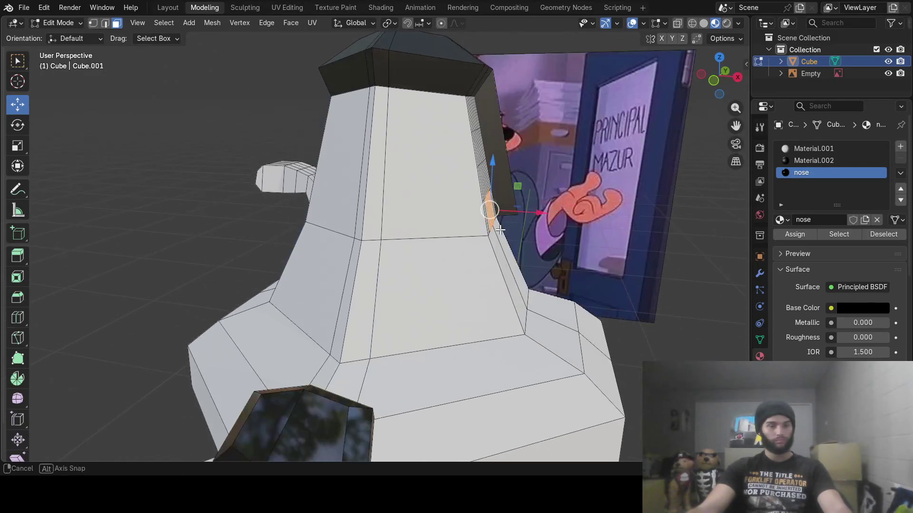
pyautogui.press('e')
pyautogui.click(540, 219)
pyautogui.moveTo(525, 169); pyautogui.dragTo(530, 145)
pyautogui.press('s')
pyautogui.press('z')
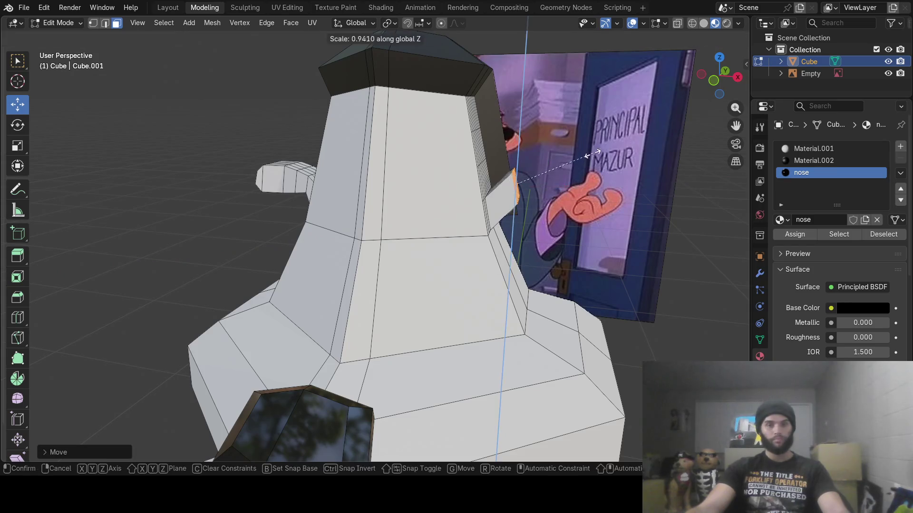
pyautogui.click(551, 168)
# - Shift the new ear along X and tilt it around the Y axis
pyautogui.moveTo(566, 190); pyautogui.dragTo(554, 192)
pyautogui.press('r')
pyautogui.press('y')
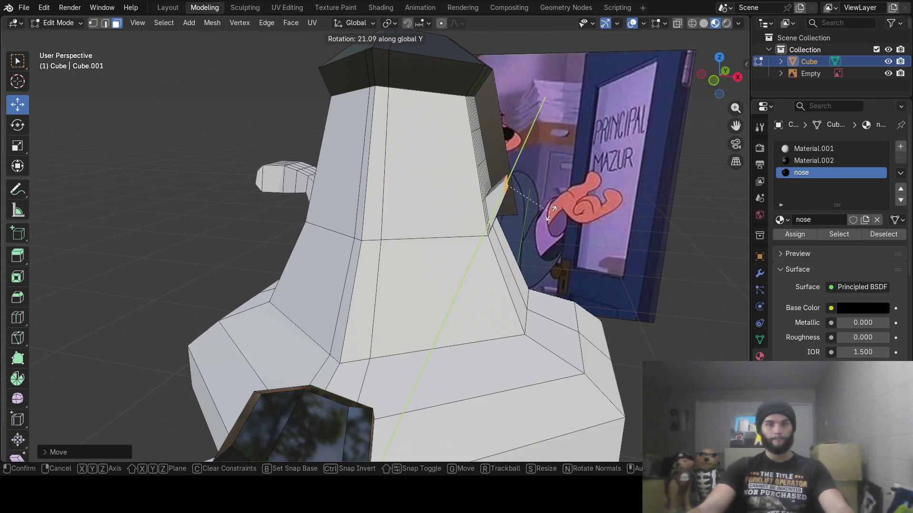
pyautogui.click(550, 214)
pyautogui.moveTo(510, 138); pyautogui.dragTo(510, 146)
pyautogui.moveTo(511, 146)
pyautogui.mouseDown(button='middle')
pyautogui.moveTo(544, 192)
pyautogui.moveTo(542, 183)
pyautogui.mouseUp(button='middle')
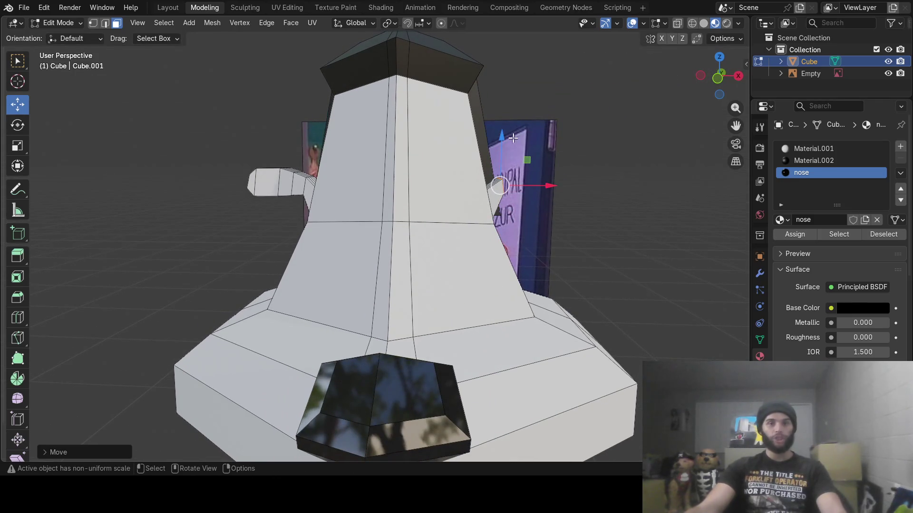
pyautogui.moveTo(504, 139); pyautogui.dragTo(505, 136)
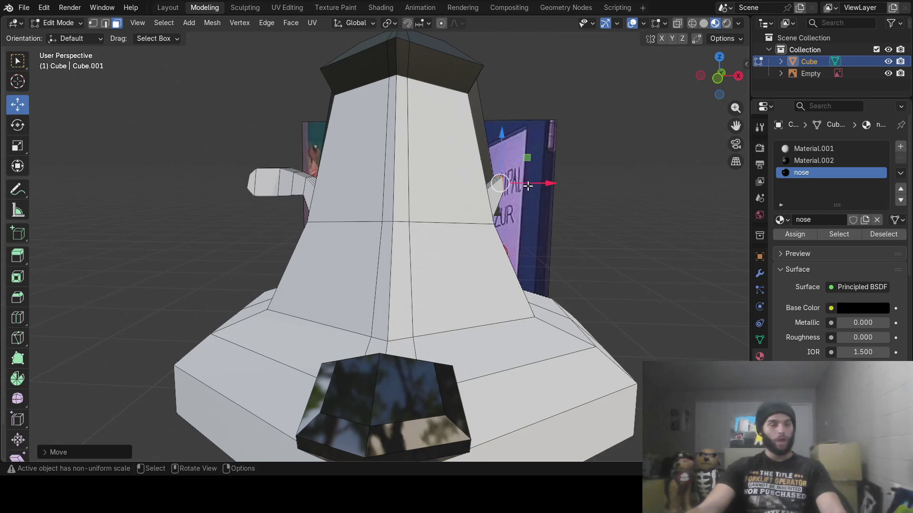
pyautogui.moveTo(544, 179); pyautogui.dragTo(564, 185, button='middle')
# - Extrude the ear further and resize its tip along Z
pyautogui.press('e')
pyautogui.click(549, 179)
pyautogui.press('s')
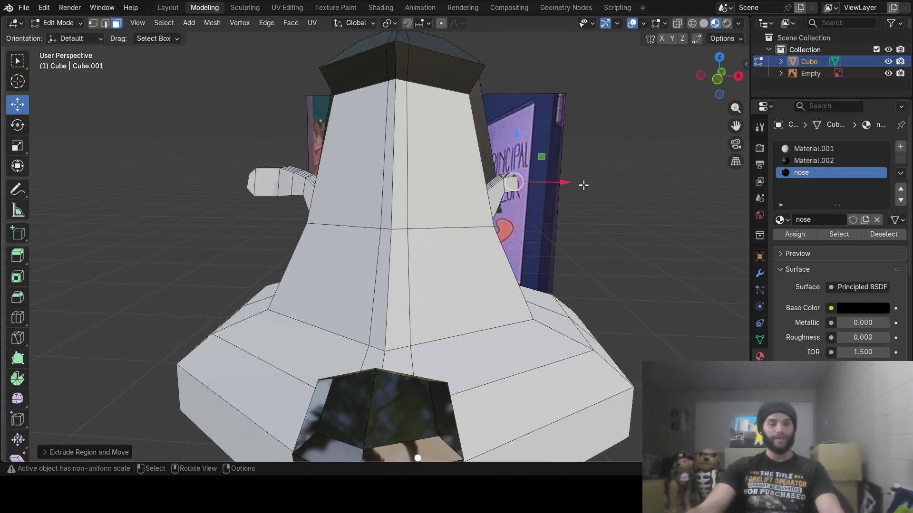
pyautogui.press('z')
pyautogui.click(616, 190)
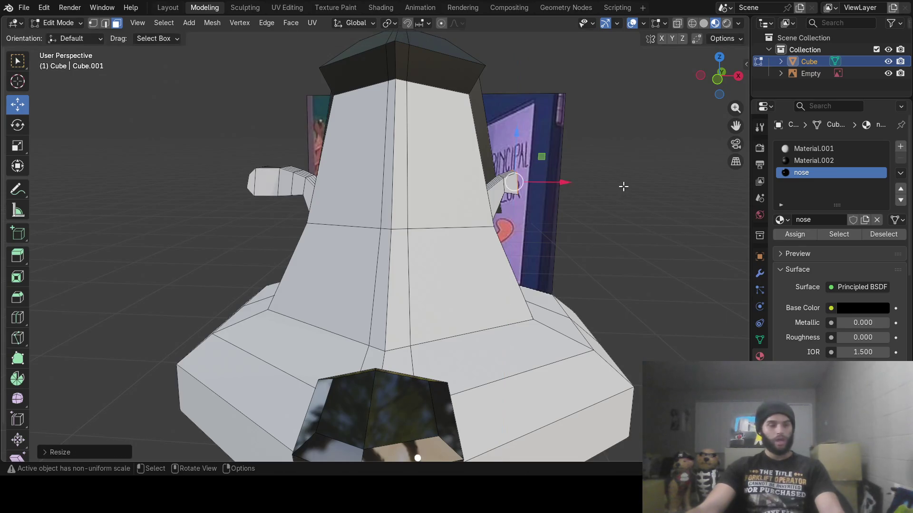
pyautogui.moveTo(521, 135); pyautogui.dragTo(522, 135)
# - Extrude another ear segment, resize it along Z and lift the tip upward
pyautogui.press('e')
pyautogui.click(576, 153)
pyautogui.press('s')
pyautogui.press('z')
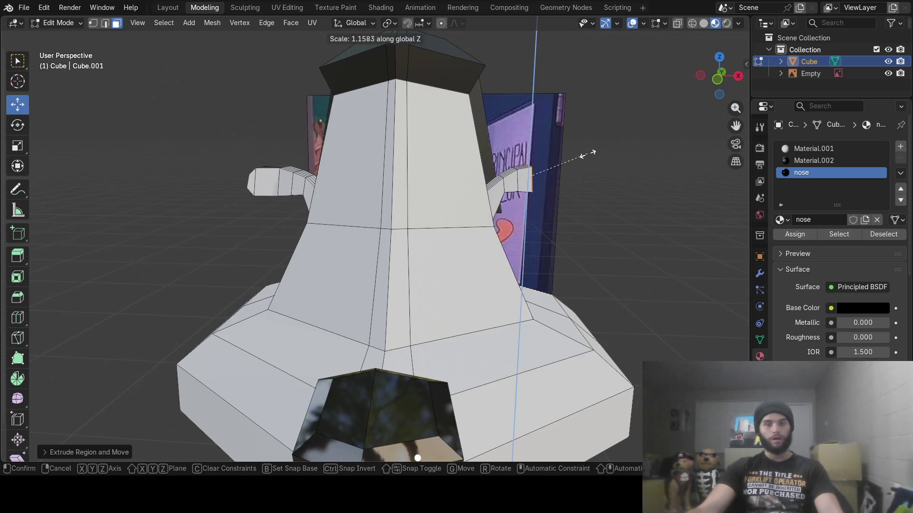
pyautogui.click(575, 149)
pyautogui.moveTo(534, 135); pyautogui.dragTo(535, 141)
pyautogui.press('g')
pyautogui.press('z')
pyautogui.press('z')
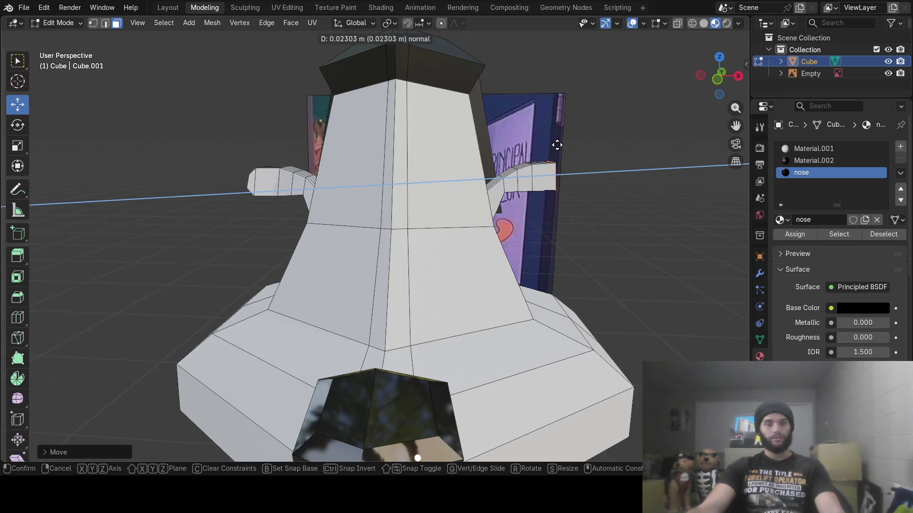
pyautogui.click(558, 146)
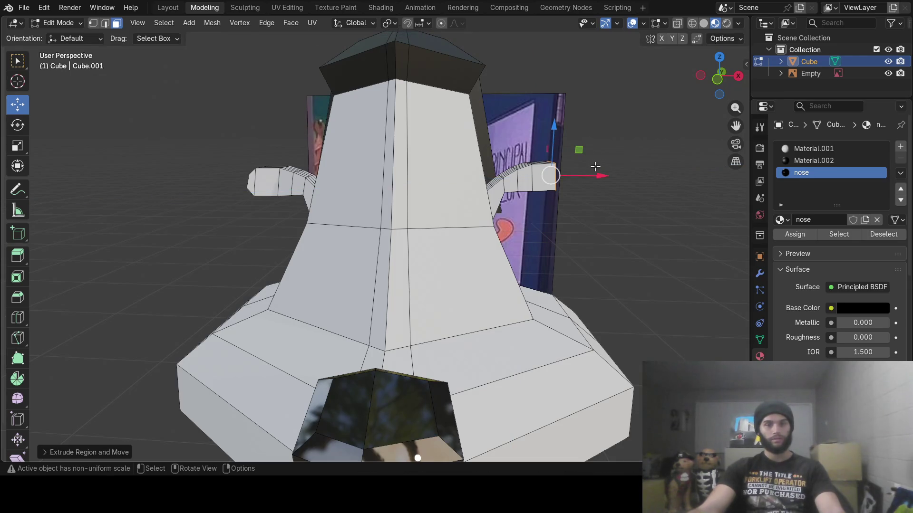
# - Shift the ear tip along X, tilt it around Y and lower it slightly
pyautogui.moveTo(601, 176); pyautogui.dragTo(604, 177)
pyautogui.press('r')
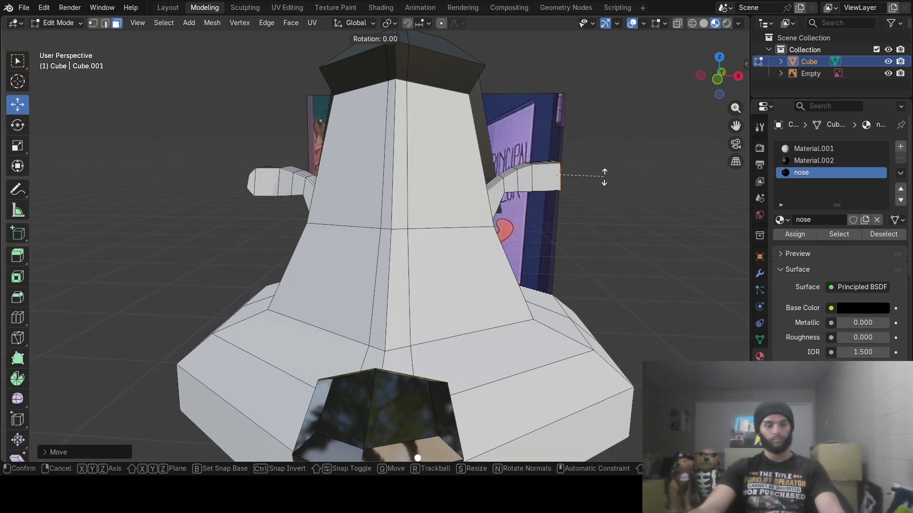
pyautogui.press('y')
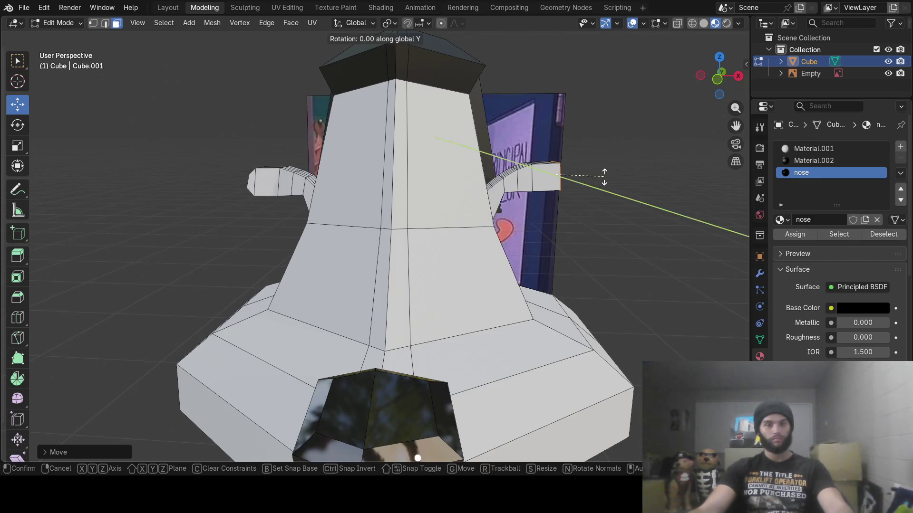
pyautogui.click(602, 182)
pyautogui.moveTo(557, 126); pyautogui.dragTo(561, 138)
# - Extrude a final horizontal ear segment along X and taper its end to about 0.76
pyautogui.press('e')
pyautogui.press('x')
pyautogui.click(599, 161)
pyautogui.press('s')
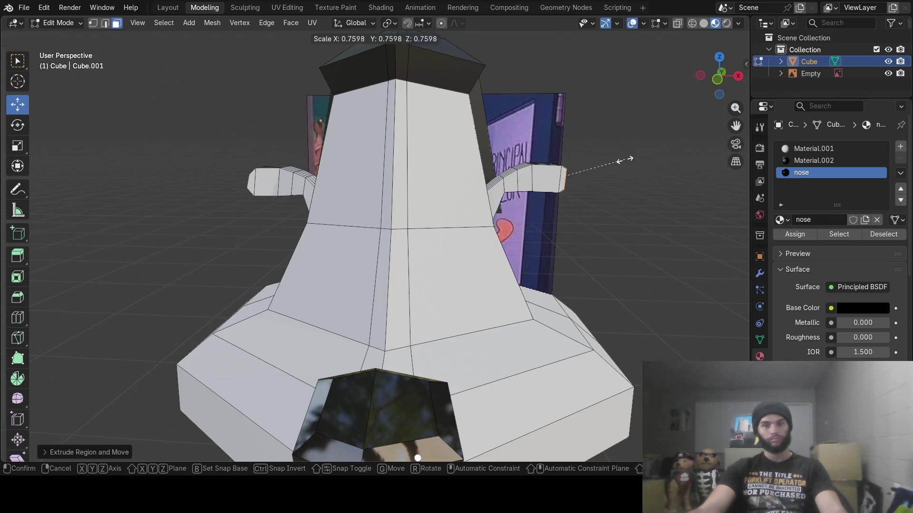
pyautogui.click(613, 161)
pyautogui.moveTo(613, 161)
pyautogui.mouseDown(button='middle')
pyautogui.moveTo(555, 167)
pyautogui.moveTo(475, 157)
pyautogui.moveTo(533, 161)
pyautogui.mouseUp(button='middle')
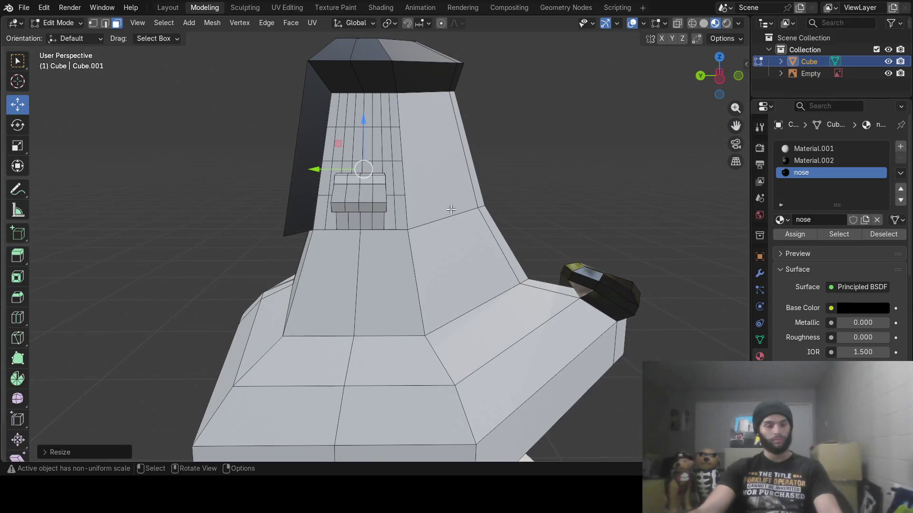
# - Scale the small block's outer face to about 0.52 along Y, then return to Object Mode
pyautogui.hotkey('alt', 'a')
pyautogui.press('c')
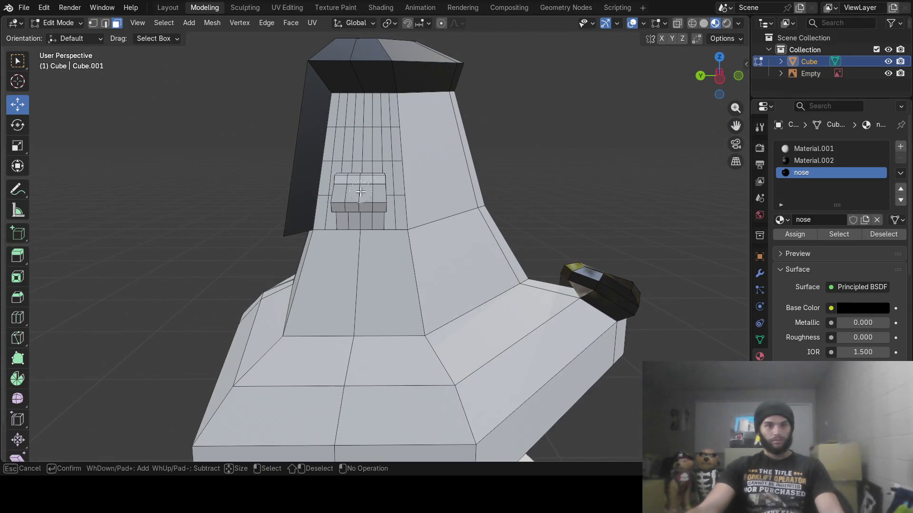
pyautogui.moveTo(345, 195); pyautogui.dragTo(374, 194)
pyautogui.press('Escape')
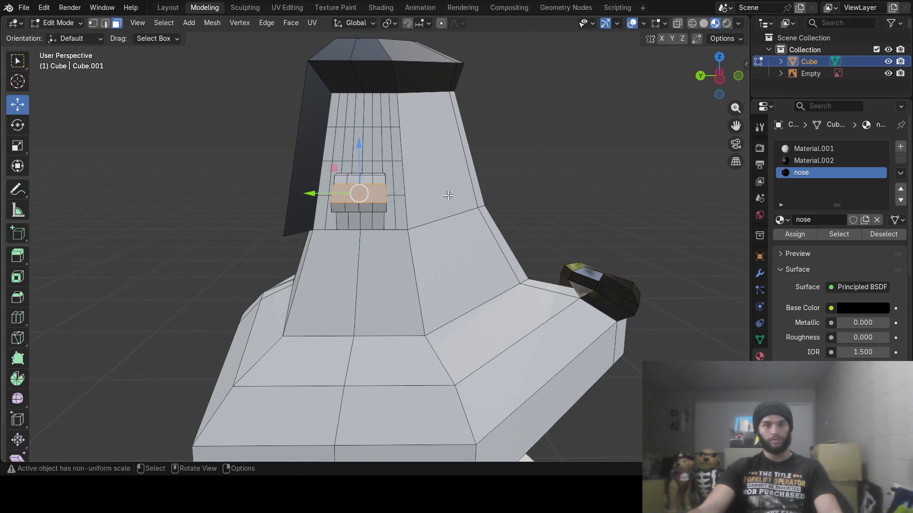
pyautogui.press('s')
pyautogui.press('x')
pyautogui.press('y')
pyautogui.click(430, 181)
pyautogui.moveTo(431, 181)
pyautogui.mouseDown(button='middle')
pyautogui.moveTo(476, 195)
pyautogui.moveTo(400, 201)
pyautogui.moveTo(401, 211)
pyautogui.moveTo(514, 195)
pyautogui.moveTo(409, 188)
pyautogui.moveTo(427, 215)
pyautogui.moveTo(402, 187)
pyautogui.moveTo(399, 198)
pyautogui.moveTo(387, 189)
pyautogui.moveTo(463, 177)
pyautogui.moveTo(428, 187)
pyautogui.mouseUp(button='middle')
pyautogui.press('Tab')
pyautogui.rightClick(382, 205)
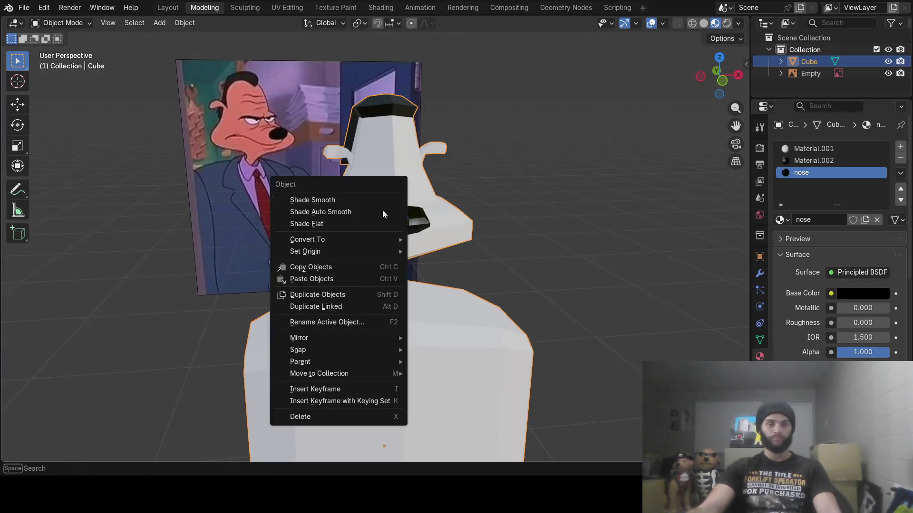
pyautogui.click(318, 198)
pyautogui.moveTo(455, 230)
pyautogui.mouseDown(button='middle')
pyautogui.moveTo(390, 268)
pyautogui.moveTo(461, 245)
pyautogui.mouseUp(button='middle')
pyautogui.scroll(5, 395, 257)
pyautogui.moveTo(394, 257)
pyautogui.mouseDown(button='middle')
pyautogui.moveTo(534, 209)
pyautogui.moveTo(389, 241)
pyautogui.moveTo(346, 219)
pyautogui.moveTo(467, 238)
pyautogui.moveTo(449, 202)
pyautogui.moveTo(498, 213)
pyautogui.moveTo(465, 210)
pyautogui.mouseUp(button='middle')
pyautogui.scroll(-3, 466, 228)
pyautogui.rightClick(451, 209)
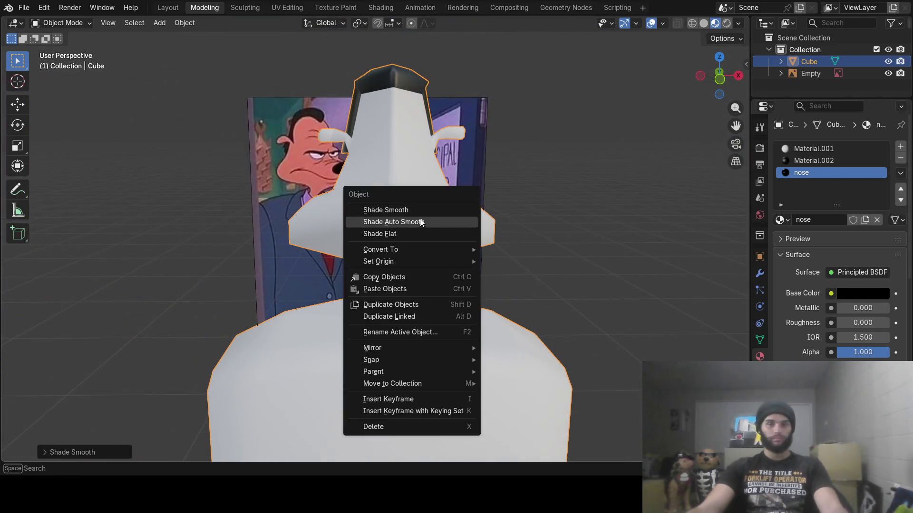
pyautogui.click(415, 234)
pyautogui.moveTo(483, 215)
pyautogui.mouseDown(button='middle')
pyautogui.moveTo(461, 225)
pyautogui.moveTo(510, 218)
pyautogui.moveTo(458, 216)
pyautogui.moveTo(432, 293)
pyautogui.moveTo(462, 308)
pyautogui.moveTo(404, 295)
pyautogui.moveTo(385, 224)
pyautogui.mouseUp(button='middle')
pyautogui.scroll(-7, 457, 217)
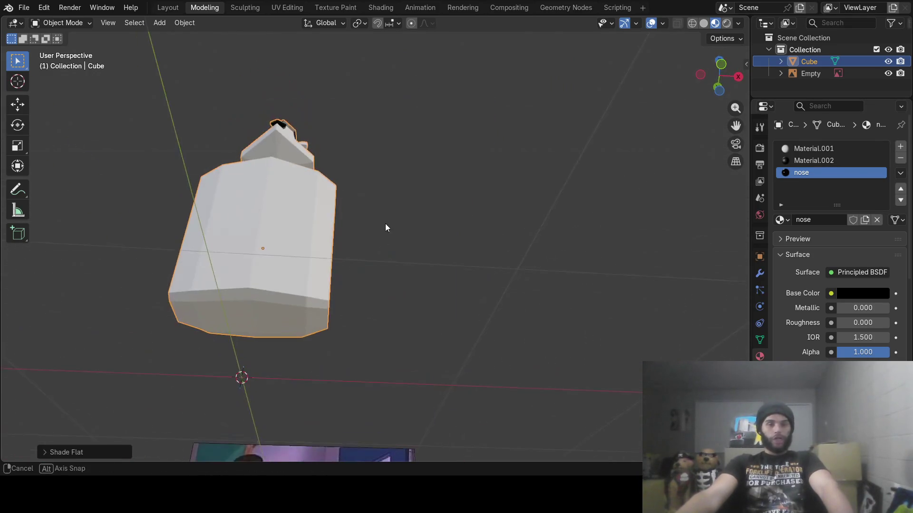
# - In Edit Mode, select the lower-left faces of the body's base
pyautogui.press('Tab')
pyautogui.moveTo(357, 265)
pyautogui.mouseDown(button='middle')
pyautogui.moveTo(332, 308)
pyautogui.moveTo(138, 43)
pyautogui.mouseUp(button='middle')
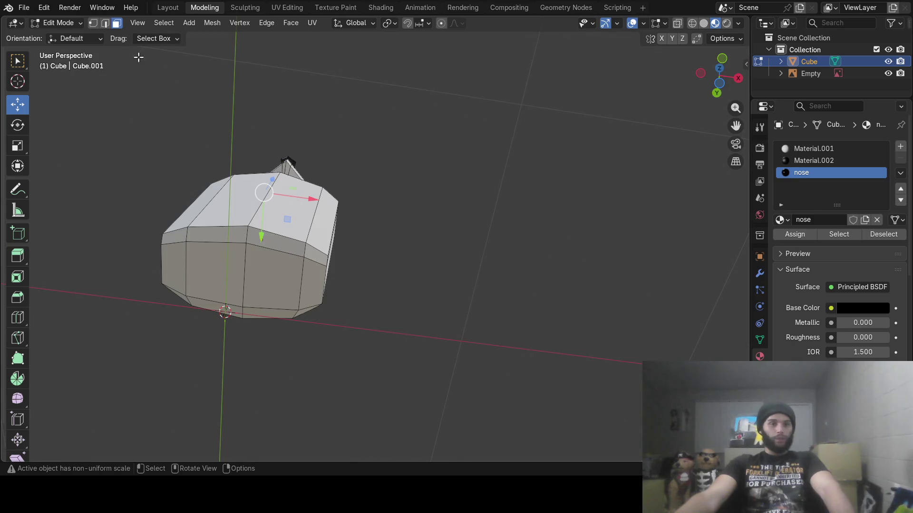
pyautogui.moveTo(173, 126); pyautogui.dragTo(353, 263, button='middle')
pyautogui.press('c')
pyautogui.moveTo(261, 252)
pyautogui.mouseDown()
pyautogui.moveTo(260, 245)
pyautogui.moveTo(275, 298)
pyautogui.mouseUp()
pyautogui.press('Escape')
pyautogui.moveTo(257, 291)
pyautogui.mouseDown(button='middle')
pyautogui.moveTo(302, 326)
pyautogui.moveTo(306, 349)
pyautogui.mouseUp(button='middle')
# - Extrude the selected faces down into a leg and shift it along X
pyautogui.press('e')
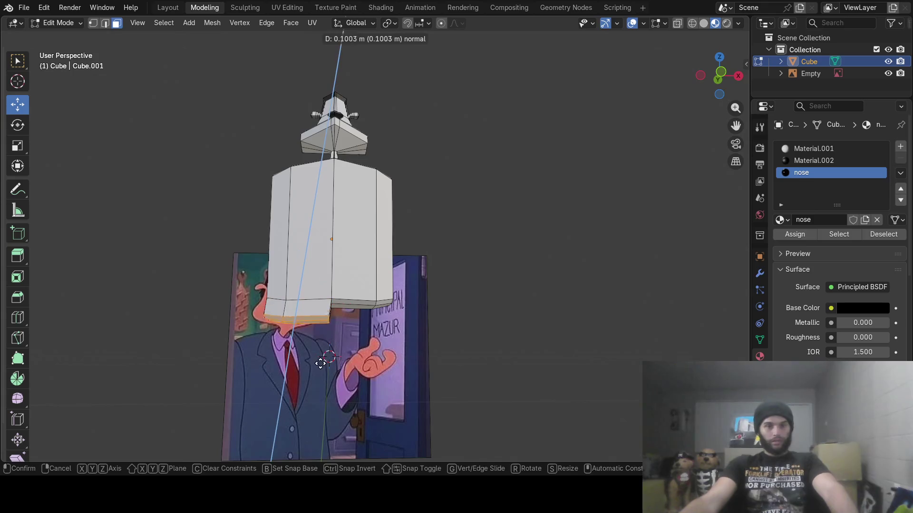
pyautogui.click(322, 421)
pyautogui.press('g')
pyautogui.press('x')
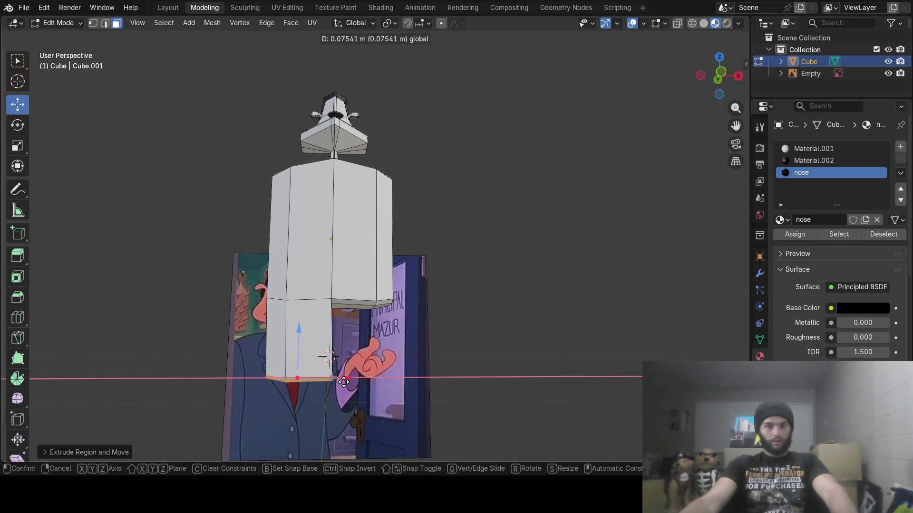
pyautogui.click(344, 383)
pyautogui.press('g')
pyautogui.click(342, 349)
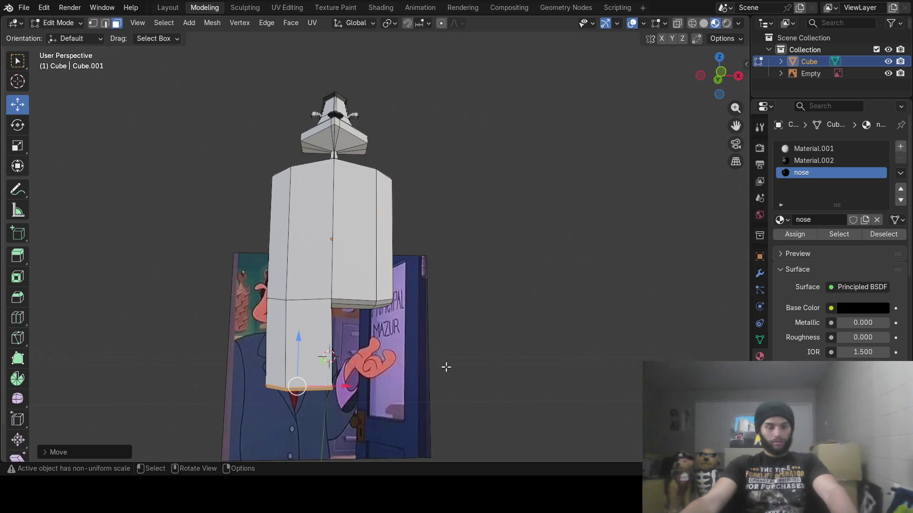
# - Lengthen the leg with another extrusion and taper its bottom face to about 0.57
pyautogui.press('e')
pyautogui.click(418, 374)
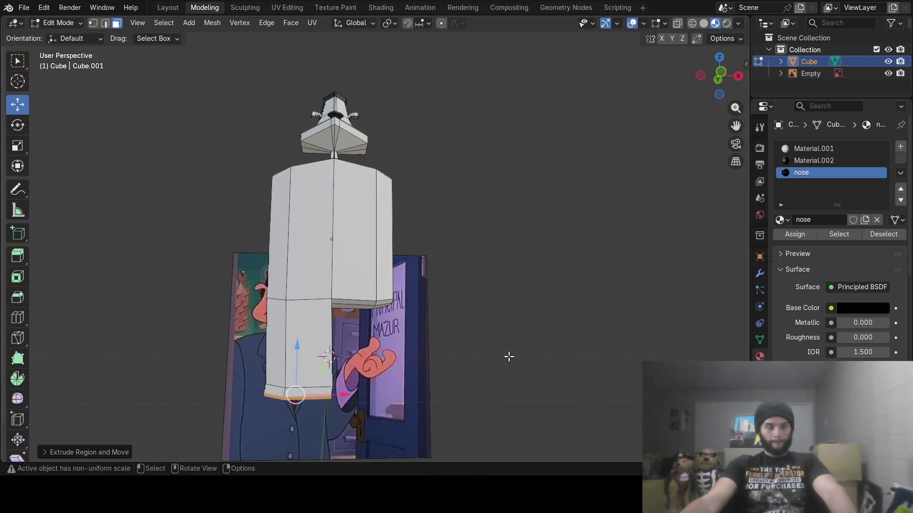
pyautogui.press('s')
pyautogui.click(418, 364)
pyautogui.press('g')
pyautogui.press('x')
pyautogui.click(348, 397)
pyautogui.moveTo(348, 397)
pyautogui.mouseDown(button='middle')
pyautogui.moveTo(259, 363)
pyautogui.moveTo(396, 352)
pyautogui.moveTo(395, 330)
pyautogui.moveTo(388, 368)
pyautogui.mouseUp(button='middle')
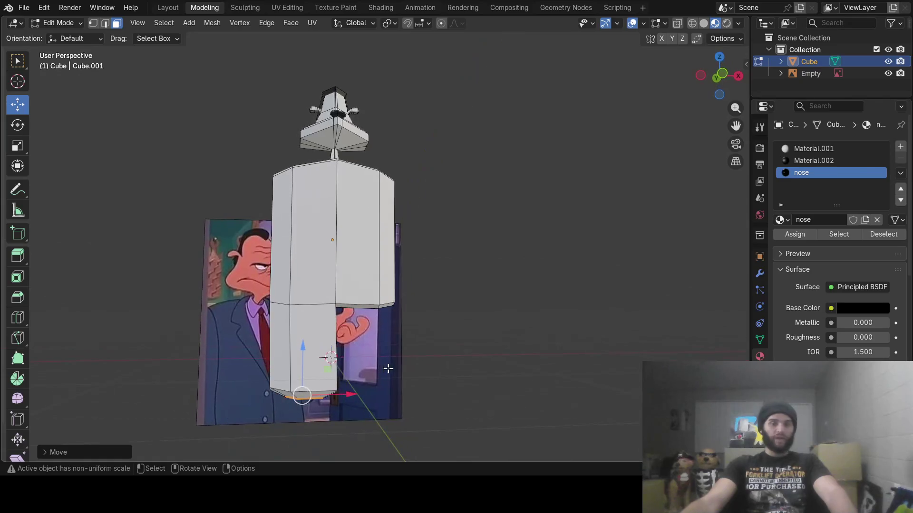
pyautogui.moveTo(242, 313); pyautogui.dragTo(352, 303, button='middle')
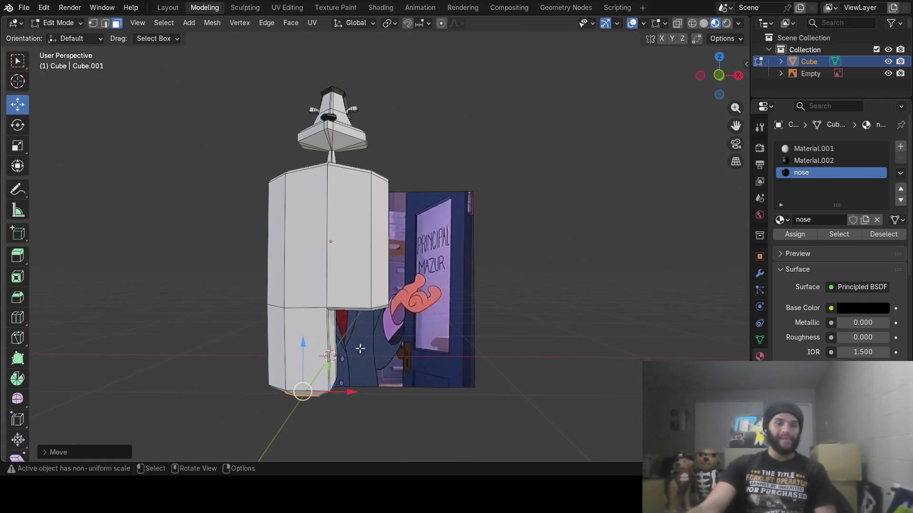
pyautogui.scroll(5, 360, 349)
pyautogui.moveTo(343, 358)
pyautogui.mouseDown(button='middle')
pyautogui.moveTo(342, 342)
pyautogui.moveTo(307, 361)
pyautogui.moveTo(316, 401)
pyautogui.moveTo(382, 209)
pyautogui.mouseUp(button='middle')
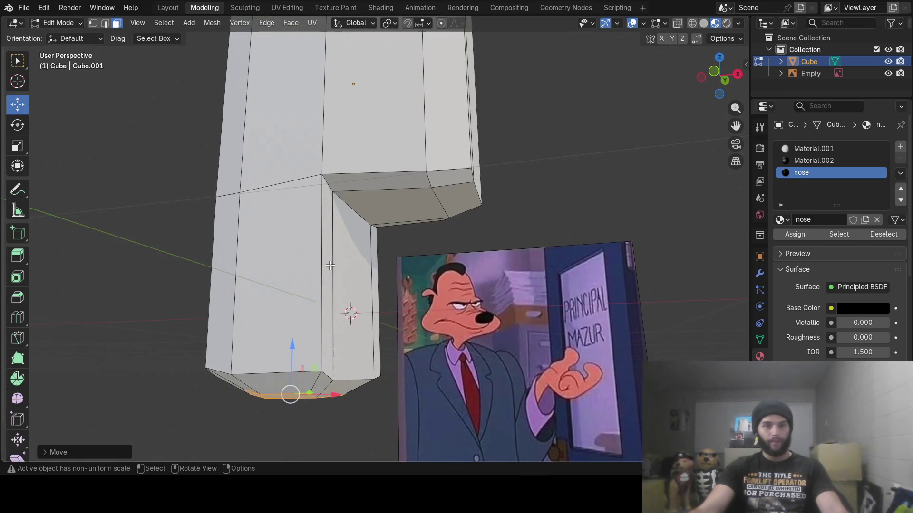
# - Select the two vertical notch edges and slide them along X
pyautogui.press('2')
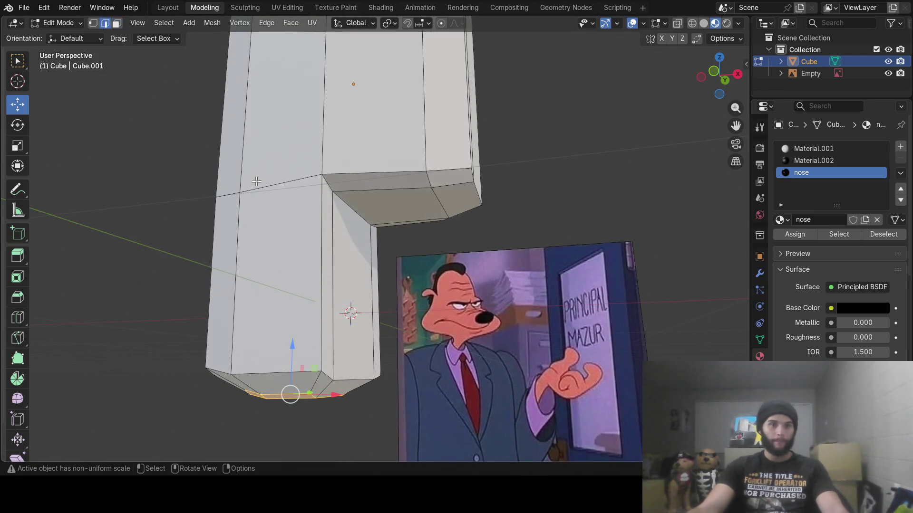
pyautogui.click(322, 283)
pyautogui.keyDown('shift'); pyautogui.click(374, 299); pyautogui.keyUp('shift')
pyautogui.moveTo(395, 324)
pyautogui.mouseDown(button='middle')
pyautogui.moveTo(410, 332)
pyautogui.moveTo(434, 322)
pyautogui.mouseUp(button='middle')
pyautogui.moveTo(393, 291); pyautogui.dragTo(392, 299)
pyautogui.press('Tab')
pyautogui.moveTo(460, 307)
pyautogui.mouseDown(button='middle')
pyautogui.moveTo(513, 264)
pyautogui.moveTo(476, 255)
pyautogui.mouseUp(button='middle')
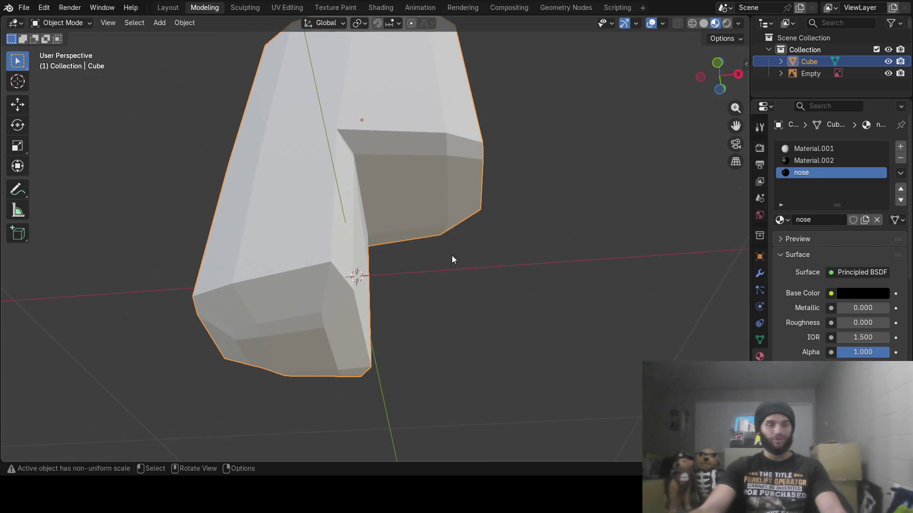
# - Select the front faces of the body's right half in face mode
pyautogui.press('Tab')
pyautogui.hotkey('alt', 'a')
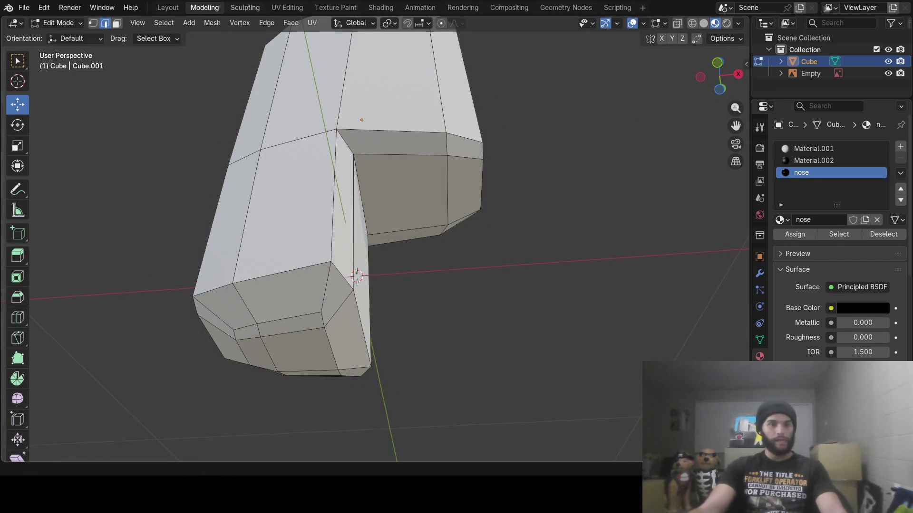
pyautogui.press('3')
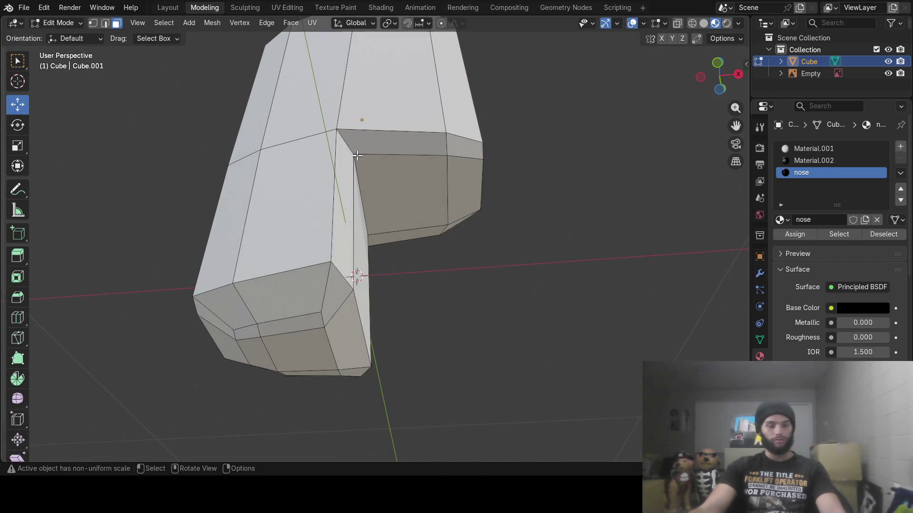
pyautogui.press('c')
pyautogui.moveTo(387, 157); pyautogui.dragTo(455, 166)
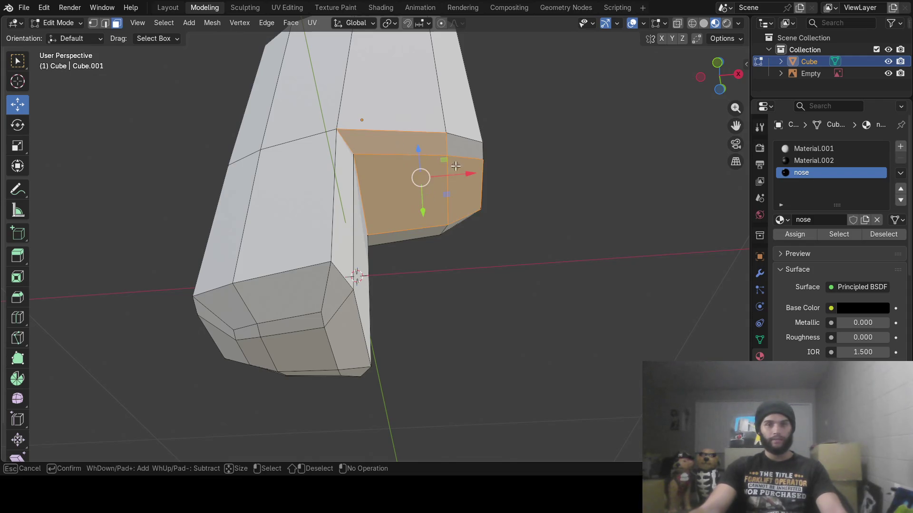
pyautogui.moveTo(423, 215)
pyautogui.mouseDown()
pyautogui.moveTo(431, 223)
pyautogui.moveTo(455, 215)
pyautogui.mouseUp()
pyautogui.middleClick(450, 153)
pyautogui.rightClick(451, 162)
pyautogui.moveTo(451, 161); pyautogui.dragTo(430, 246, button='middle')
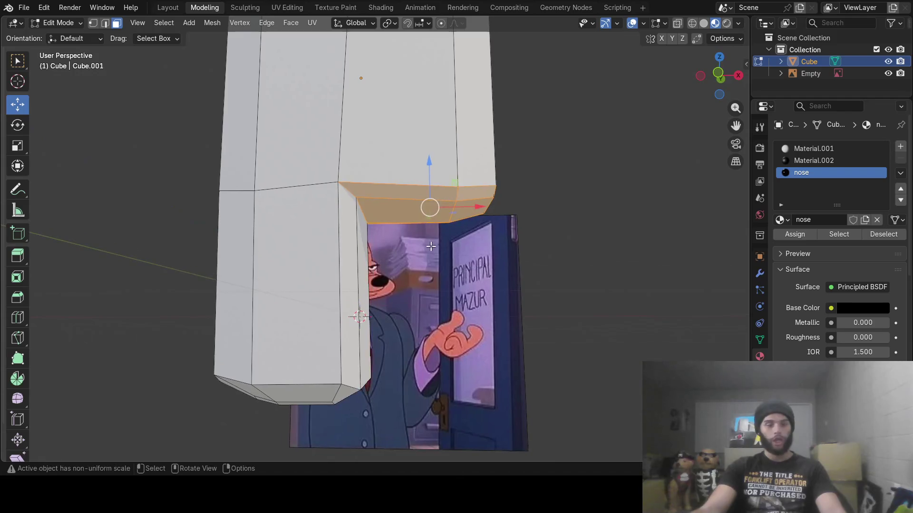
# - Extrude the selected faces down into a second leg and lower its bottom
pyautogui.press('e')
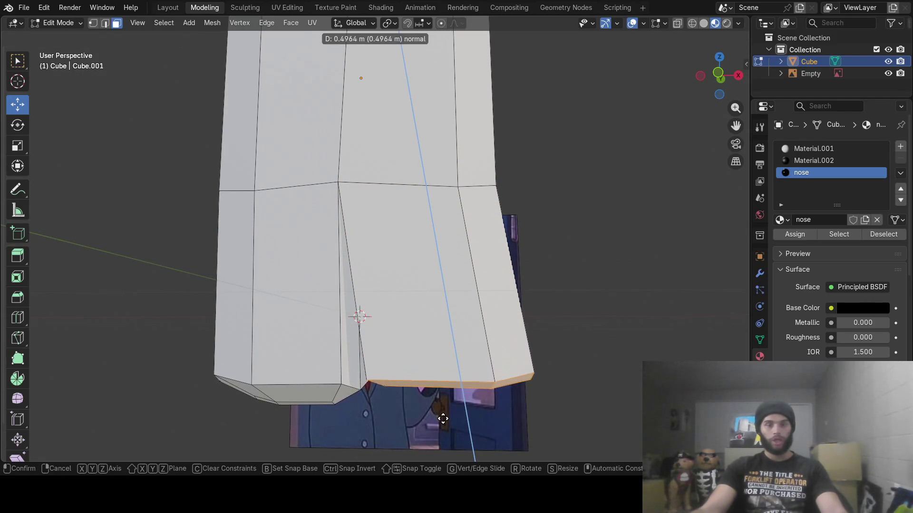
pyautogui.click(443, 418)
pyautogui.moveTo(506, 379); pyautogui.dragTo(504, 401)
pyautogui.moveTo(458, 330); pyautogui.dragTo(463, 342)
pyautogui.moveTo(416, 335); pyautogui.dragTo(402, 331, button='middle')
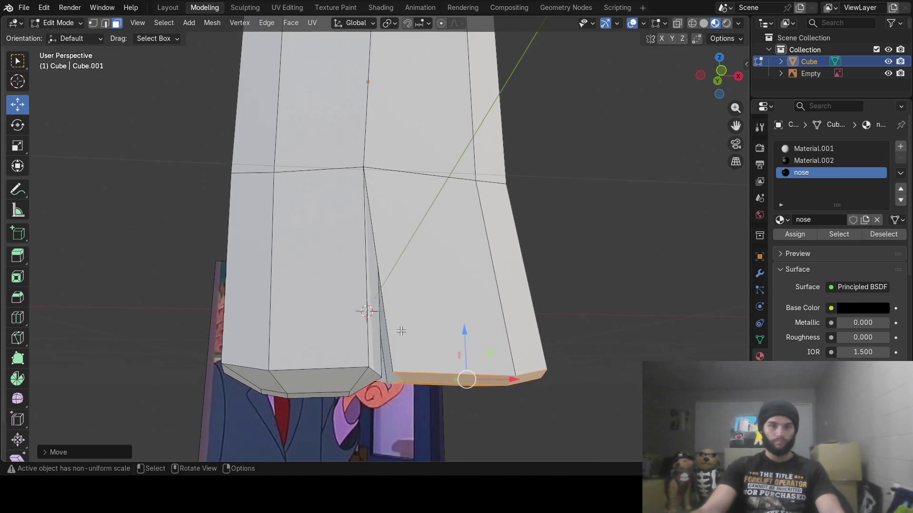
pyautogui.click(106, 24)
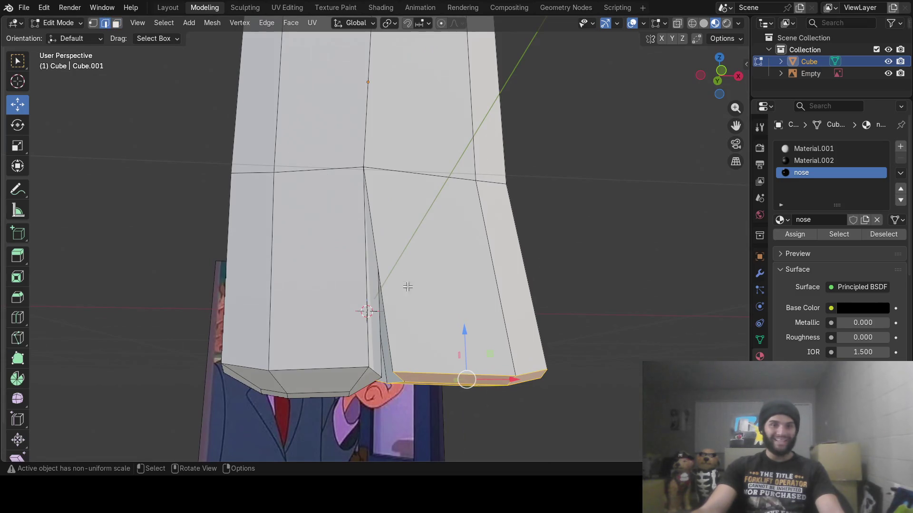
pyautogui.click(386, 320)
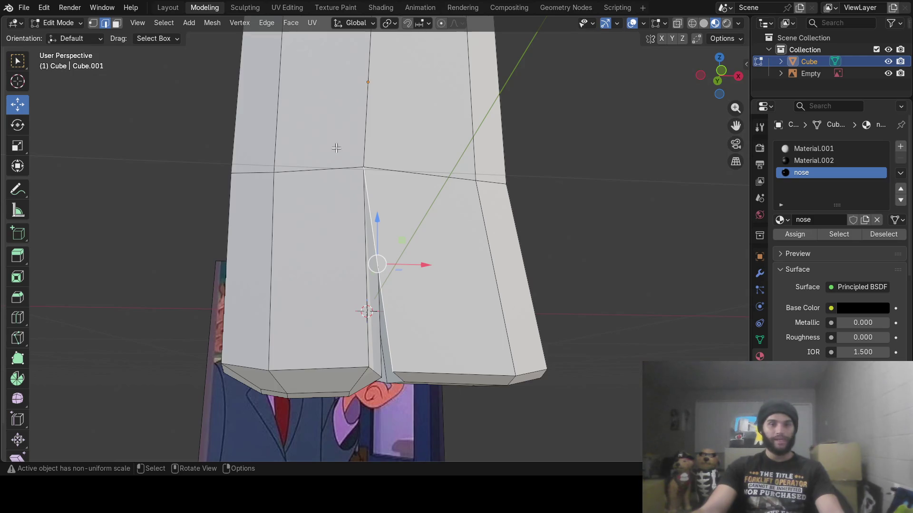
# - Select the crotch vertices where the legs meet and slide them along X
pyautogui.press('1')
pyautogui.click(362, 168)
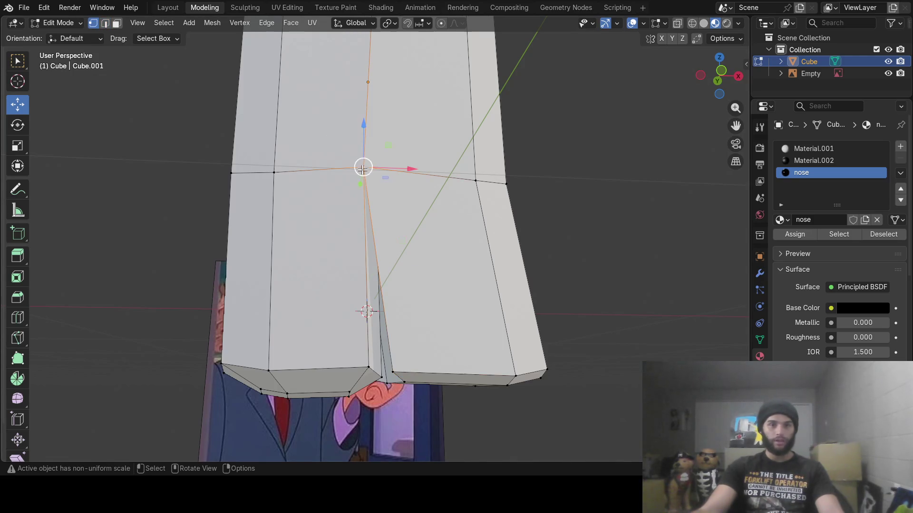
pyautogui.moveTo(478, 204)
pyautogui.mouseDown(button='middle')
pyautogui.moveTo(409, 208)
pyautogui.moveTo(414, 238)
pyautogui.moveTo(349, 232)
pyautogui.moveTo(392, 218)
pyautogui.mouseUp(button='middle')
pyautogui.click(410, 208)
pyautogui.keyDown('shift'); pyautogui.click(317, 234); pyautogui.keyUp('shift')
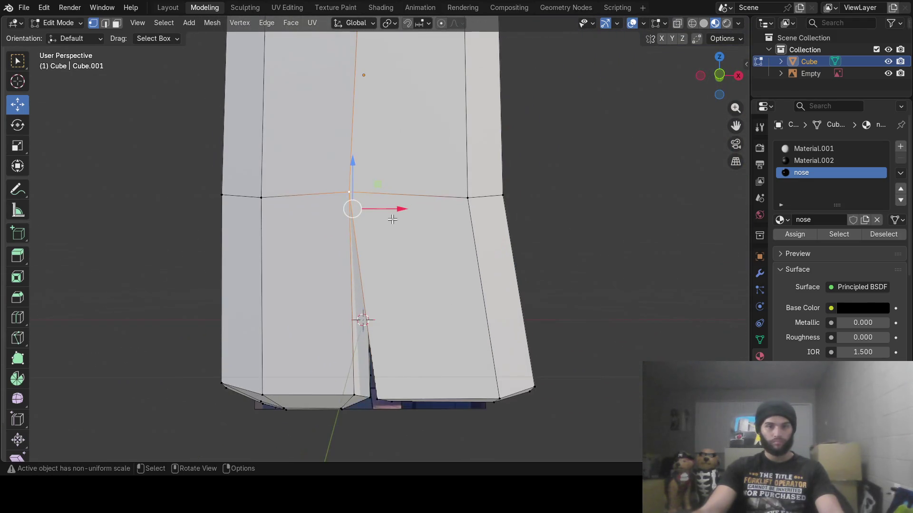
pyautogui.moveTo(397, 209); pyautogui.dragTo(412, 210)
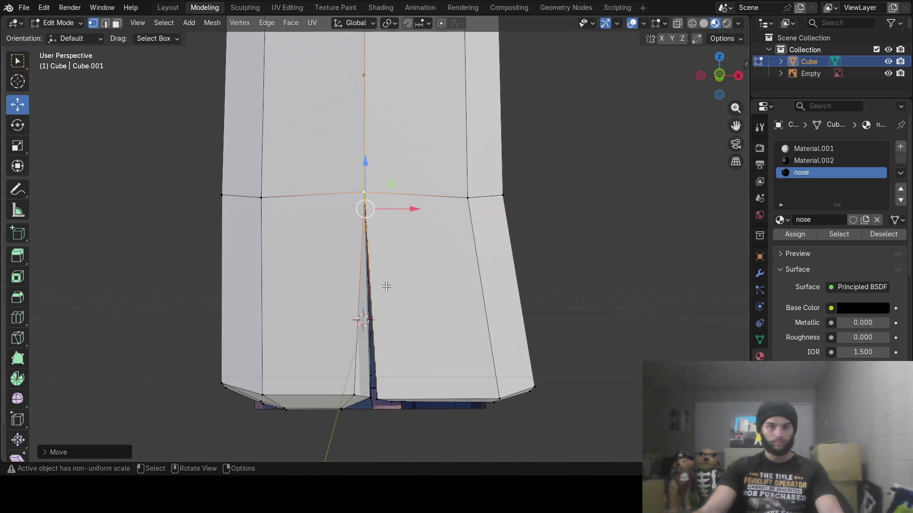
# - Slide the seam edge between the legs along X
pyautogui.click(105, 23)
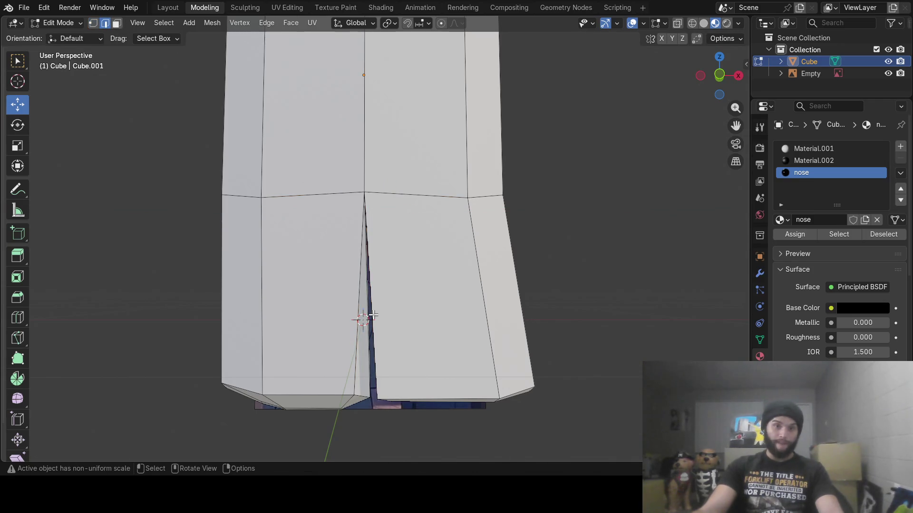
pyautogui.click(374, 315)
pyautogui.moveTo(495, 312)
pyautogui.mouseDown(button='middle')
pyautogui.moveTo(337, 317)
pyautogui.moveTo(357, 319)
pyautogui.moveTo(323, 302)
pyautogui.mouseUp(button='middle')
pyautogui.moveTo(349, 332); pyautogui.dragTo(342, 308, button='middle')
pyautogui.moveTo(337, 302); pyautogui.dragTo(312, 309)
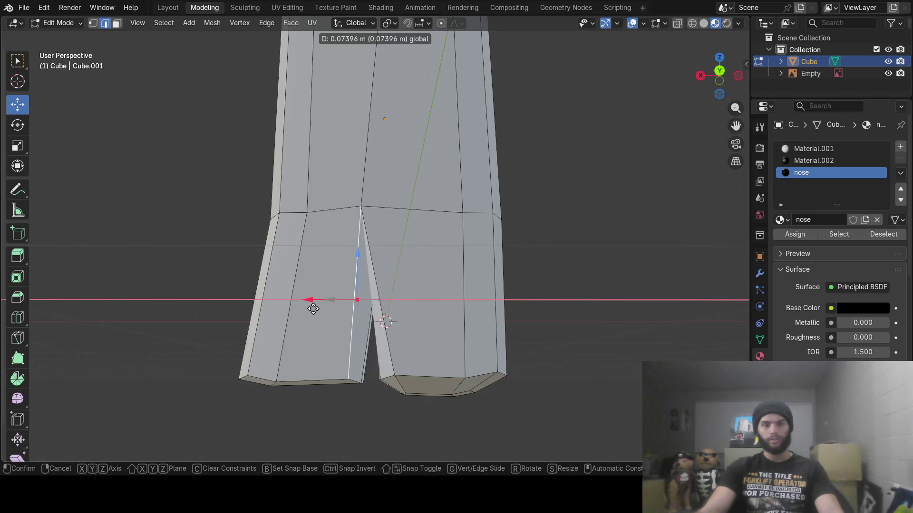
pyautogui.click(313, 309)
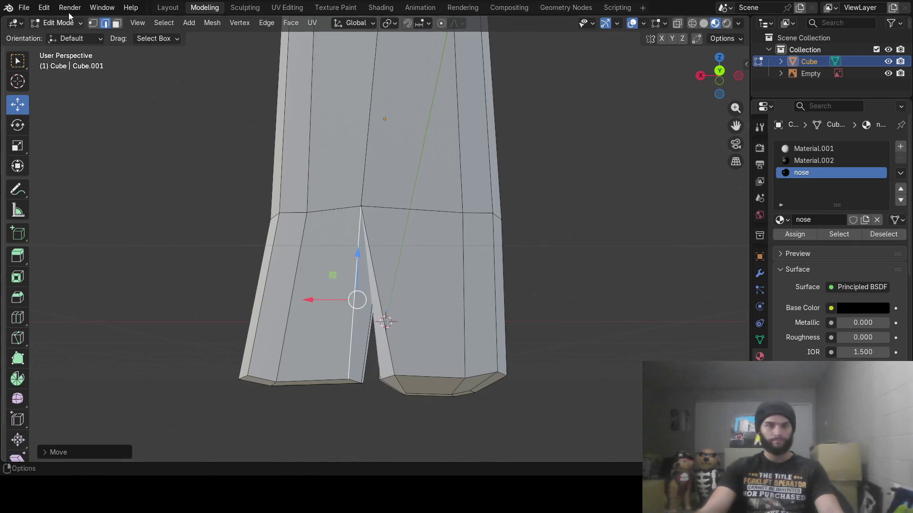
# - Move the vertex at the top of the gap left to widen the V between legs
pyautogui.click(93, 24)
pyautogui.moveTo(385, 221); pyautogui.dragTo(411, 218, button='middle')
pyautogui.keyDown('shift'); pyautogui.click(459, 221); pyautogui.keyUp('shift')
pyautogui.moveTo(522, 237); pyautogui.dragTo(478, 224, button='middle')
pyautogui.moveTo(444, 216); pyautogui.dragTo(420, 217)
pyautogui.moveTo(421, 217)
pyautogui.mouseDown(button='middle')
pyautogui.moveTo(477, 233)
pyautogui.moveTo(537, 226)
pyautogui.moveTo(529, 198)
pyautogui.moveTo(542, 226)
pyautogui.moveTo(527, 202)
pyautogui.mouseUp(button='middle')
# - Select the right leg's bottom faces
pyautogui.hotkey('alt', 'a')
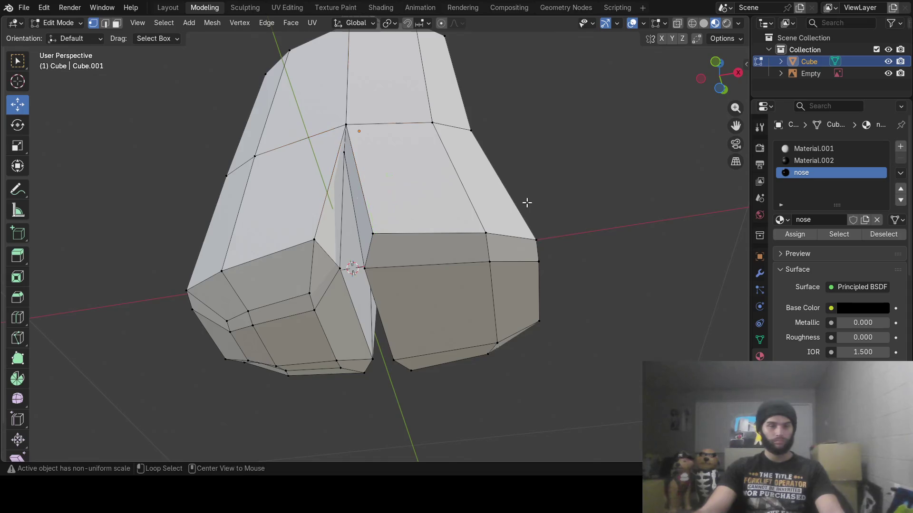
pyautogui.press('3')
pyautogui.press('c')
pyautogui.click(470, 261)
pyautogui.moveTo(470, 261); pyautogui.dragTo(494, 269)
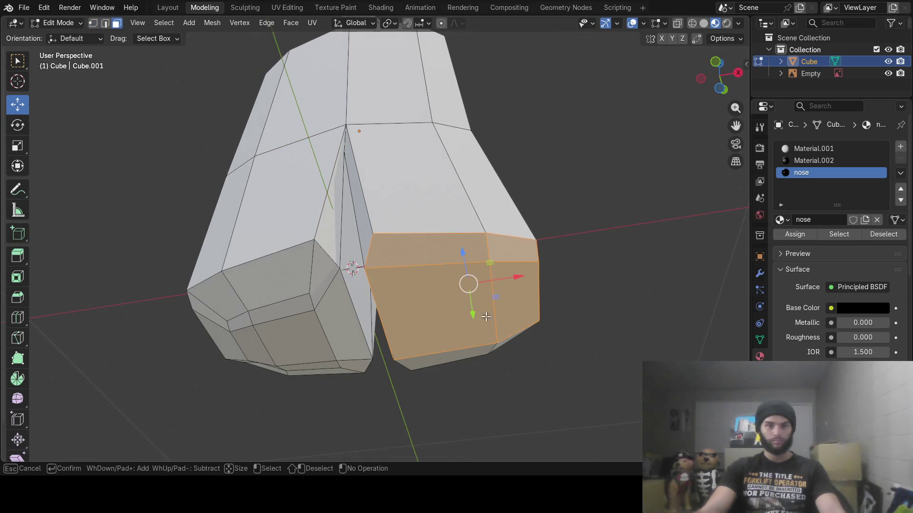
pyautogui.moveTo(486, 316); pyautogui.dragTo(493, 346)
pyautogui.rightClick(495, 348)
pyautogui.moveTo(495, 348)
pyautogui.mouseDown(button='middle')
pyautogui.moveTo(453, 272)
pyautogui.moveTo(470, 369)
pyautogui.mouseUp(button='middle')
# - Extrude the right leg's bottom slightly and scale it to about 0.61
pyautogui.press('e')
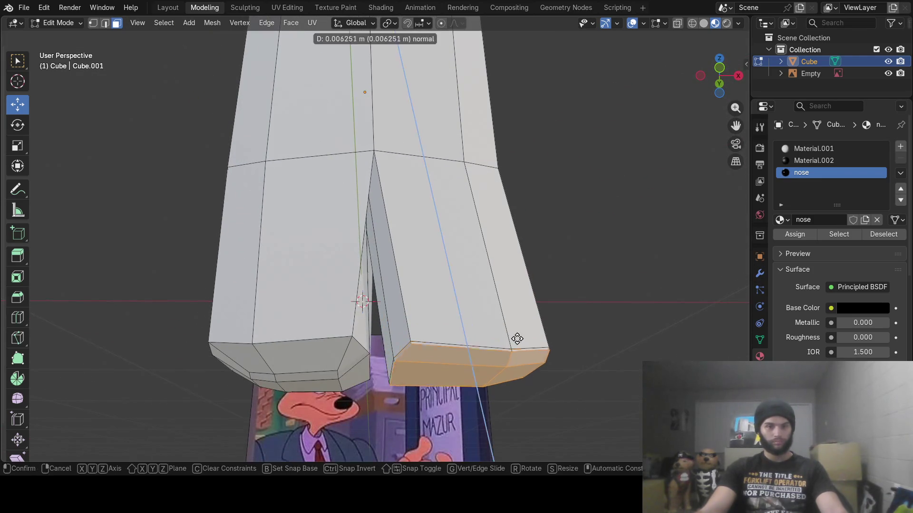
pyautogui.click(518, 346)
pyautogui.press('s')
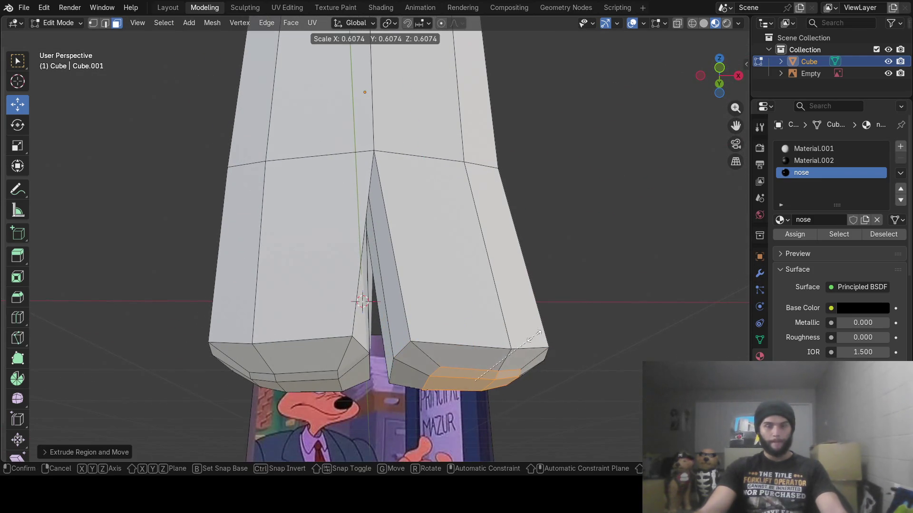
pyautogui.click(533, 336)
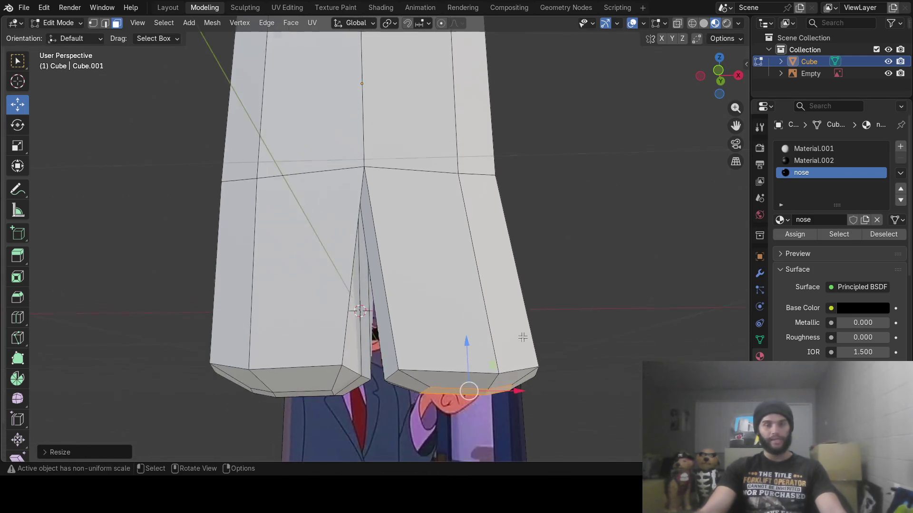
pyautogui.scroll(-5, 468, 387)
pyautogui.moveTo(475, 310)
pyautogui.mouseDown(button='middle')
pyautogui.moveTo(482, 346)
pyautogui.moveTo(464, 235)
pyautogui.moveTo(518, 235)
pyautogui.moveTo(303, 236)
pyautogui.moveTo(438, 237)
pyautogui.moveTo(423, 236)
pyautogui.mouseUp(button='middle')
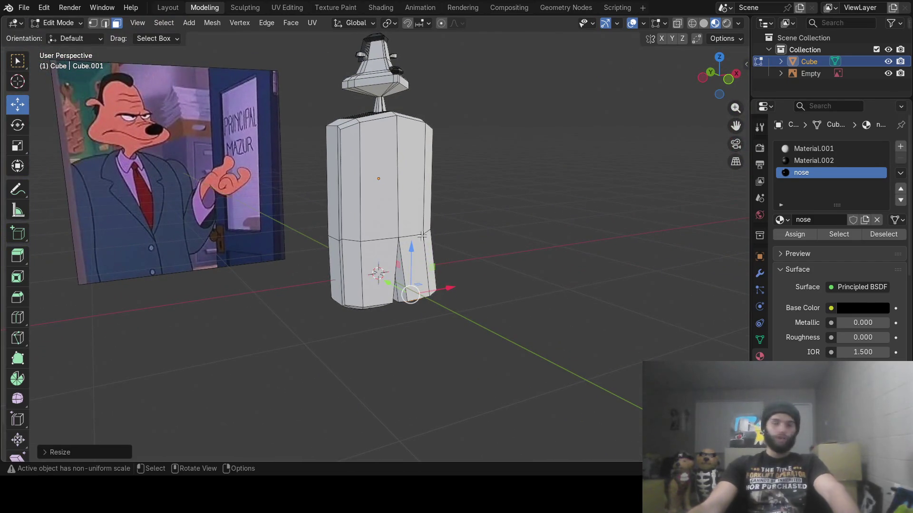
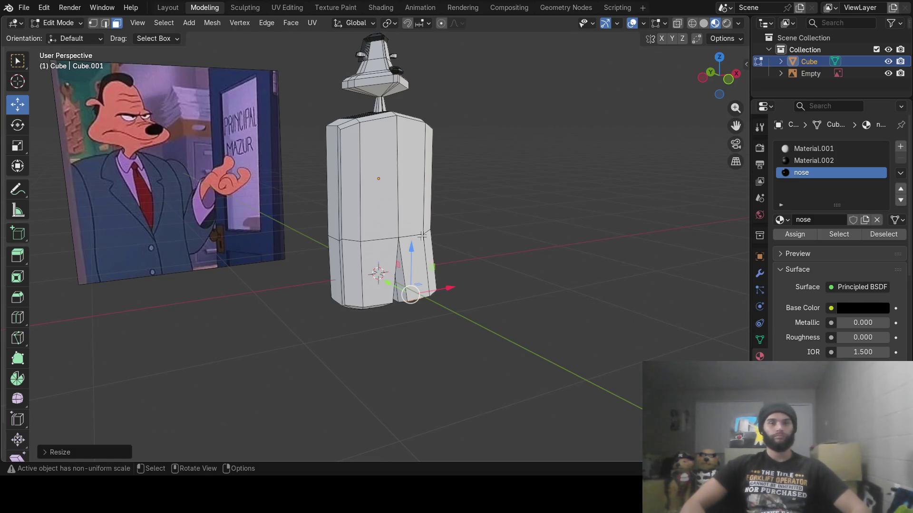
# - Return to Object Mode and apply Shade Smooth to the whole character
pyautogui.moveTo(474, 179)
pyautogui.mouseDown(button='middle')
pyautogui.moveTo(392, 193)
pyautogui.moveTo(427, 174)
pyautogui.moveTo(444, 185)
pyautogui.moveTo(484, 169)
pyautogui.moveTo(380, 228)
pyautogui.moveTo(375, 242)
pyautogui.moveTo(374, 219)
pyautogui.moveTo(401, 228)
pyautogui.moveTo(326, 255)
pyautogui.moveTo(247, 181)
pyautogui.moveTo(257, 175)
pyautogui.moveTo(476, 234)
pyautogui.moveTo(456, 240)
pyautogui.moveTo(396, 221)
pyautogui.mouseUp(button='middle')
pyautogui.press('Tab')
pyautogui.scroll(-5, 432, 237)
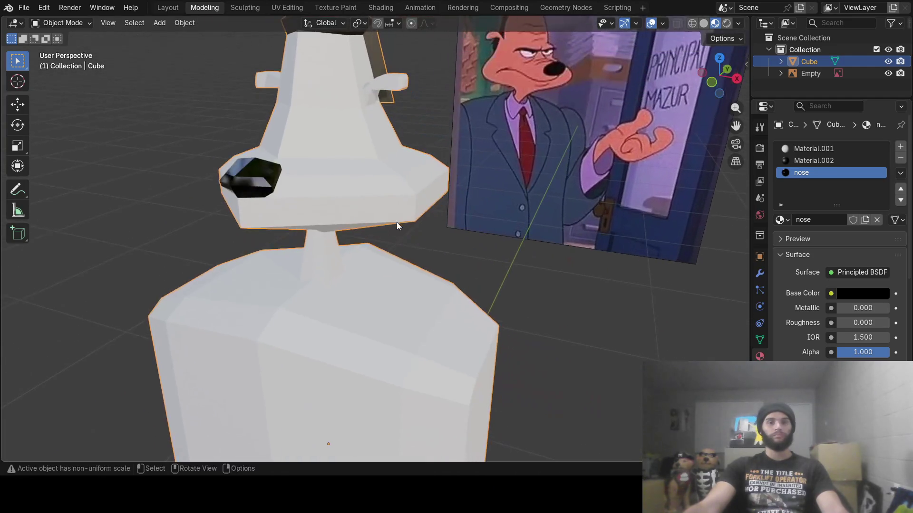
pyautogui.rightClick(358, 219)
pyautogui.click(321, 197)
# - Inspect the smoothed head, neck and nose, then select the Material.002 slot
pyautogui.moveTo(270, 213); pyautogui.dragTo(335, 224, button='middle')
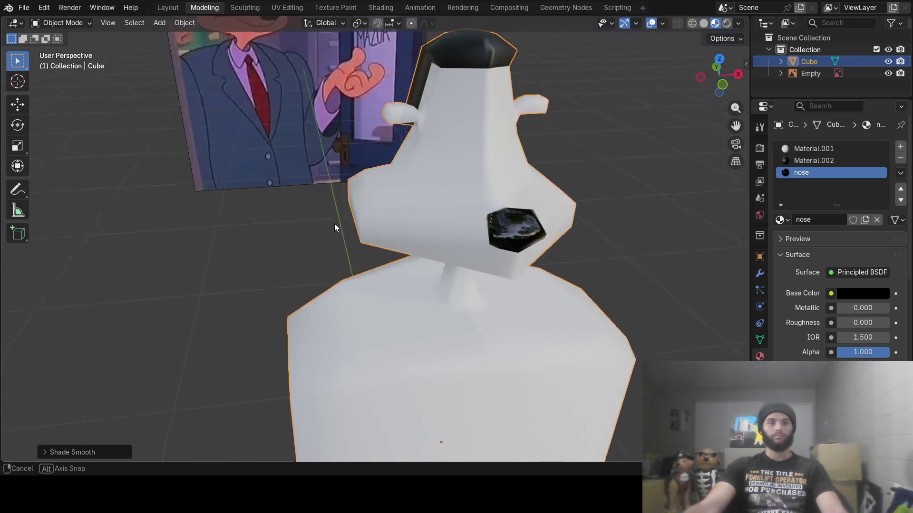
pyautogui.moveTo(475, 224)
pyautogui.keyDown('ctrl'); pyautogui.mouseDown(button='middle')
pyautogui.moveTo(507, 244)
pyautogui.moveTo(367, 229)
pyautogui.mouseUp(button='middle'); pyautogui.keyUp('ctrl')
pyautogui.scroll(-2, 404, 229)
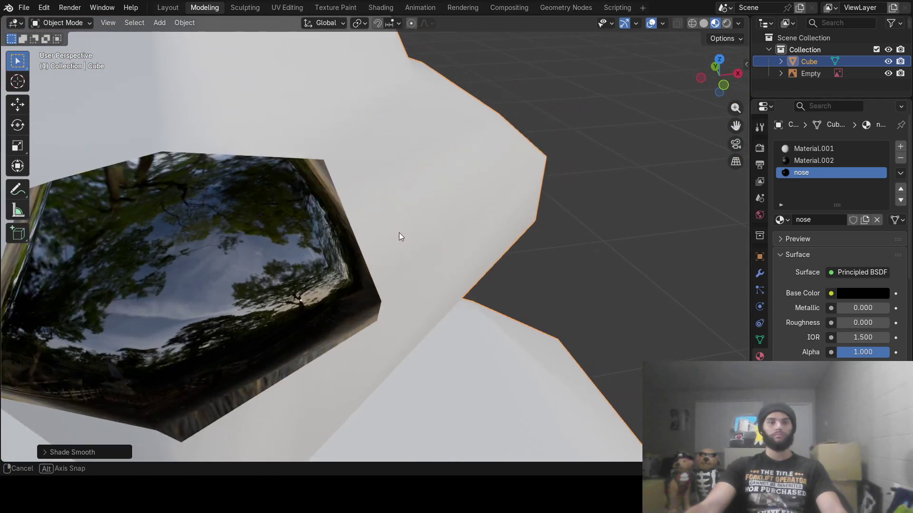
pyautogui.scroll(-3, 399, 237)
pyautogui.scroll(-5, 398, 232)
pyautogui.moveTo(398, 232)
pyautogui.mouseDown(button='middle')
pyautogui.moveTo(316, 206)
pyautogui.moveTo(338, 190)
pyautogui.moveTo(449, 215)
pyautogui.moveTo(362, 220)
pyautogui.moveTo(395, 207)
pyautogui.mouseUp(button='middle')
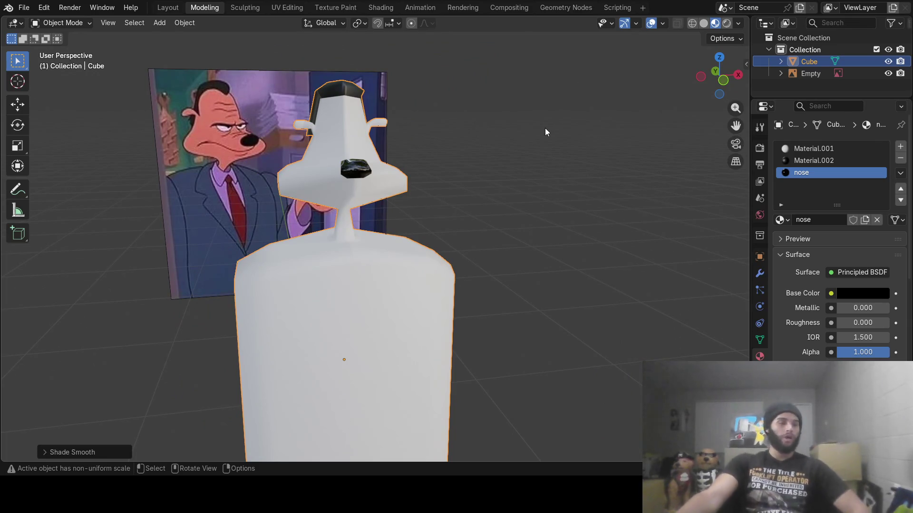
pyautogui.click(818, 162)
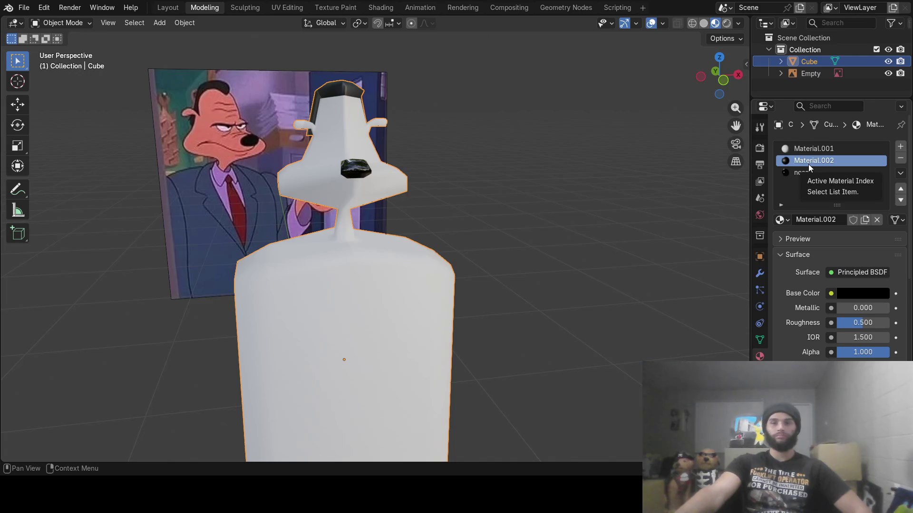
# - Rename Material.002 to 'hair' and set its roughness to 1.000
pyautogui.doubleClick(809, 163)
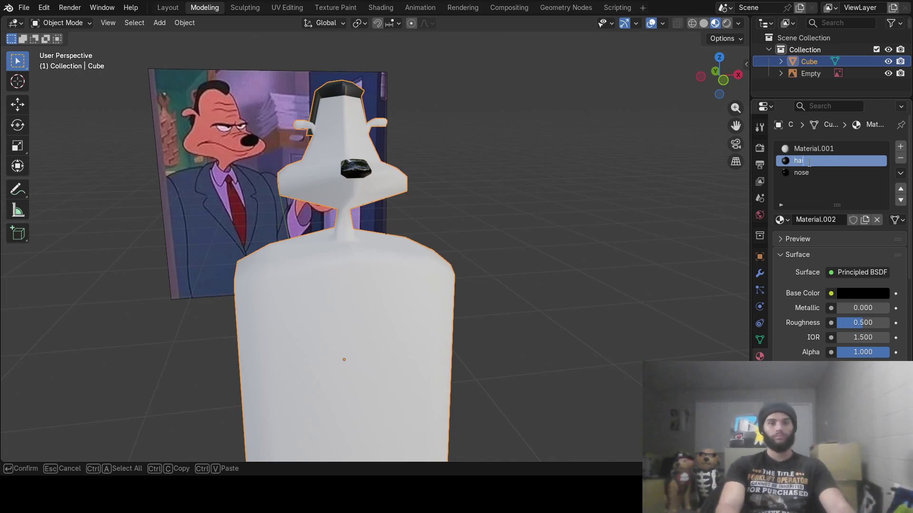
pyautogui.write('r')
pyautogui.press('Return')
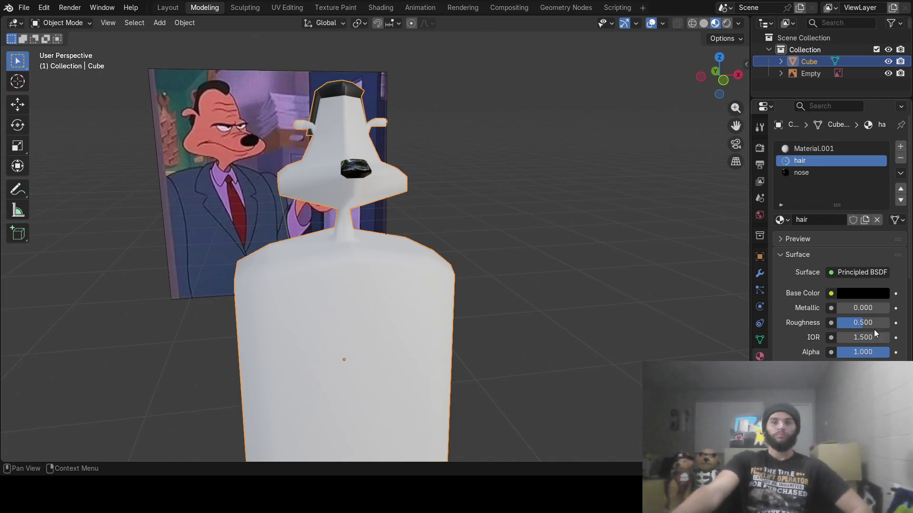
pyautogui.moveTo(863, 323); pyautogui.dragTo(889, 324)
pyautogui.moveTo(679, 323)
pyautogui.mouseDown(button='middle')
pyautogui.moveTo(297, 311)
pyautogui.moveTo(400, 266)
pyautogui.moveTo(473, 295)
pyautogui.moveTo(331, 302)
pyautogui.moveTo(384, 281)
pyautogui.moveTo(508, 283)
pyautogui.moveTo(452, 298)
pyautogui.moveTo(395, 295)
pyautogui.moveTo(489, 285)
pyautogui.mouseUp(button='middle')
# - In Edit Mode with X-ray on, circle-select the whole head and shift it slightly along Y
pyautogui.press('Tab')
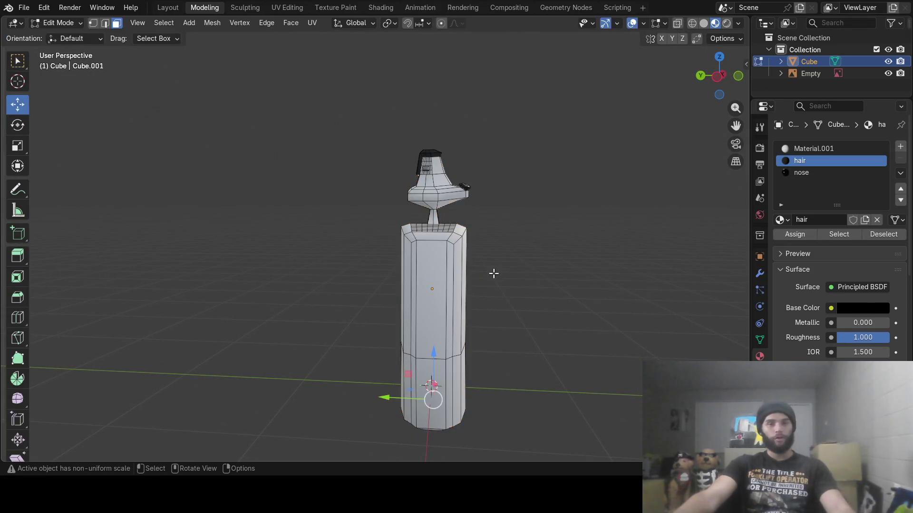
pyautogui.hotkey('alt', 'z')
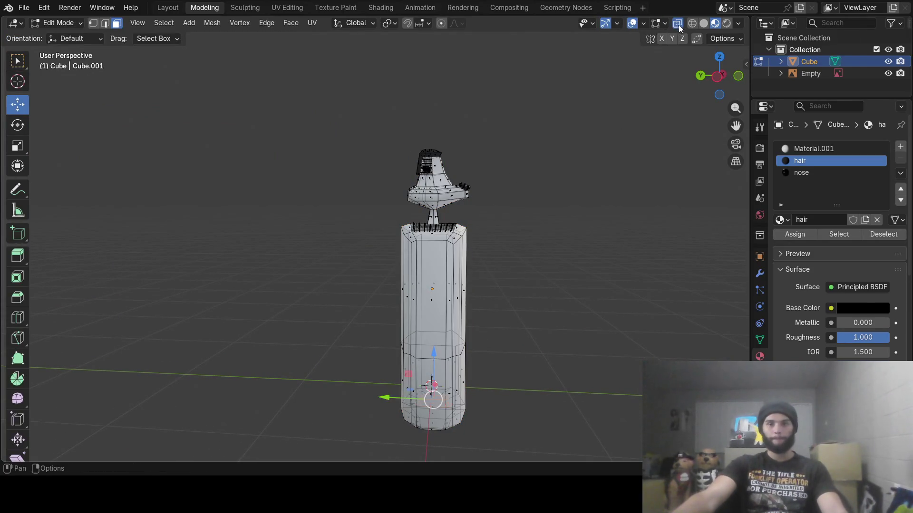
pyautogui.hotkey('alt', 'a')
pyautogui.press('c')
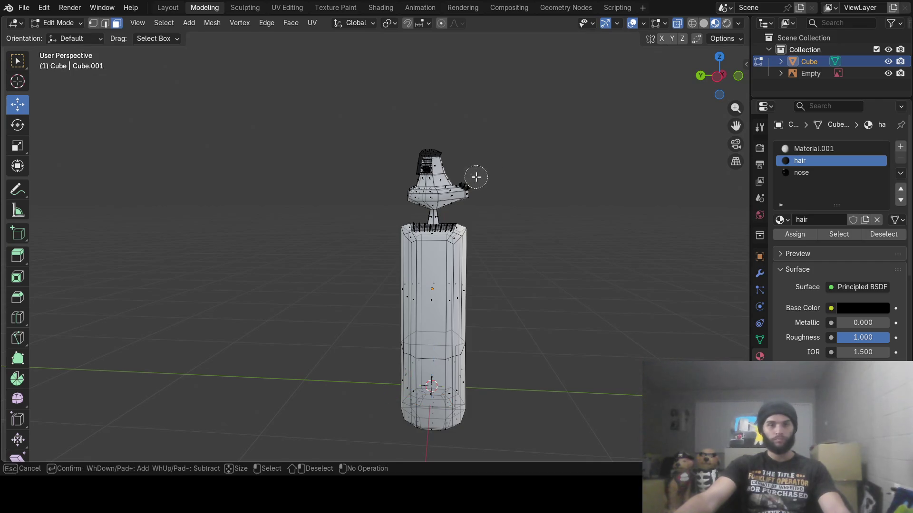
pyautogui.scroll(-5, 464, 170)
pyautogui.moveTo(449, 168)
pyautogui.mouseDown()
pyautogui.moveTo(430, 173)
pyautogui.moveTo(465, 179)
pyautogui.mouseUp()
pyautogui.press('Escape')
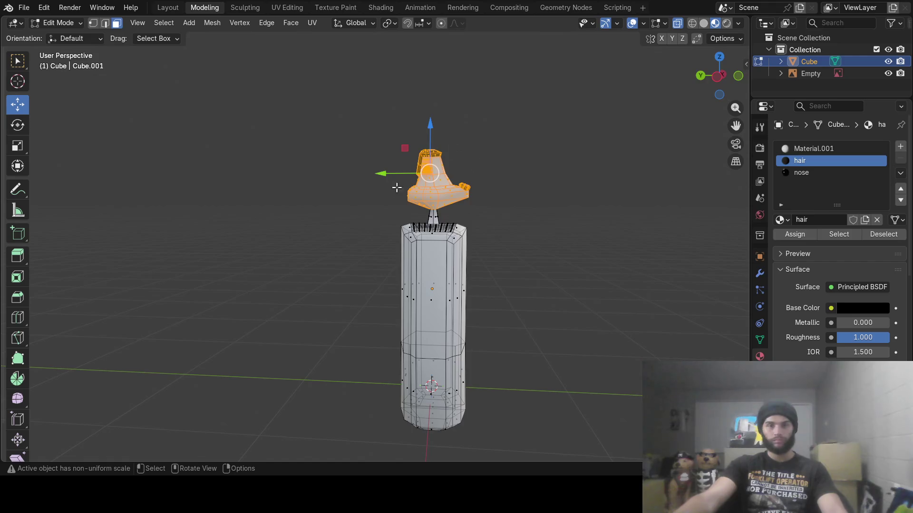
pyautogui.moveTo(383, 174); pyautogui.dragTo(393, 180)
# - Turn off X-ray and circle-select just the shoulder faces of the torso
pyautogui.moveTo(383, 183)
pyautogui.mouseDown(button='middle')
pyautogui.moveTo(261, 206)
pyautogui.moveTo(333, 207)
pyautogui.mouseUp(button='middle')
pyautogui.moveTo(493, 244)
pyautogui.mouseDown(button='middle')
pyautogui.moveTo(378, 252)
pyautogui.moveTo(363, 275)
pyautogui.mouseUp(button='middle')
pyautogui.scroll(4, 363, 275)
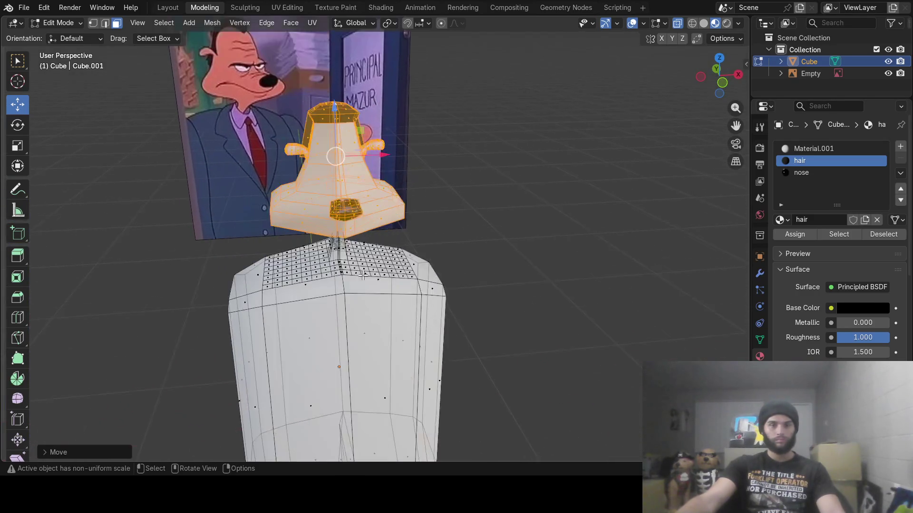
pyautogui.scroll(2, 362, 275)
pyautogui.click(677, 23)
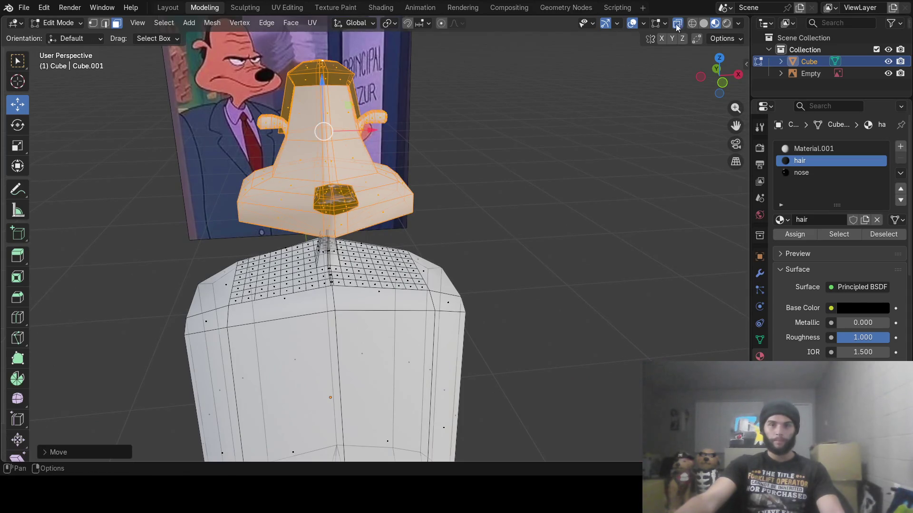
pyautogui.click(375, 317)
pyautogui.press('c')
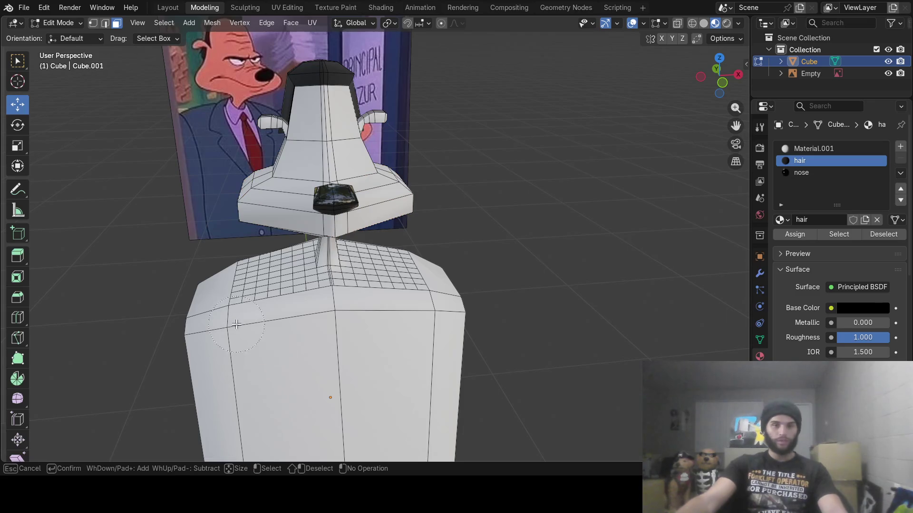
pyautogui.moveTo(229, 333); pyautogui.dragTo(338, 321)
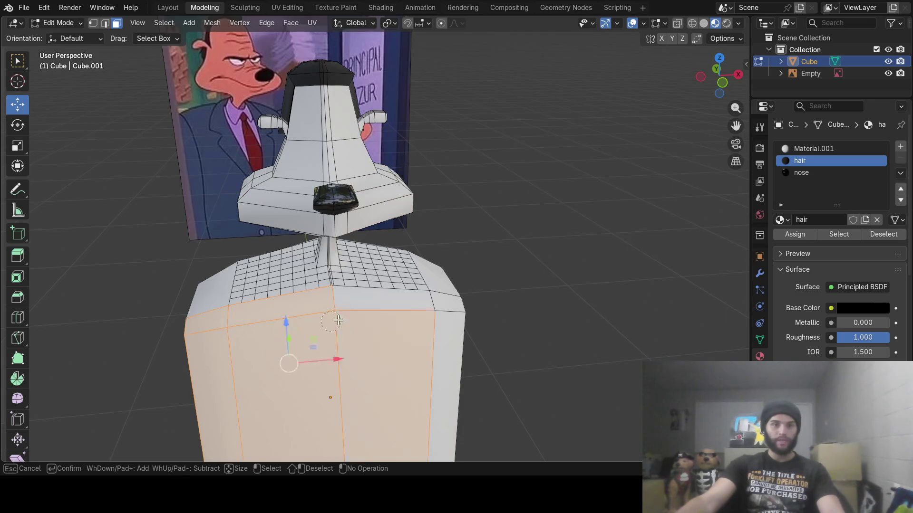
pyautogui.click(418, 323)
pyautogui.keyDown('shift'); pyautogui.click(307, 376); pyautogui.keyUp('shift')
pyautogui.press('Escape')
# - Enable Proportional Editing and pull the shoulder faces down into a smooth slope
pyautogui.moveTo(307, 376)
pyautogui.mouseDown(button='middle')
pyautogui.moveTo(560, 205)
pyautogui.moveTo(551, 188)
pyautogui.mouseUp(button='middle')
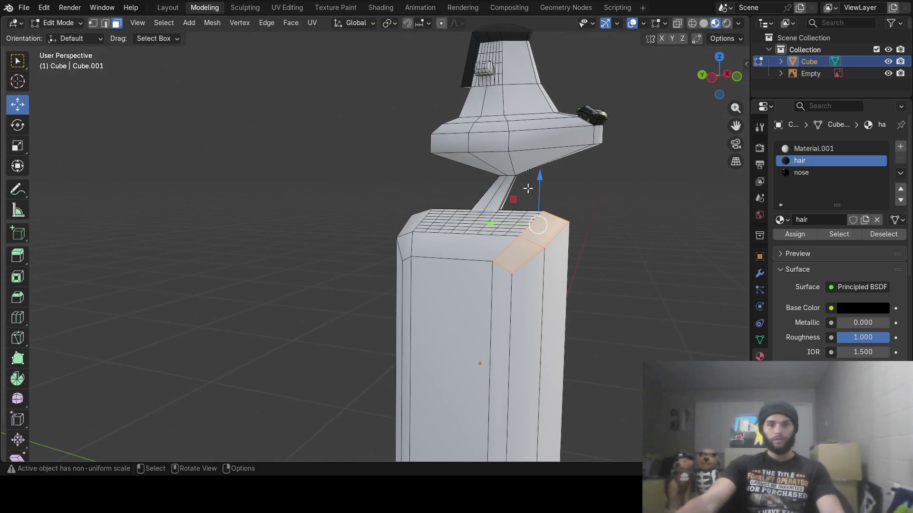
pyautogui.moveTo(542, 181); pyautogui.dragTo(541, 198)
pyautogui.press('Escape')
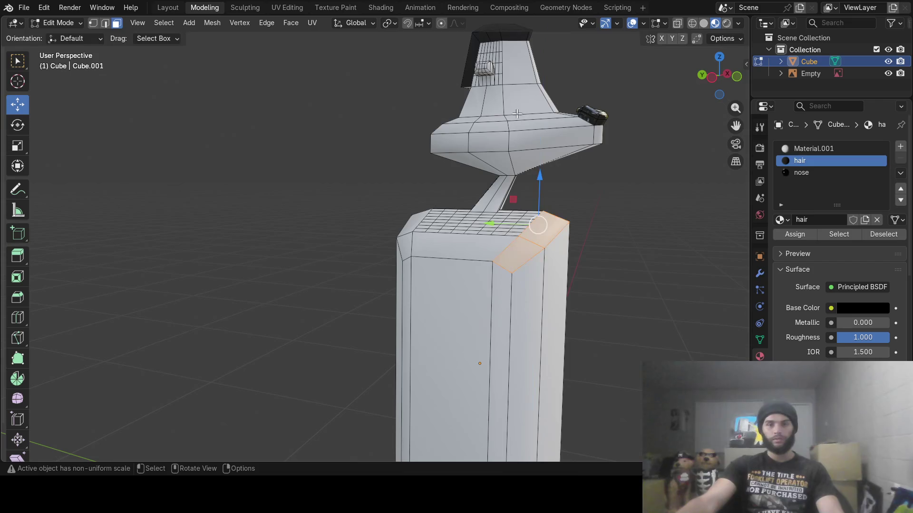
pyautogui.click(441, 23)
pyautogui.moveTo(542, 178); pyautogui.dragTo(549, 218)
pyautogui.press('Escape')
pyautogui.scroll(7, 540, 202)
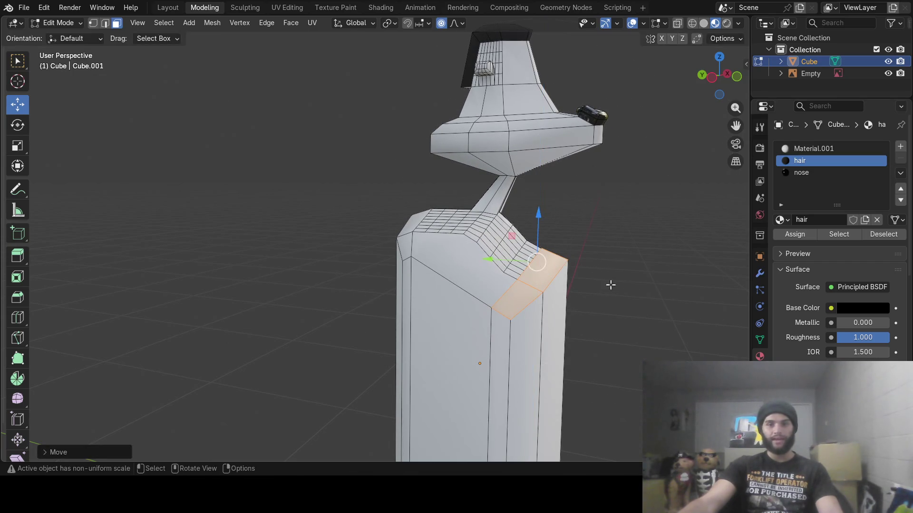
# - Try rotating the shoulder faces, cancel it, and return to Object Mode
pyautogui.press('r')
pyautogui.press('y')
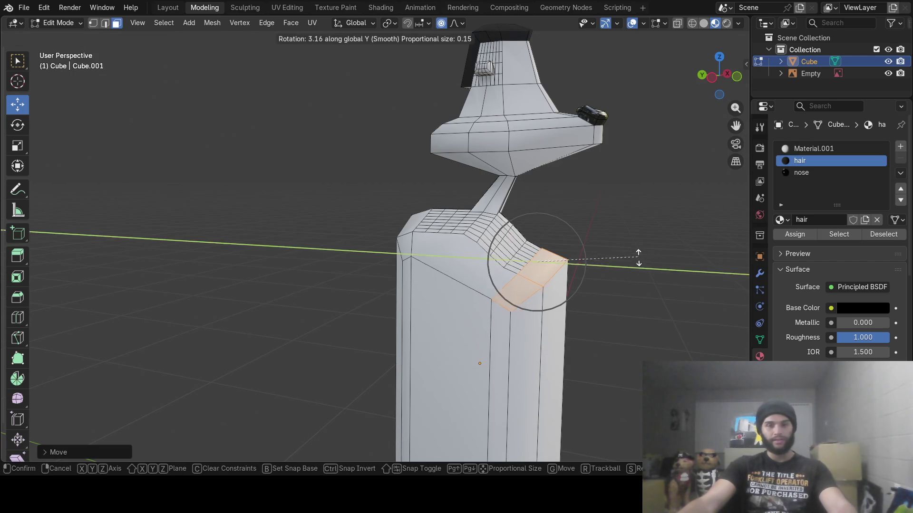
pyautogui.press('x')
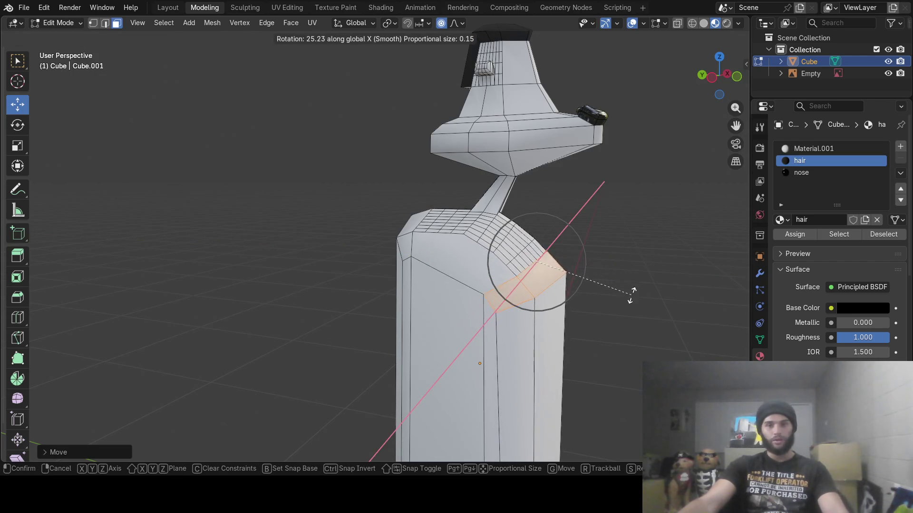
pyautogui.rightClick(620, 315)
pyautogui.moveTo(621, 315)
pyautogui.mouseDown(button='middle')
pyautogui.moveTo(515, 303)
pyautogui.moveTo(439, 316)
pyautogui.moveTo(380, 303)
pyautogui.moveTo(642, 299)
pyautogui.moveTo(503, 295)
pyautogui.moveTo(607, 267)
pyautogui.moveTo(597, 313)
pyautogui.moveTo(572, 302)
pyautogui.moveTo(613, 279)
pyautogui.moveTo(497, 282)
pyautogui.mouseUp(button='middle')
pyautogui.press('Tab')
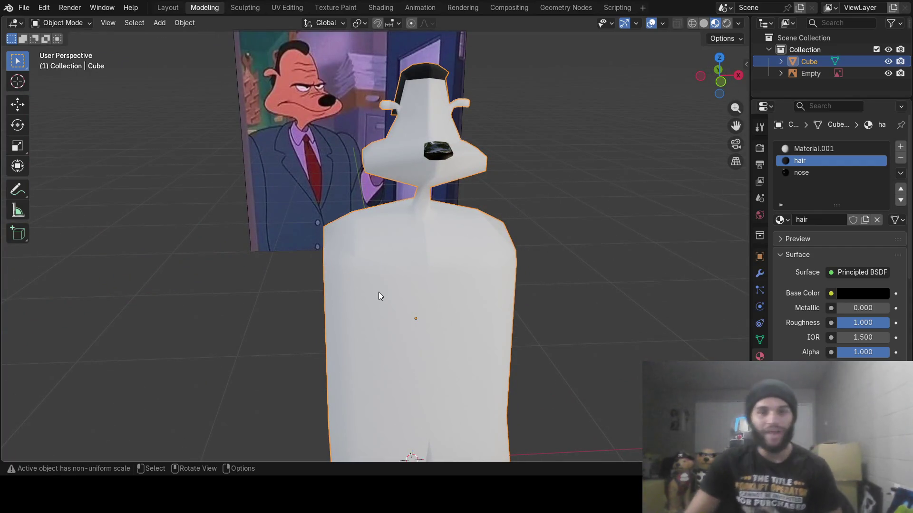
# - Apply Shade Flat to the character so its faceted surfaces show again
pyautogui.moveTo(420, 242)
pyautogui.mouseDown(button='middle')
pyautogui.moveTo(509, 239)
pyautogui.moveTo(498, 251)
pyautogui.moveTo(374, 237)
pyautogui.moveTo(542, 228)
pyautogui.moveTo(458, 242)
pyautogui.moveTo(423, 231)
pyautogui.moveTo(550, 260)
pyautogui.moveTo(407, 253)
pyautogui.moveTo(404, 233)
pyautogui.moveTo(510, 240)
pyautogui.moveTo(515, 224)
pyautogui.moveTo(515, 233)
pyautogui.mouseUp(button='middle')
pyautogui.rightClick(426, 252)
pyautogui.click(392, 269)
pyautogui.moveTo(528, 348)
pyautogui.mouseDown(button='middle')
pyautogui.moveTo(421, 220)
pyautogui.moveTo(373, 201)
pyautogui.moveTo(318, 218)
pyautogui.mouseUp(button='middle')
# - In Edit Mode, select the leg's bottom-centre face and extrude it inward
pyautogui.press('Tab')
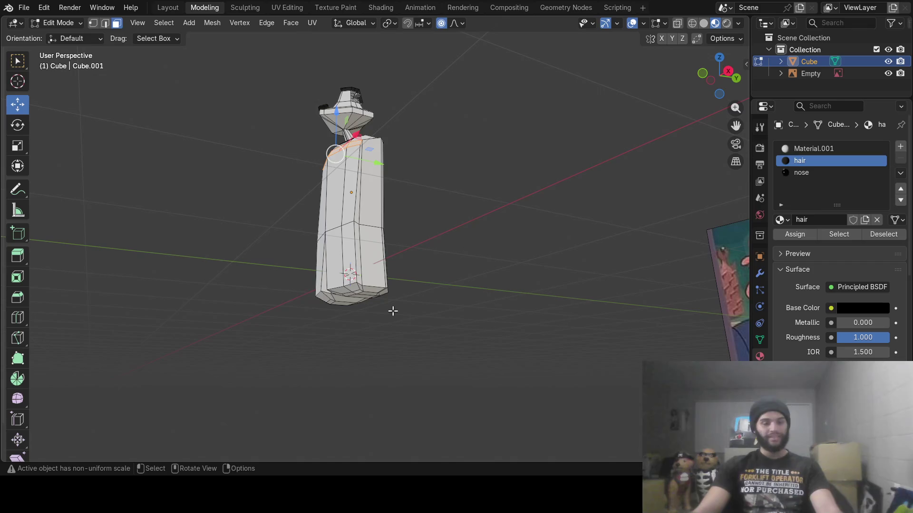
pyautogui.scroll(5, 398, 315)
pyautogui.moveTo(397, 315); pyautogui.dragTo(371, 361, button='middle')
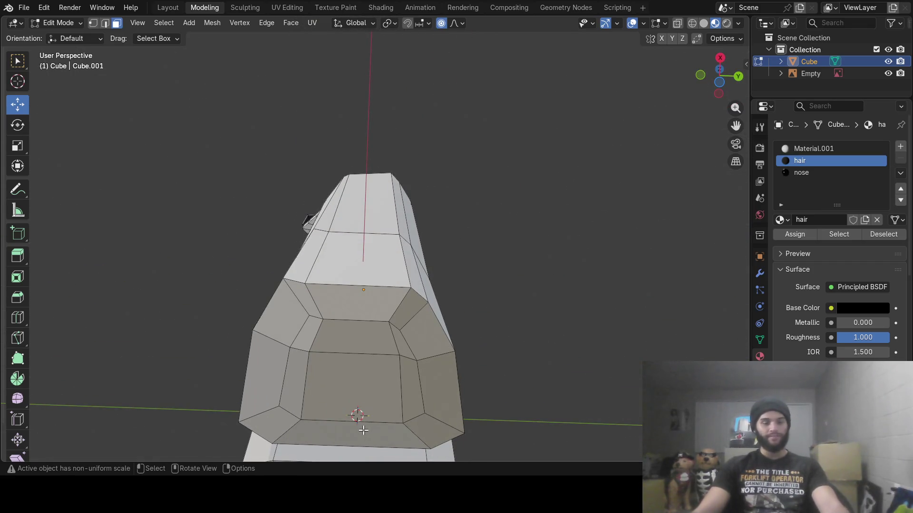
pyautogui.click(341, 426)
pyautogui.moveTo(341, 426)
pyautogui.mouseDown(button='middle')
pyautogui.moveTo(381, 411)
pyautogui.moveTo(378, 425)
pyautogui.mouseUp(button='middle')
pyautogui.press('e')
pyautogui.click(377, 434)
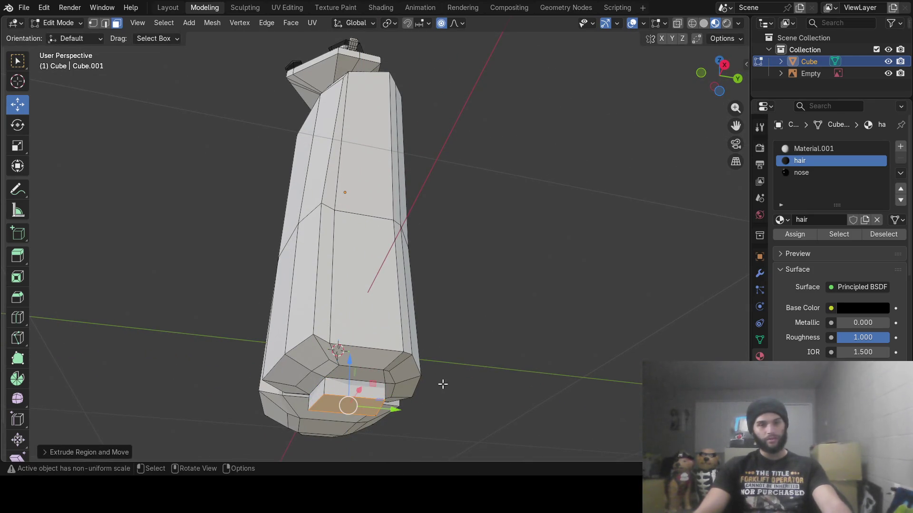
# - Tilt the bottom face around the X axis
pyautogui.press('r')
pyautogui.press('x')
pyautogui.press('Escape')
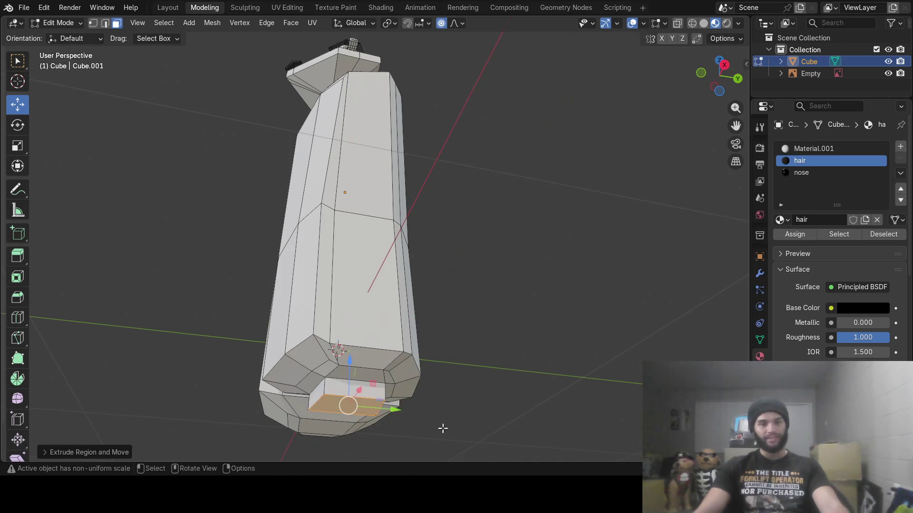
pyautogui.press('r')
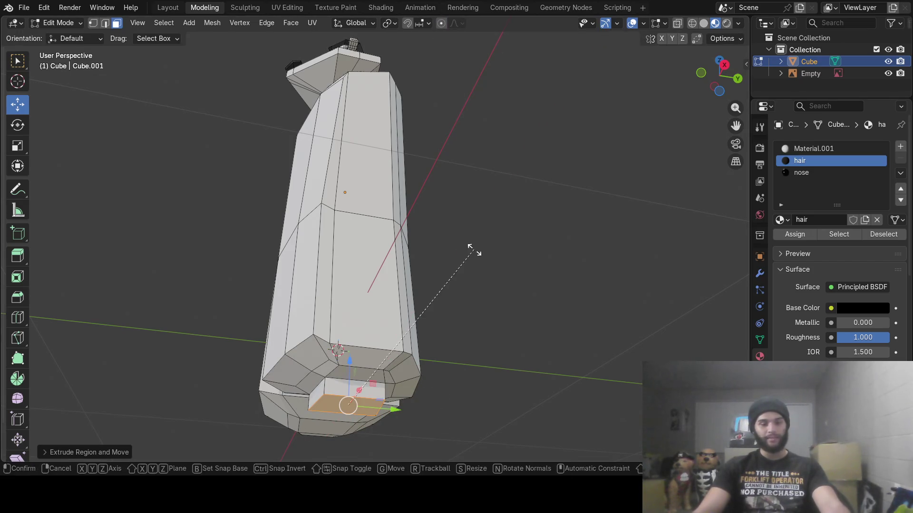
pyautogui.press('x')
pyautogui.click(470, 337)
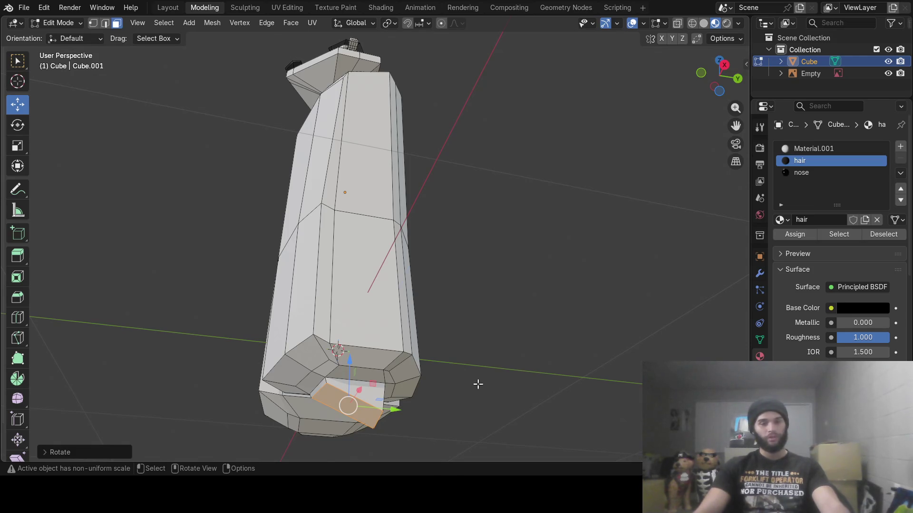
# - Extrude the face forward into a foot, tilting it on X and flattening it along Z
pyautogui.press('e')
pyautogui.click(442, 402)
pyautogui.moveTo(442, 402); pyautogui.dragTo(424, 417, button='middle')
pyautogui.moveTo(388, 453); pyautogui.dragTo(301, 442)
pyautogui.moveTo(253, 402); pyautogui.dragTo(260, 348)
pyautogui.press('r')
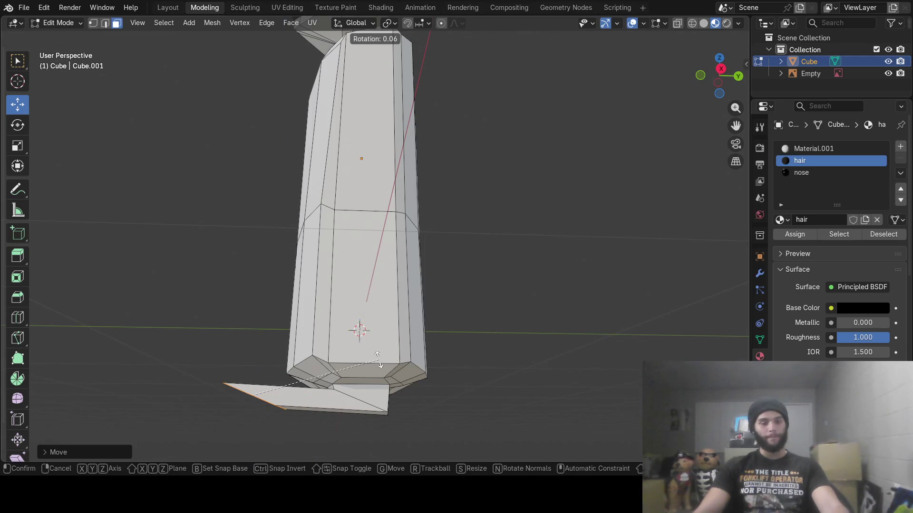
pyautogui.press('x')
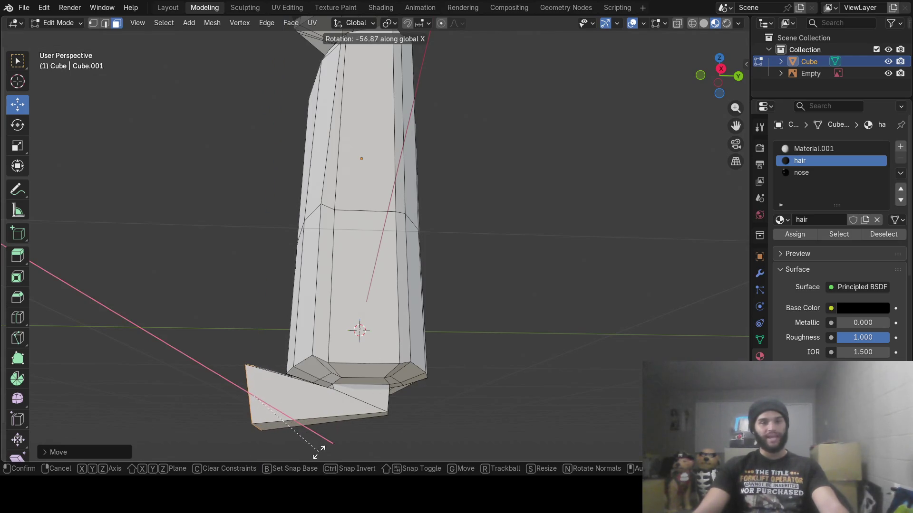
pyautogui.click(306, 453)
pyautogui.press('s')
pyautogui.press('z')
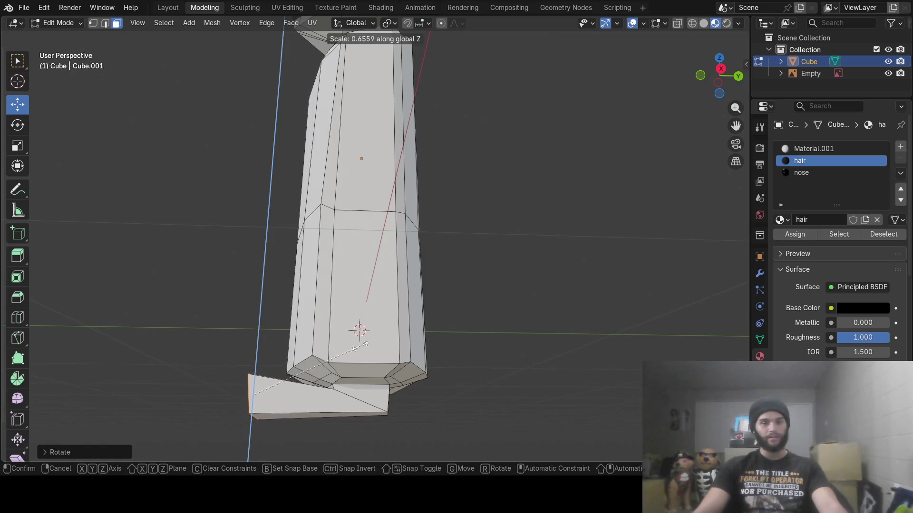
pyautogui.click(309, 366)
pyautogui.moveTo(306, 402); pyautogui.dragTo(323, 400)
# - Adjust the foot face's height, raising it slightly along Z
pyautogui.scroll(5, 407, 416)
pyautogui.moveTo(323, 400)
pyautogui.mouseDown(button='middle')
pyautogui.moveTo(407, 416)
pyautogui.moveTo(471, 378)
pyautogui.moveTo(314, 389)
pyautogui.mouseUp(button='middle')
pyautogui.moveTo(304, 387)
pyautogui.mouseDown()
pyautogui.moveTo(448, 367)
pyautogui.moveTo(427, 375)
pyautogui.mouseUp()
pyautogui.press('z')
pyautogui.press('z')
pyautogui.moveTo(428, 375); pyautogui.dragTo(327, 345, button='middle')
pyautogui.moveTo(252, 348); pyautogui.dragTo(252, 347)
# - Extrude the foot's end face outward and scale it down to taper the toe
pyautogui.press('e')
pyautogui.press('Escape')
pyautogui.press('e')
pyautogui.click(386, 353)
pyautogui.press('s')
pyautogui.click(288, 357)
pyautogui.press('g')
pyautogui.click(285, 394)
# - Select a face on the underside of the other leg
pyautogui.moveTo(285, 393)
pyautogui.mouseDown(button='middle')
pyautogui.moveTo(497, 387)
pyautogui.moveTo(520, 366)
pyautogui.moveTo(503, 357)
pyautogui.moveTo(489, 322)
pyautogui.moveTo(497, 290)
pyautogui.mouseUp(button='middle')
pyautogui.click(454, 248)
pyautogui.moveTo(454, 249); pyautogui.dragTo(523, 289, button='middle')
# - Extrude the face under the leg and rotate it around X, discarding an earlier tilt
pyautogui.press('r')
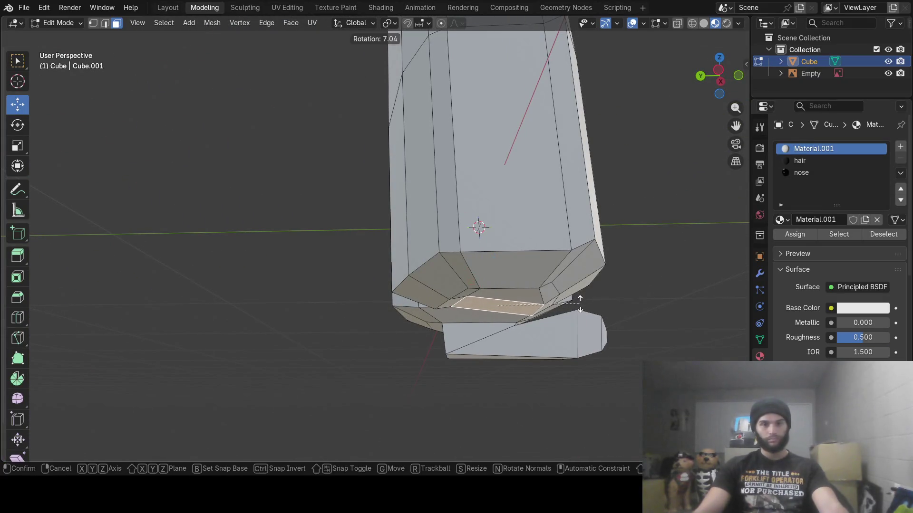
pyautogui.click(579, 303)
pyautogui.hotkey('ctrl', 'z')
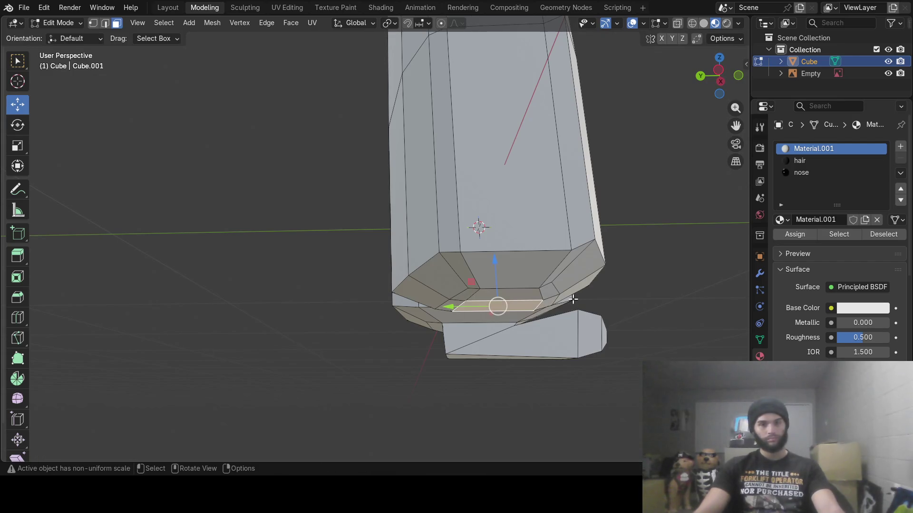
pyautogui.press('e')
pyautogui.click(561, 322)
pyautogui.press('r')
pyautogui.press('x')
pyautogui.click(590, 267)
pyautogui.moveTo(574, 298); pyautogui.dragTo(550, 304, button='middle')
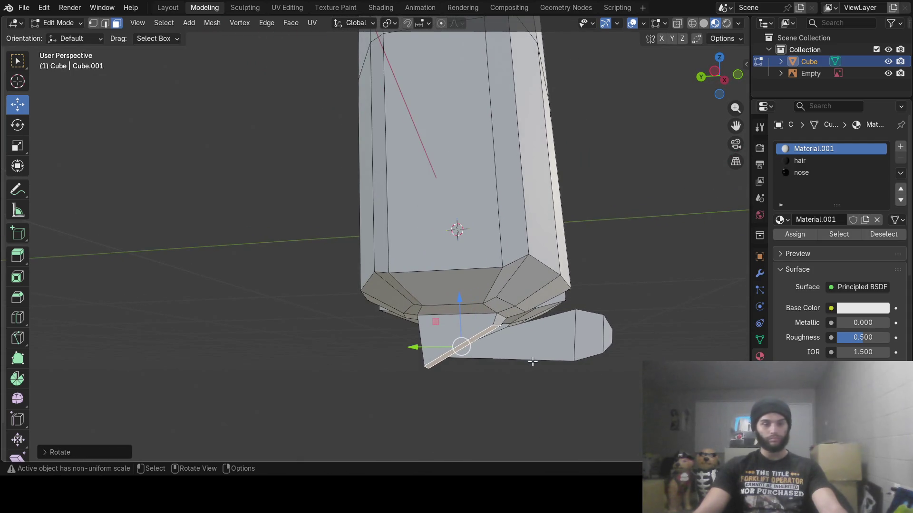
# - Extrude the face downward, slide it along Y and rotate it around X
pyautogui.press('e')
pyautogui.click(628, 390)
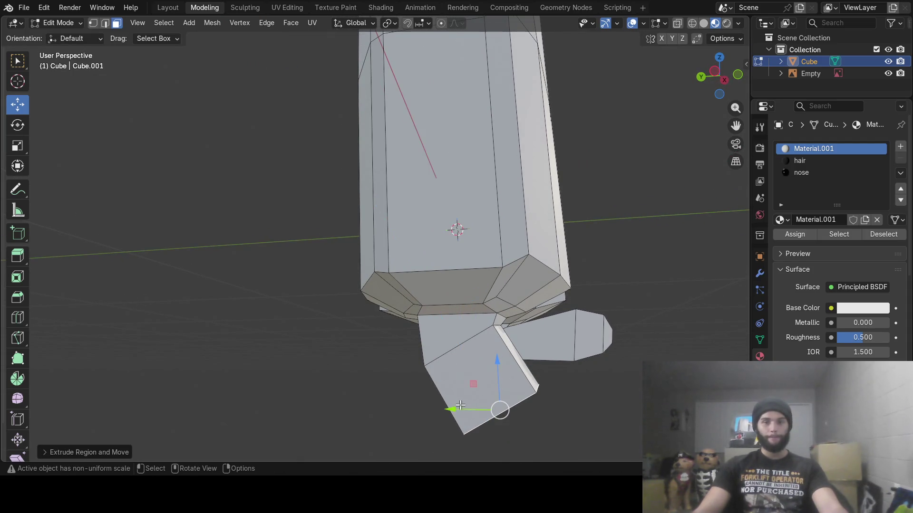
pyautogui.press('g')
pyautogui.press('y')
pyautogui.click(516, 412)
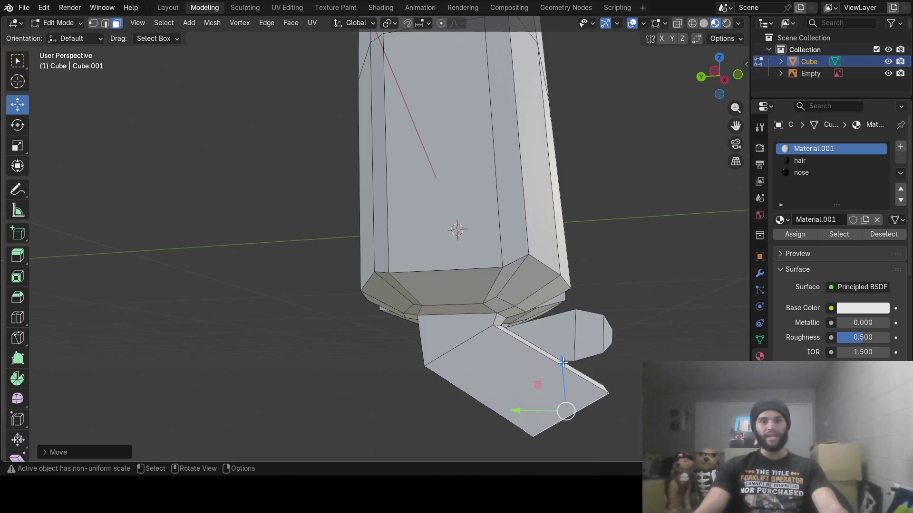
pyautogui.press('r')
pyautogui.press('x')
pyautogui.click(579, 293)
# - Rotate the extruded face again around X and reposition it along Z
pyautogui.press('r')
pyautogui.press('x')
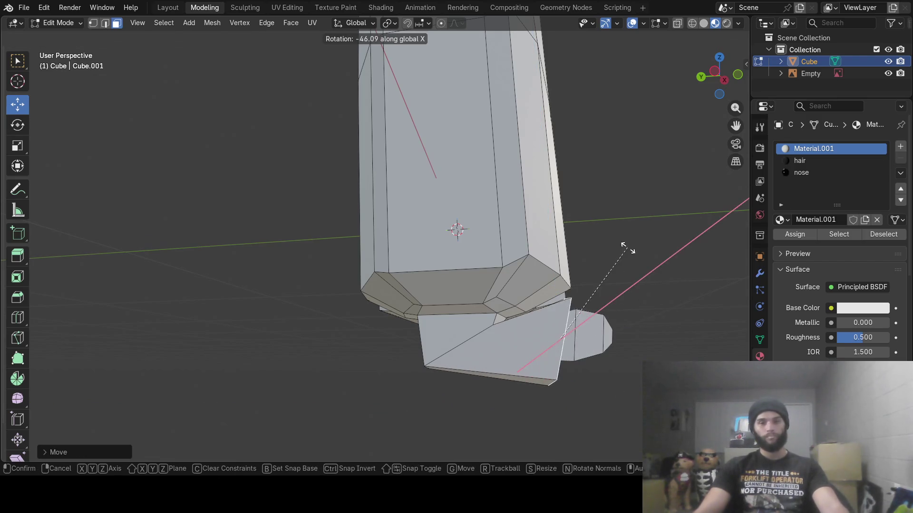
pyautogui.click(618, 240)
pyautogui.press('g')
pyautogui.press('z')
pyautogui.click(534, 340)
pyautogui.moveTo(534, 340)
pyautogui.mouseDown(button='middle')
pyautogui.moveTo(452, 332)
pyautogui.moveTo(546, 376)
pyautogui.mouseUp(button='middle')
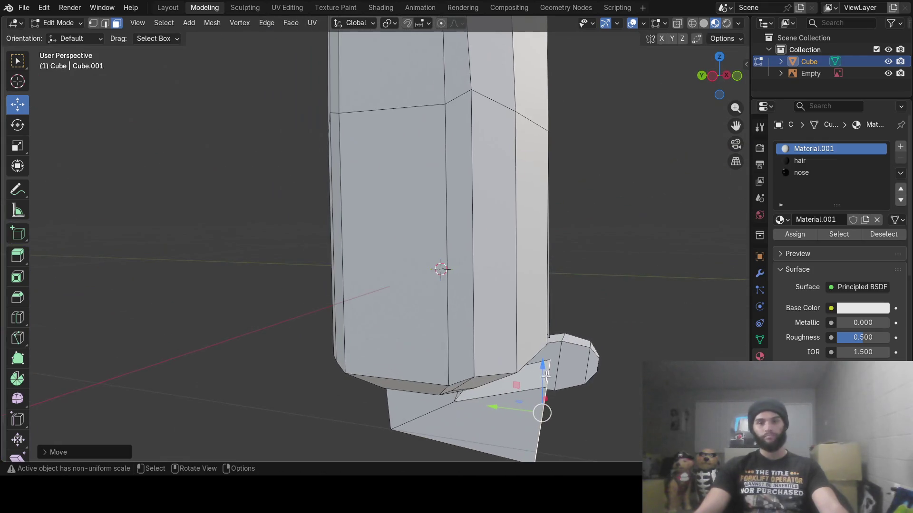
pyautogui.press('g')
pyautogui.click(507, 413)
pyautogui.moveTo(508, 413); pyautogui.dragTo(572, 313, button='middle')
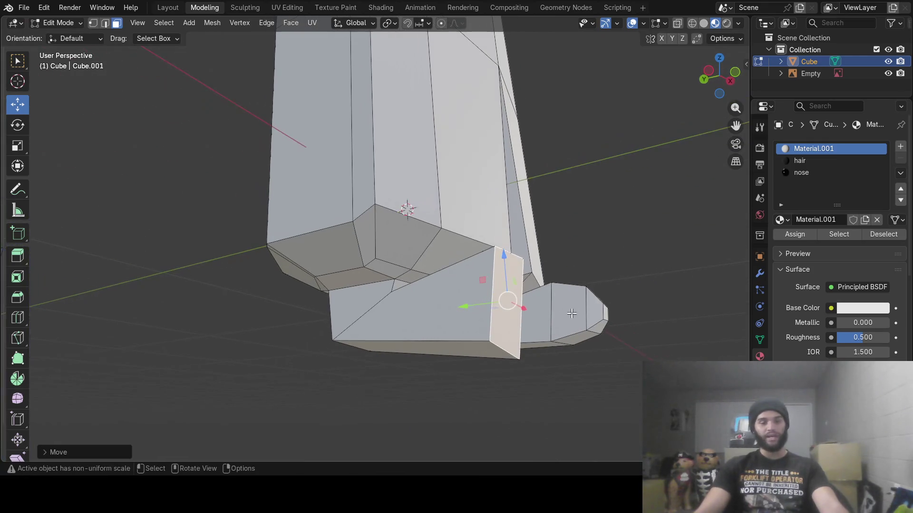
# - Flatten the foot face with two vertical Z scales and raise the lower face slightly
pyautogui.press('s')
pyautogui.press('z')
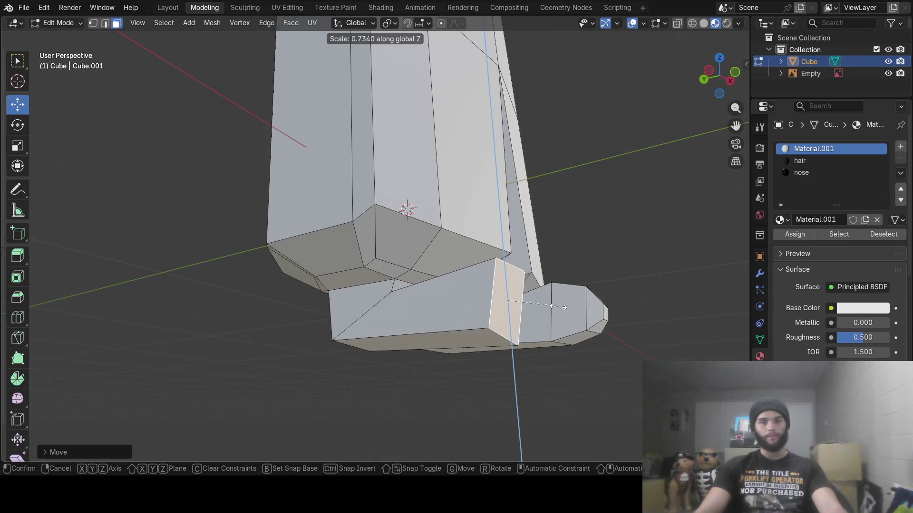
pyautogui.click(560, 306)
pyautogui.moveTo(516, 310); pyautogui.dragTo(578, 342, button='middle')
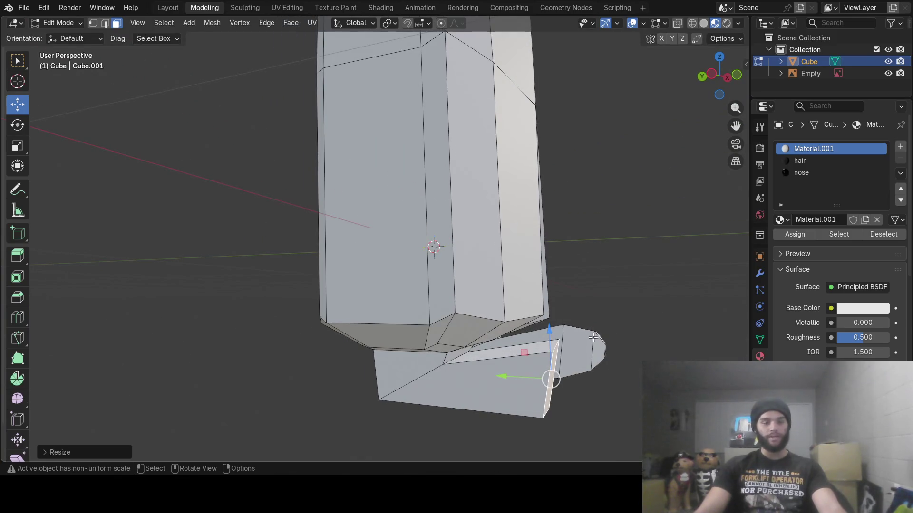
pyautogui.press('s')
pyautogui.press('z')
pyautogui.click(559, 347)
pyautogui.moveTo(545, 337); pyautogui.dragTo(546, 335)
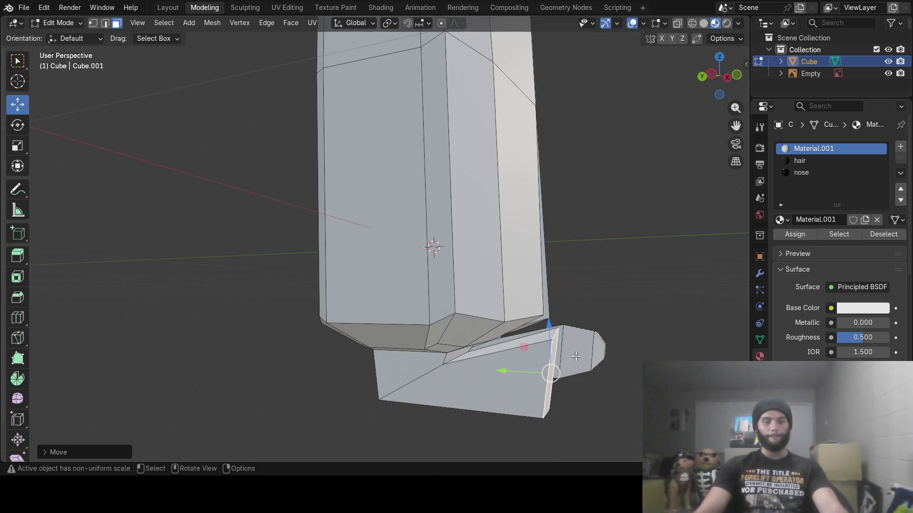
# - Extrude a toe from the foot, flatten it along Z and nudge it along Y
pyautogui.press('e')
pyautogui.click(620, 361)
pyautogui.moveTo(624, 363); pyautogui.dragTo(642, 329, button='middle')
pyautogui.press('s')
pyautogui.press('z')
pyautogui.press('z')
pyautogui.press('z')
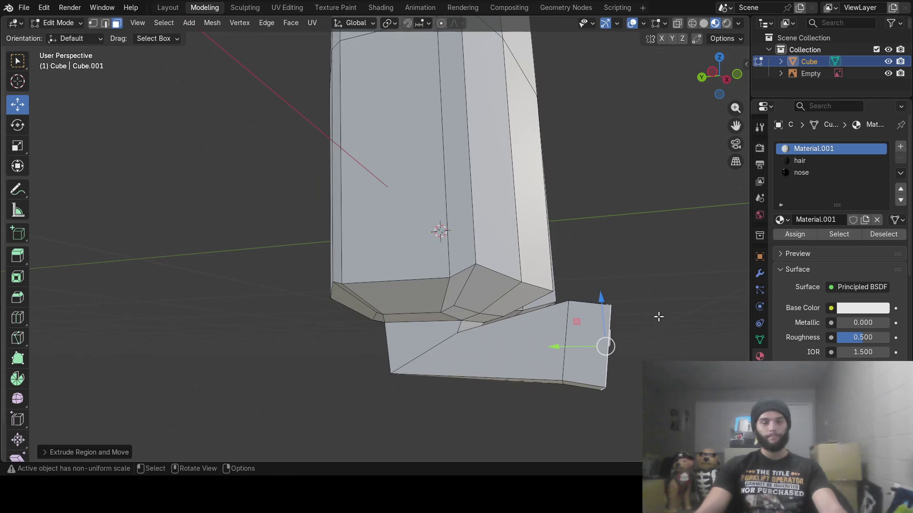
pyautogui.click(629, 327)
pyautogui.moveTo(635, 322)
pyautogui.mouseDown(button='middle')
pyautogui.moveTo(615, 393)
pyautogui.moveTo(562, 382)
pyautogui.mouseUp(button='middle')
pyautogui.moveTo(515, 396); pyautogui.dragTo(508, 404)
pyautogui.moveTo(508, 404)
pyautogui.mouseDown(button='middle')
pyautogui.moveTo(542, 376)
pyautogui.moveTo(552, 351)
pyautogui.moveTo(515, 299)
pyautogui.moveTo(443, 328)
pyautogui.mouseUp(button='middle')
pyautogui.moveTo(419, 329); pyautogui.dragTo(448, 321)
# - Rotate the toe around X, move its tip along Z, shrink it, and select the foot's end face
pyautogui.press('r')
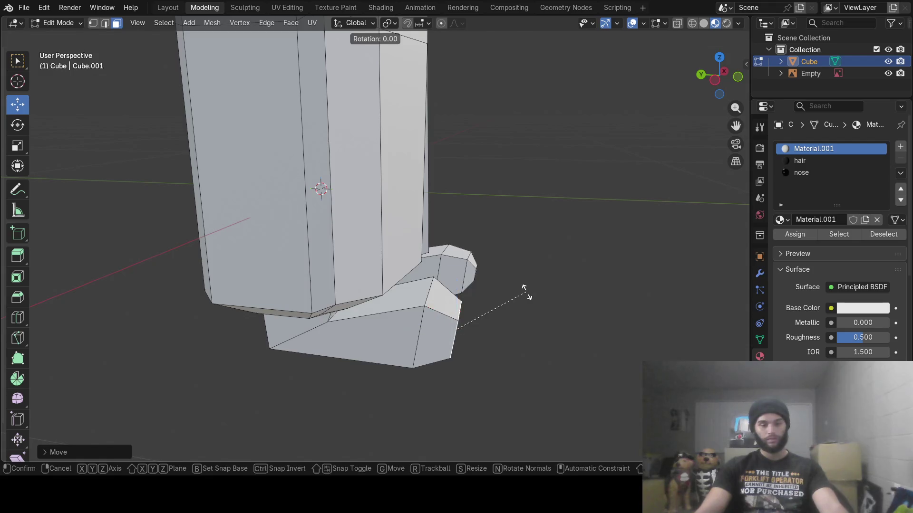
pyautogui.press('x')
pyautogui.click(523, 287)
pyautogui.press('g')
pyautogui.press('z')
pyautogui.press('z')
pyautogui.click(530, 293)
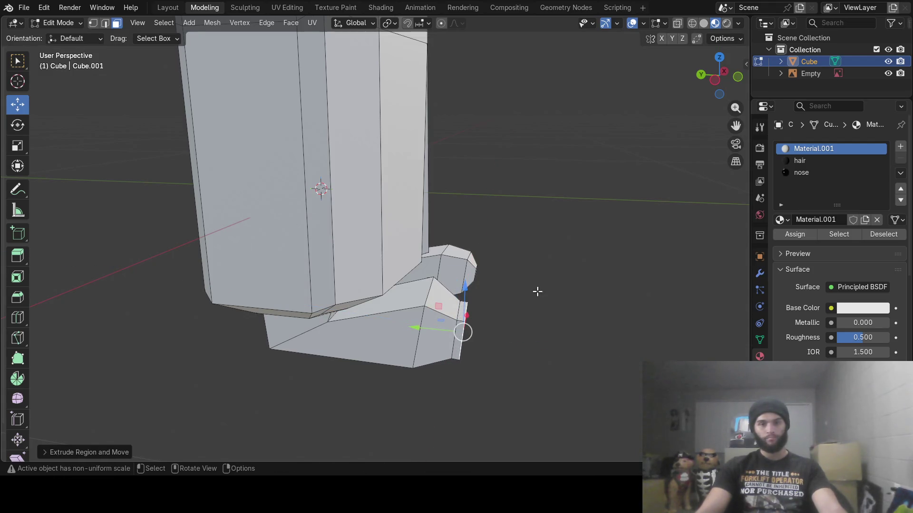
pyautogui.press('s')
pyautogui.click(497, 310)
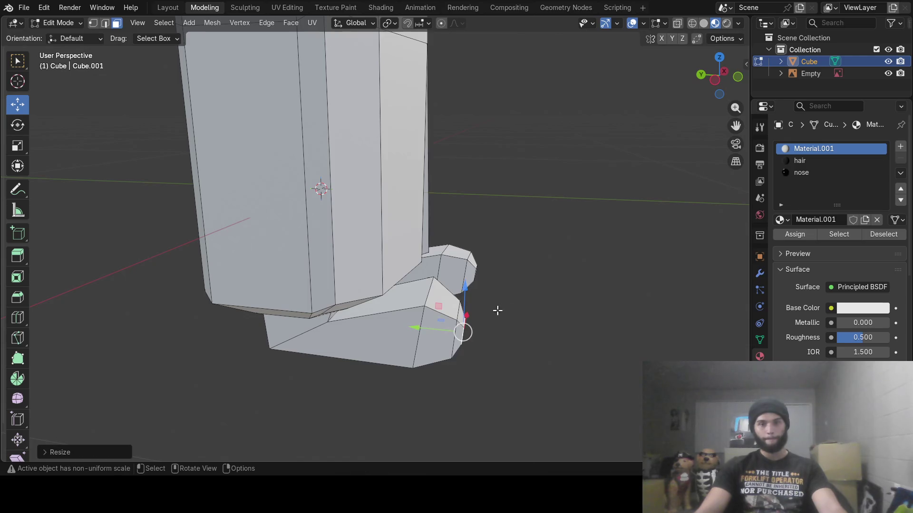
pyautogui.click(421, 329)
pyautogui.moveTo(541, 344)
pyautogui.mouseDown(button='middle')
pyautogui.moveTo(589, 340)
pyautogui.moveTo(411, 295)
pyautogui.moveTo(515, 314)
pyautogui.moveTo(556, 310)
pyautogui.moveTo(549, 318)
pyautogui.moveTo(350, 310)
pyautogui.moveTo(587, 296)
pyautogui.mouseUp(button='middle')
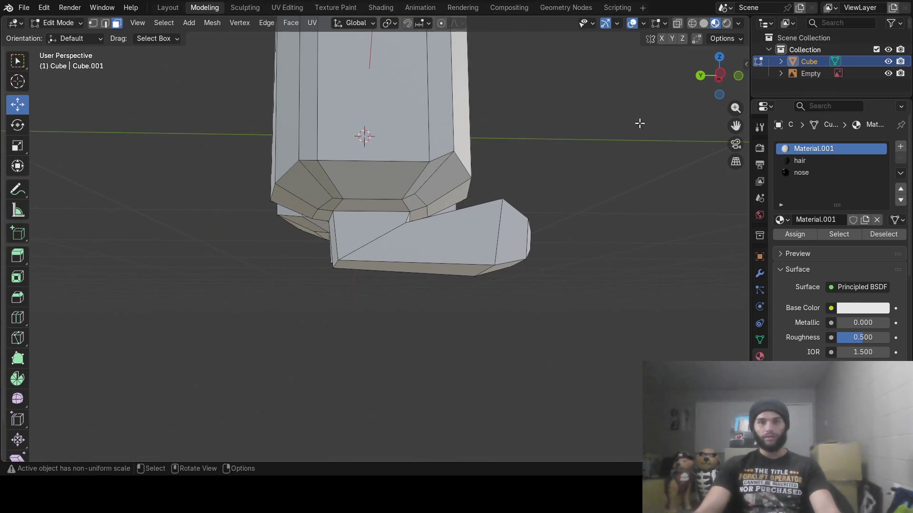
# - Turn on X-ray and circle-select the faces of both feet
pyautogui.click(675, 28)
pyautogui.moveTo(495, 292); pyautogui.dragTo(490, 305, button='middle')
pyautogui.press('c')
pyautogui.press('Escape')
pyautogui.moveTo(344, 342); pyautogui.dragTo(451, 341, button='middle')
pyautogui.press('c')
pyautogui.moveTo(578, 275)
pyautogui.mouseDown()
pyautogui.moveTo(534, 259)
pyautogui.moveTo(529, 274)
pyautogui.mouseUp()
pyautogui.press('Escape')
pyautogui.moveTo(548, 294)
pyautogui.mouseDown(button='middle')
pyautogui.moveTo(573, 285)
pyautogui.moveTo(495, 284)
pyautogui.moveTo(489, 268)
pyautogui.moveTo(499, 287)
pyautogui.moveTo(526, 274)
pyautogui.mouseUp(button='middle')
pyautogui.press('c')
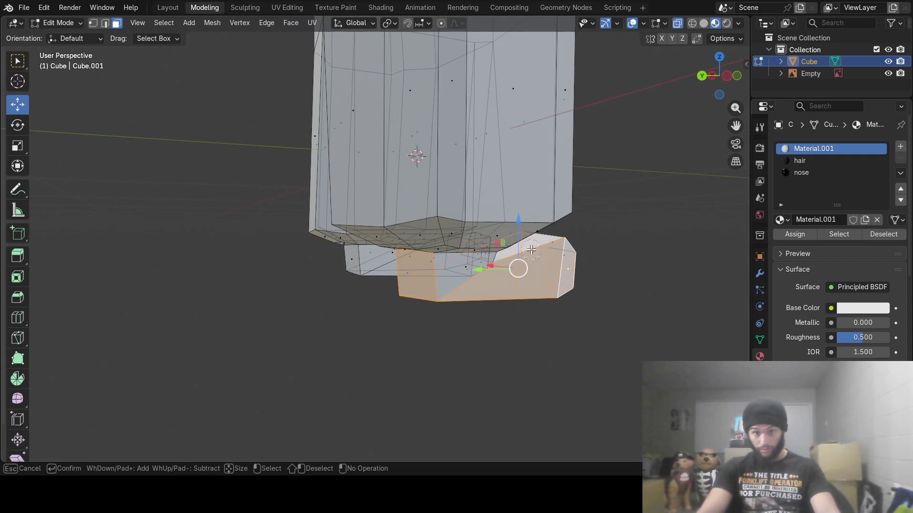
pyautogui.press('Escape')
pyautogui.moveTo(558, 315); pyautogui.dragTo(625, 315, button='middle')
pyautogui.press('c')
pyautogui.press('Escape')
pyautogui.moveTo(460, 288)
pyautogui.mouseDown(button='middle')
pyautogui.moveTo(405, 184)
pyautogui.moveTo(271, 174)
pyautogui.moveTo(466, 279)
pyautogui.moveTo(459, 268)
pyautogui.mouseUp(button='middle')
# - Shrink the selected feet, flatten them along Z and narrow them along X
pyautogui.press('s')
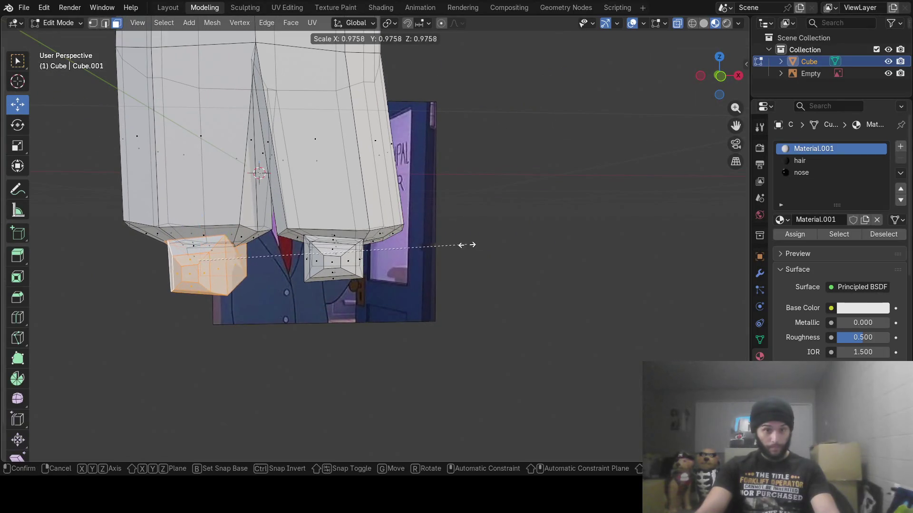
pyautogui.click(444, 246)
pyautogui.moveTo(444, 246)
pyautogui.mouseDown(button='middle')
pyautogui.moveTo(356, 290)
pyautogui.moveTo(457, 276)
pyautogui.mouseUp(button='middle')
pyautogui.press('s')
pyautogui.press('z')
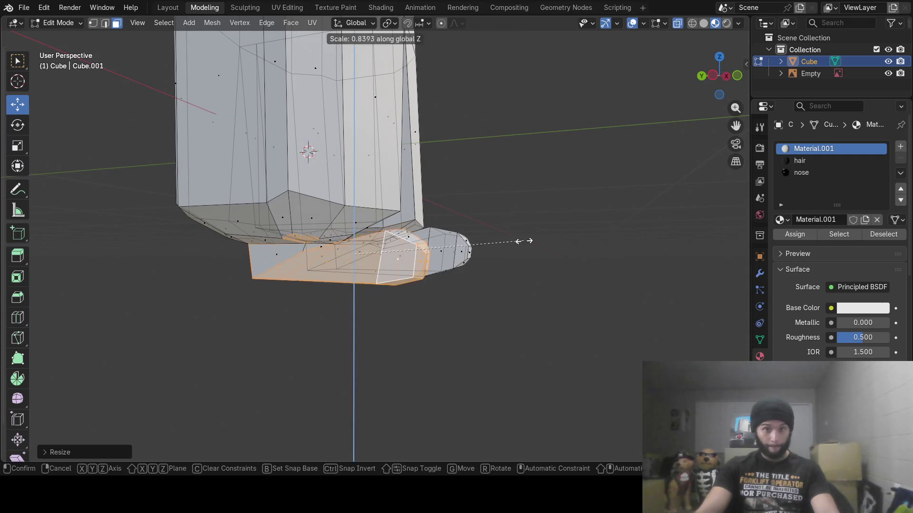
pyautogui.click(520, 238)
pyautogui.moveTo(513, 238); pyautogui.dragTo(421, 236, button='middle')
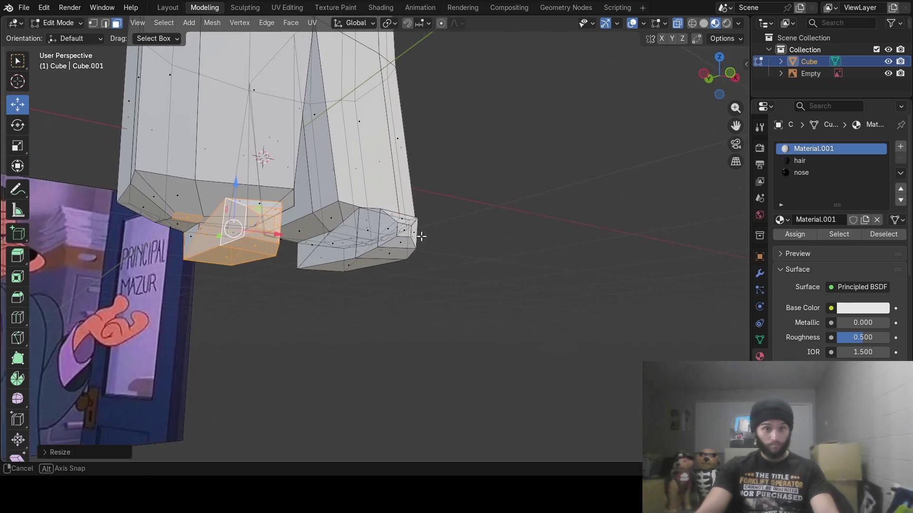
pyautogui.click(212, 231)
pyautogui.moveTo(211, 232)
pyautogui.mouseDown(button='middle')
pyautogui.moveTo(309, 248)
pyautogui.moveTo(354, 275)
pyautogui.moveTo(477, 252)
pyautogui.moveTo(608, 261)
pyautogui.mouseUp(button='middle')
pyautogui.press('s')
pyautogui.press('x')
pyautogui.click(334, 256)
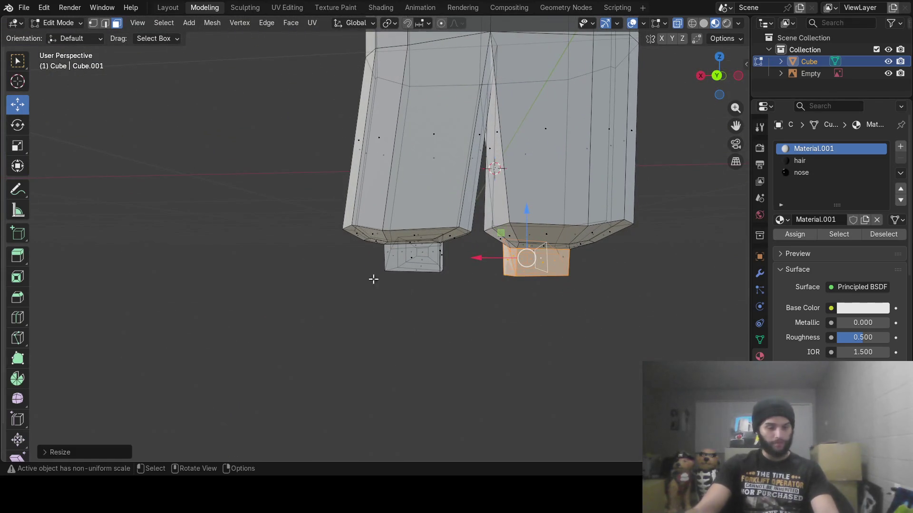
pyautogui.press('c')
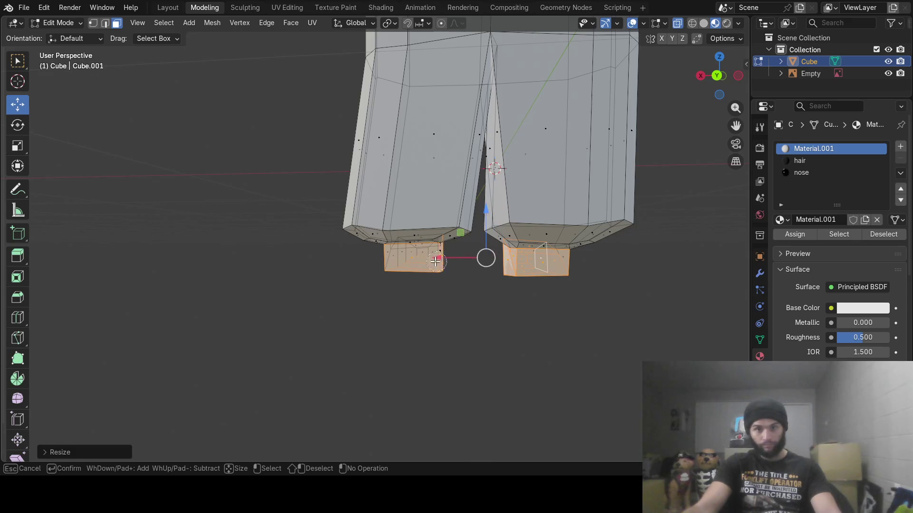
pyautogui.press('Escape')
pyautogui.moveTo(350, 261)
pyautogui.mouseDown(button='middle')
pyautogui.moveTo(487, 269)
pyautogui.moveTo(314, 256)
pyautogui.moveTo(324, 262)
pyautogui.mouseUp(button='middle')
pyautogui.press('c')
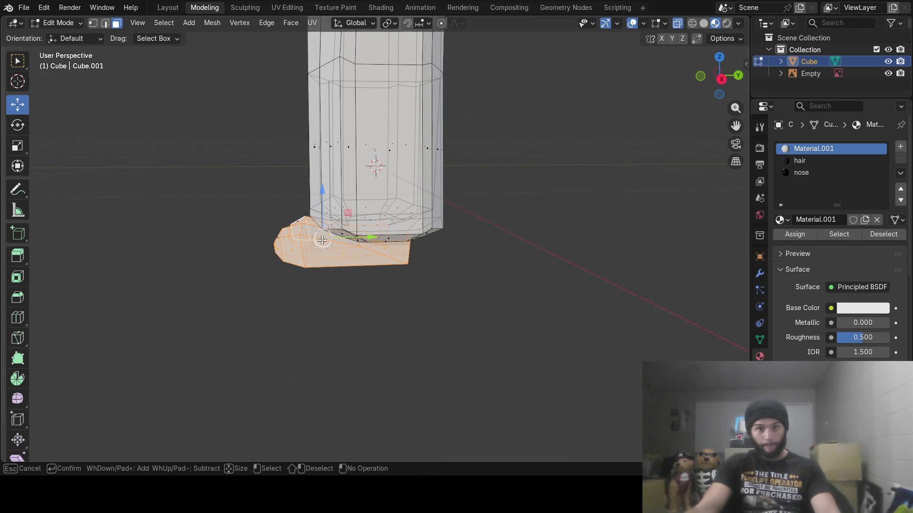
pyautogui.press('Escape')
pyautogui.moveTo(270, 242)
pyautogui.mouseDown(button='middle')
pyautogui.moveTo(444, 249)
pyautogui.moveTo(358, 245)
pyautogui.mouseUp(button='middle')
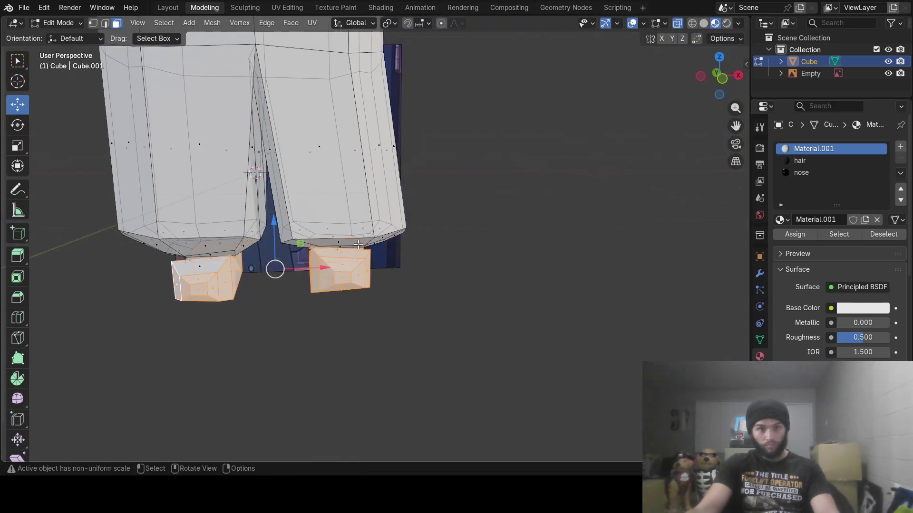
pyautogui.moveTo(207, 275)
pyautogui.mouseDown(button='middle')
pyautogui.moveTo(200, 296)
pyautogui.moveTo(427, 261)
pyautogui.moveTo(404, 284)
pyautogui.mouseUp(button='middle')
pyautogui.press('c')
pyautogui.press('Escape')
pyautogui.press('c')
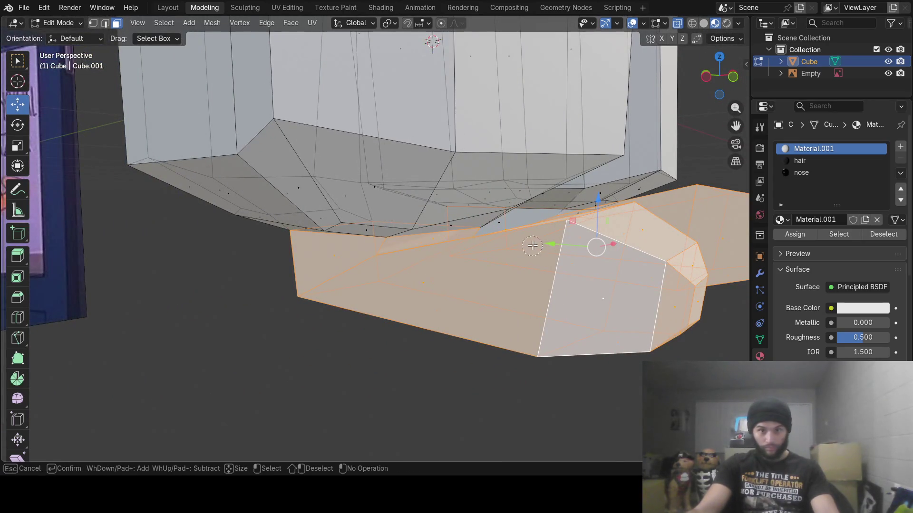
pyautogui.moveTo(533, 245)
pyautogui.mouseDown(button='middle')
pyautogui.moveTo(562, 238)
pyautogui.moveTo(495, 243)
pyautogui.moveTo(458, 268)
pyautogui.moveTo(520, 295)
pyautogui.moveTo(300, 261)
pyautogui.moveTo(338, 216)
pyautogui.moveTo(580, 238)
pyautogui.moveTo(612, 297)
pyautogui.moveTo(581, 279)
pyautogui.moveTo(639, 288)
pyautogui.moveTo(590, 299)
pyautogui.moveTo(550, 283)
pyautogui.mouseUp(button='middle')
pyautogui.press('Escape')
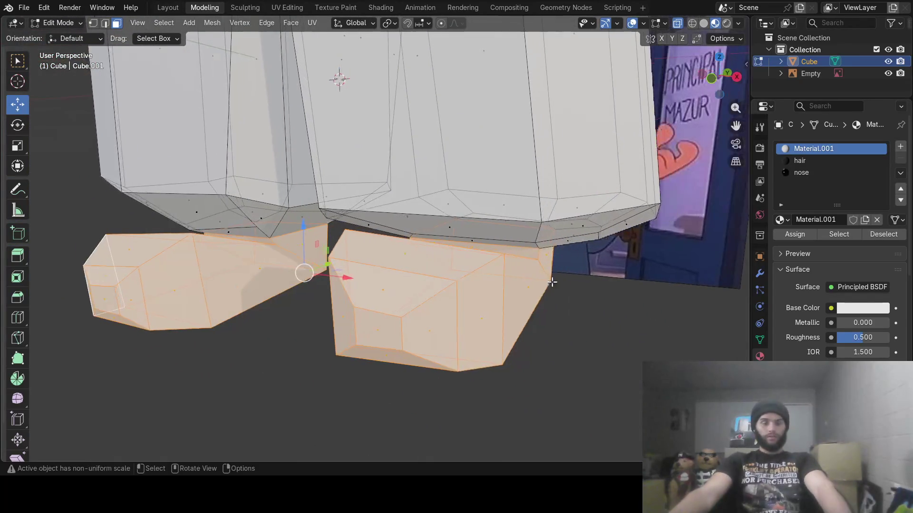
pyautogui.scroll(-4, 534, 276)
pyautogui.scroll(-4, 477, 255)
pyautogui.moveTo(440, 260)
pyautogui.mouseDown(button='middle')
pyautogui.moveTo(452, 224)
pyautogui.moveTo(450, 286)
pyautogui.moveTo(430, 271)
pyautogui.moveTo(475, 279)
pyautogui.moveTo(493, 269)
pyautogui.moveTo(442, 275)
pyautogui.moveTo(423, 300)
pyautogui.moveTo(431, 296)
pyautogui.mouseUp(button='middle')
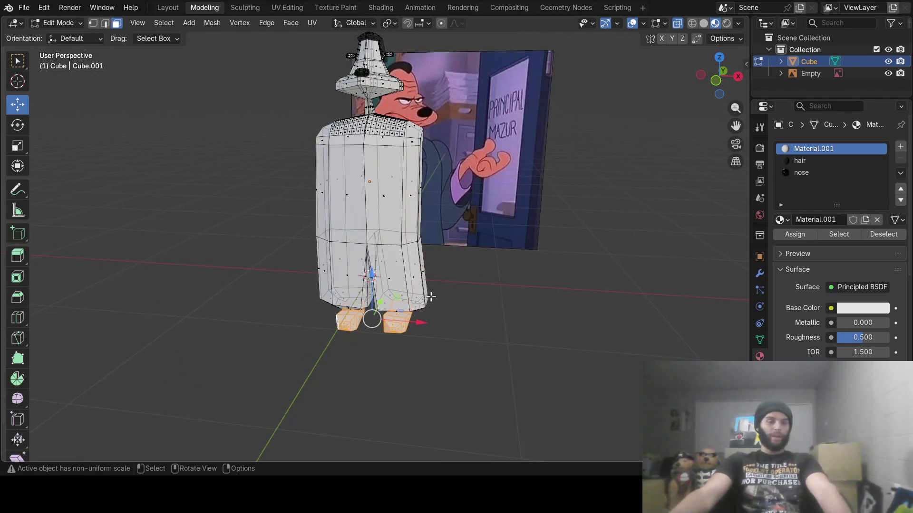
pyautogui.click(808, 178)
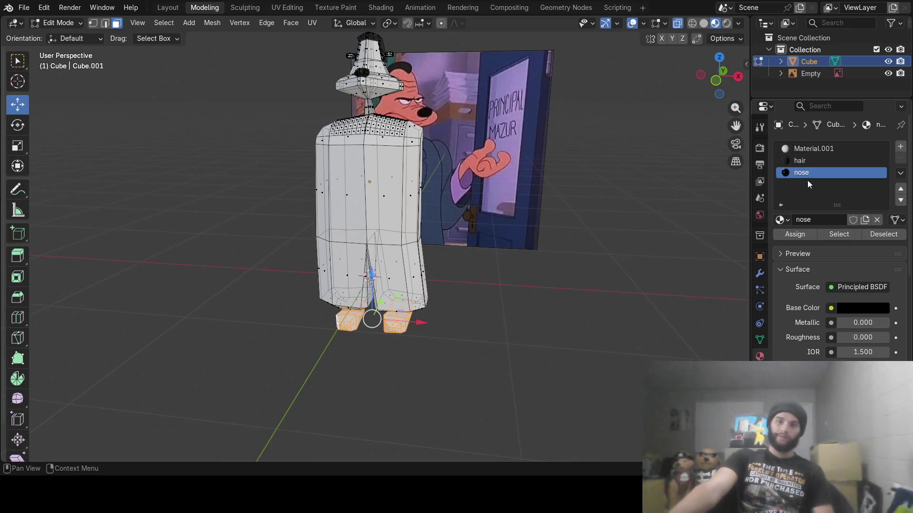
# - In Object Mode, try Shade Smooth on the character, then revert it to Shade Flat
pyautogui.press('Tab')
pyautogui.moveTo(488, 264)
pyautogui.mouseDown(button='middle')
pyautogui.moveTo(440, 273)
pyautogui.moveTo(398, 260)
pyautogui.moveTo(467, 276)
pyautogui.mouseUp(button='middle')
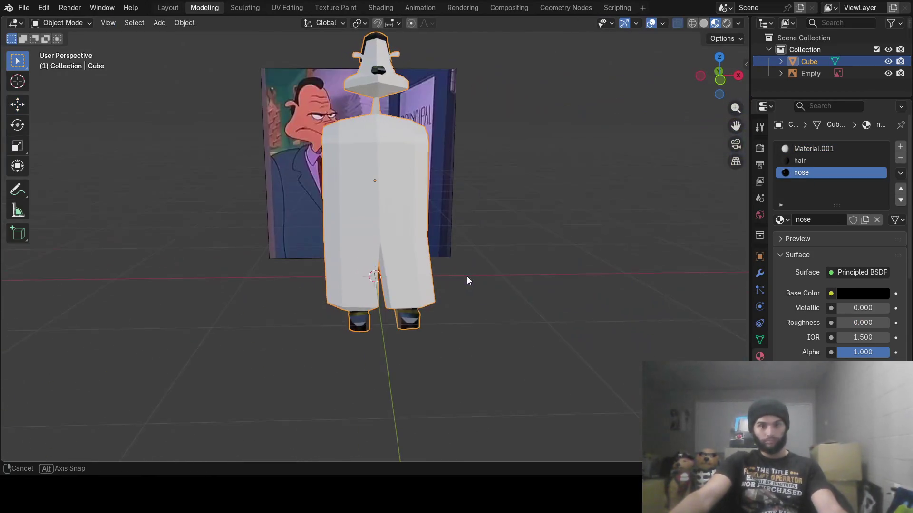
pyautogui.rightClick(381, 220)
pyautogui.click(363, 177)
pyautogui.moveTo(363, 176); pyautogui.dragTo(411, 252, button='middle')
pyautogui.scroll(4, 396, 324)
pyautogui.moveTo(398, 329)
pyautogui.mouseDown(button='middle')
pyautogui.moveTo(381, 224)
pyautogui.moveTo(385, 247)
pyautogui.moveTo(356, 250)
pyautogui.moveTo(230, 223)
pyautogui.moveTo(491, 268)
pyautogui.moveTo(533, 249)
pyautogui.moveTo(417, 255)
pyautogui.moveTo(410, 206)
pyautogui.moveTo(452, 283)
pyautogui.moveTo(524, 251)
pyautogui.moveTo(443, 264)
pyautogui.moveTo(477, 257)
pyautogui.mouseUp(button='middle')
pyautogui.scroll(-5, 418, 252)
pyautogui.moveTo(486, 250); pyautogui.dragTo(392, 249, button='middle')
pyautogui.rightClick(391, 249)
pyautogui.click(360, 270)
pyautogui.moveTo(435, 272)
pyautogui.mouseDown(button='middle')
pyautogui.moveTo(415, 266)
pyautogui.moveTo(380, 278)
pyautogui.moveTo(377, 255)
pyautogui.mouseUp(button='middle')
# - Return to Edit Mode, turn off X-ray with Alt+Z and deselect everything
pyautogui.press('Tab')
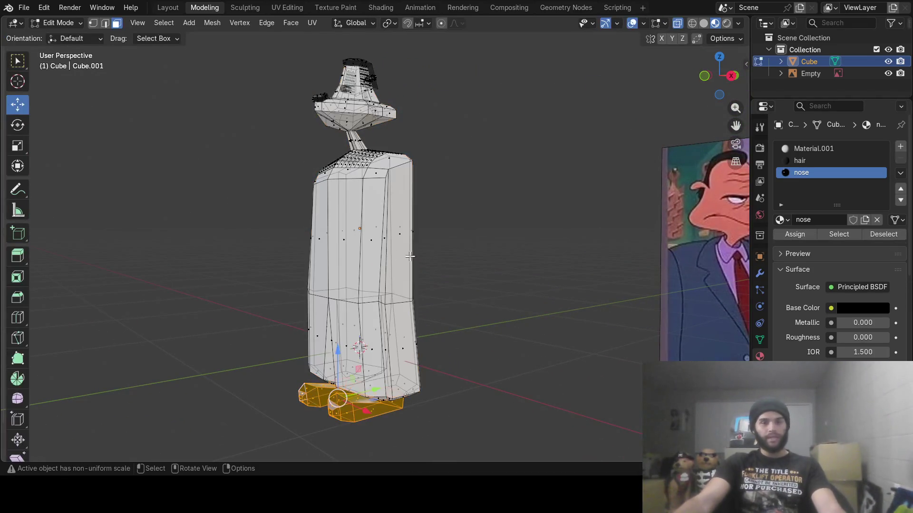
pyautogui.moveTo(470, 264)
pyautogui.mouseDown(button='middle')
pyautogui.moveTo(500, 271)
pyautogui.moveTo(466, 259)
pyautogui.mouseUp(button='middle')
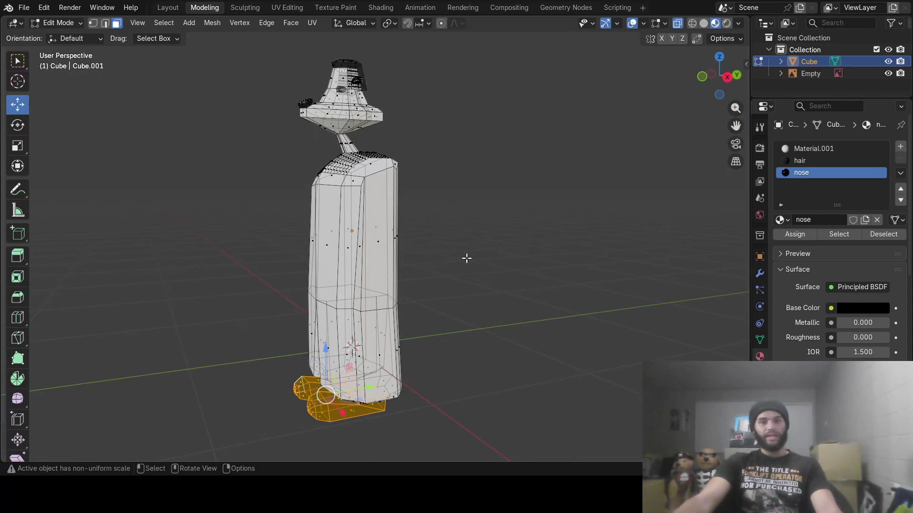
pyautogui.hotkey('alt', 'z')
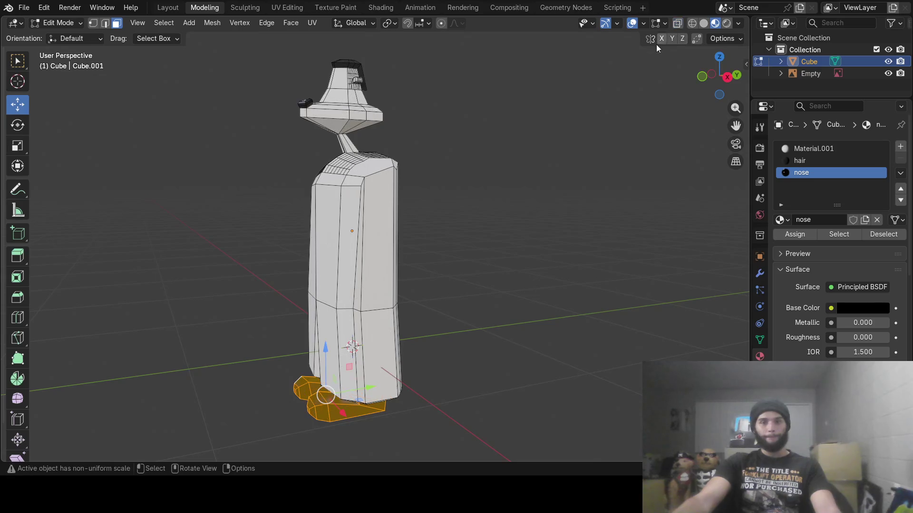
pyautogui.hotkey('alt', 'a')
pyautogui.scroll(3, 422, 196)
pyautogui.moveTo(416, 199); pyautogui.dragTo(412, 192, button='middle')
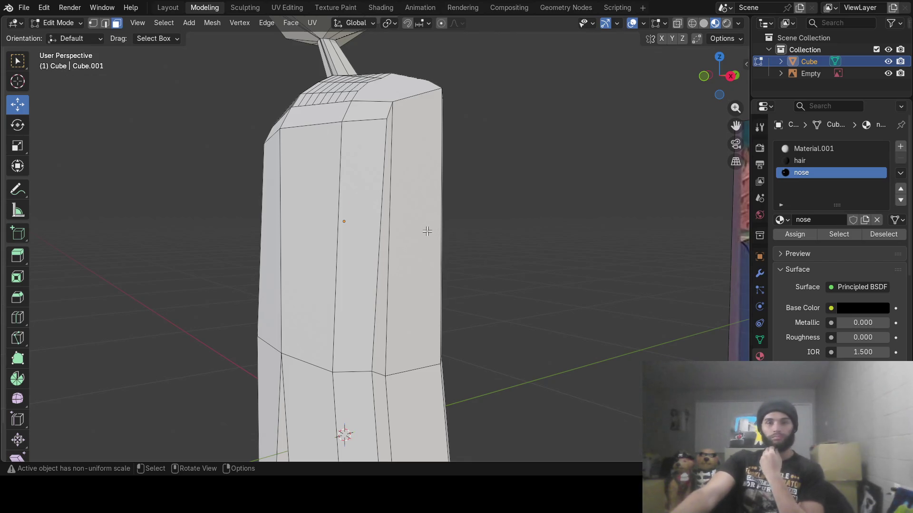
# - Make two Knife cuts across the upper torso to add new horizontal edges
pyautogui.click(17, 338)
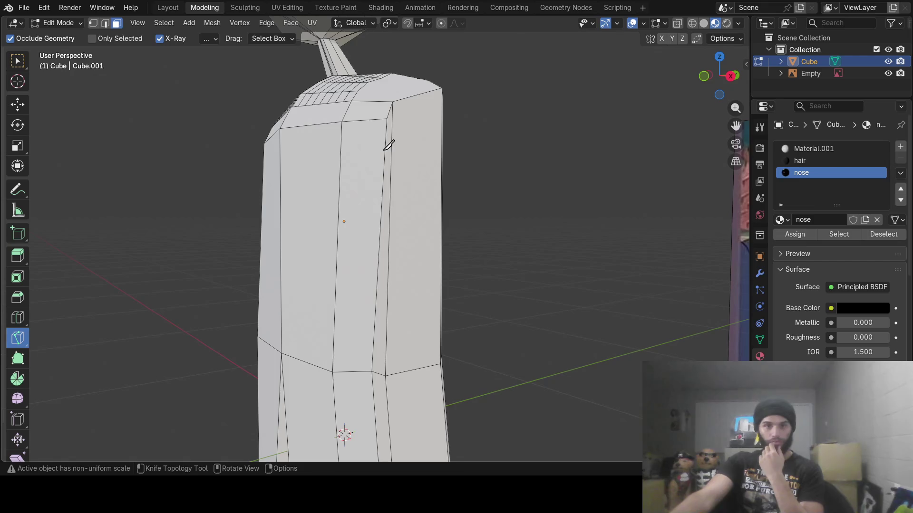
pyautogui.click(385, 151)
pyautogui.click(391, 162)
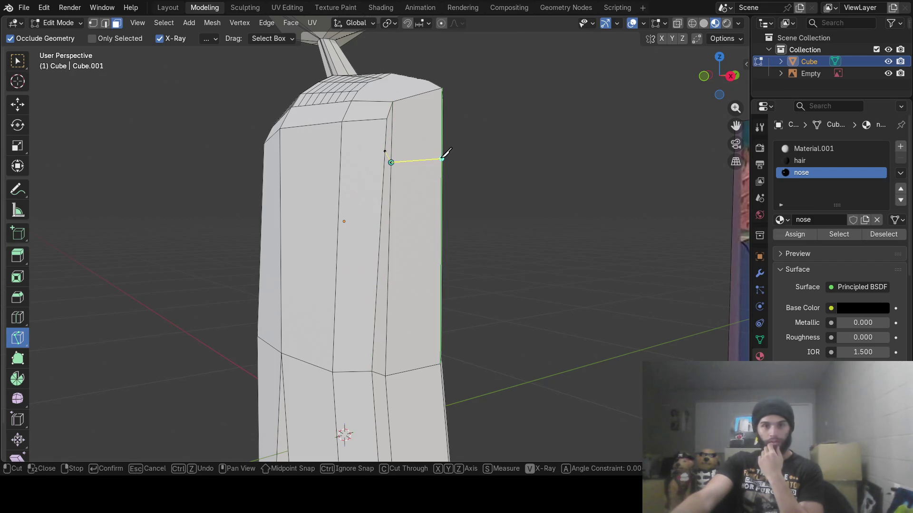
pyautogui.moveTo(496, 167); pyautogui.dragTo(257, 178, button='middle')
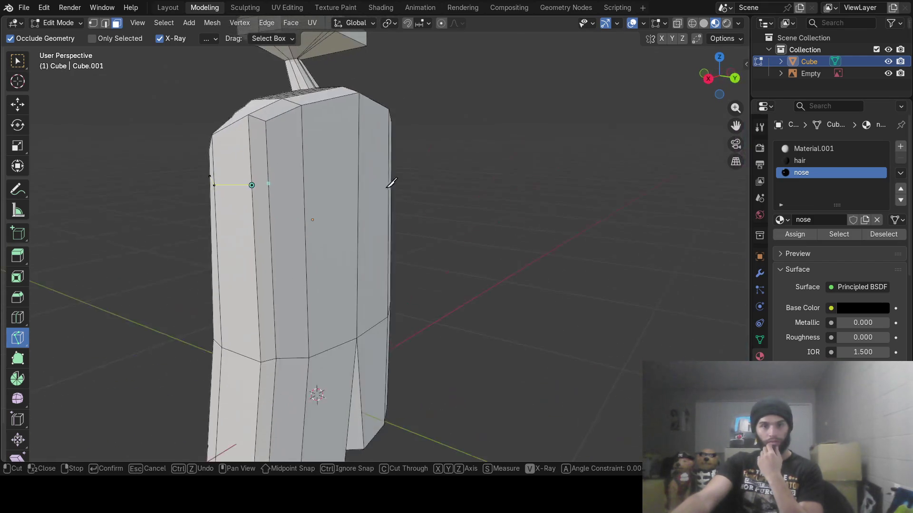
pyautogui.click(267, 174)
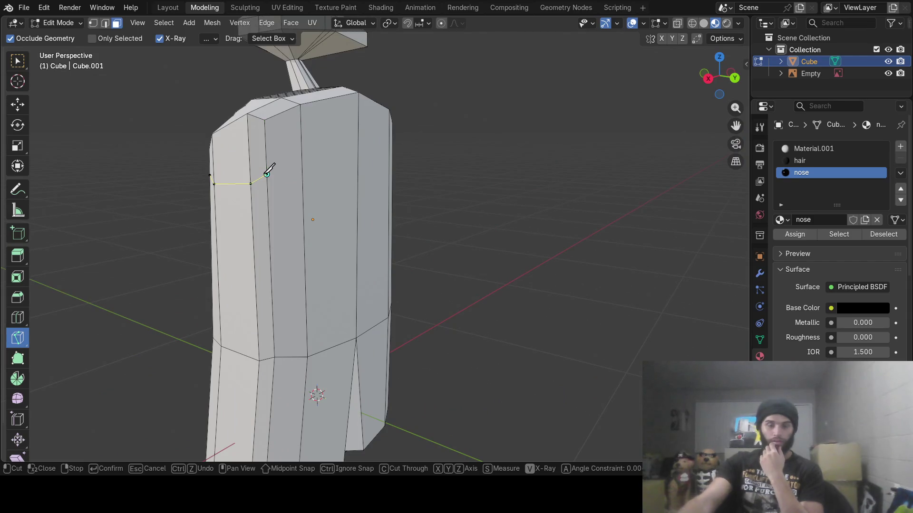
pyautogui.press('Return')
pyautogui.moveTo(525, 159)
pyautogui.mouseDown(button='middle')
pyautogui.moveTo(369, 147)
pyautogui.moveTo(446, 159)
pyautogui.moveTo(446, 180)
pyautogui.moveTo(503, 179)
pyautogui.moveTo(475, 181)
pyautogui.moveTo(475, 196)
pyautogui.moveTo(412, 193)
pyautogui.mouseUp(button='middle')
pyautogui.click(439, 174)
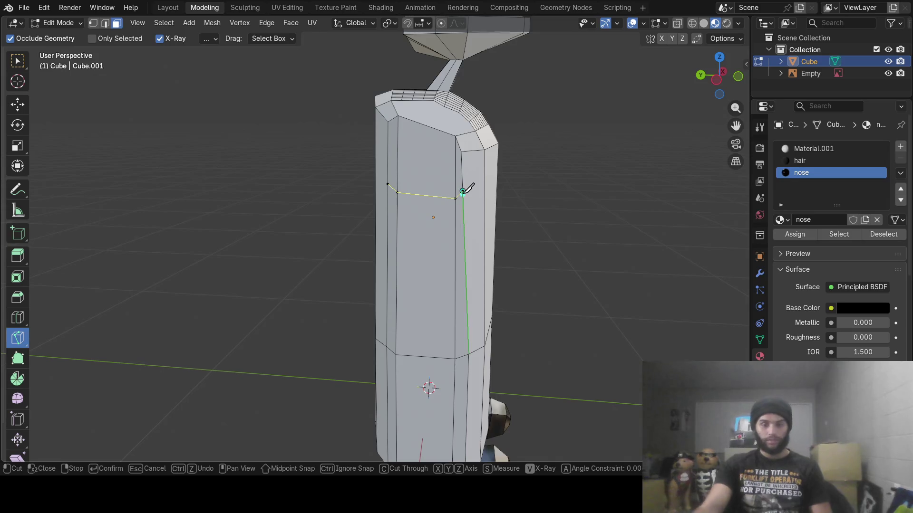
pyautogui.click(464, 192)
pyautogui.press('Return')
pyautogui.moveTo(517, 91); pyautogui.dragTo(323, 143, button='middle')
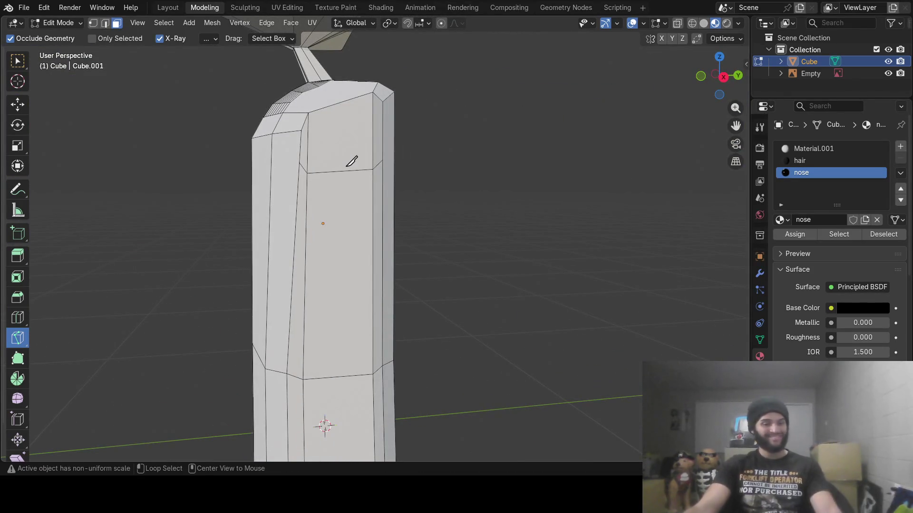
# - Circle-select the upper shoulder faces on the torso side
pyautogui.press('c')
pyautogui.press('Escape')
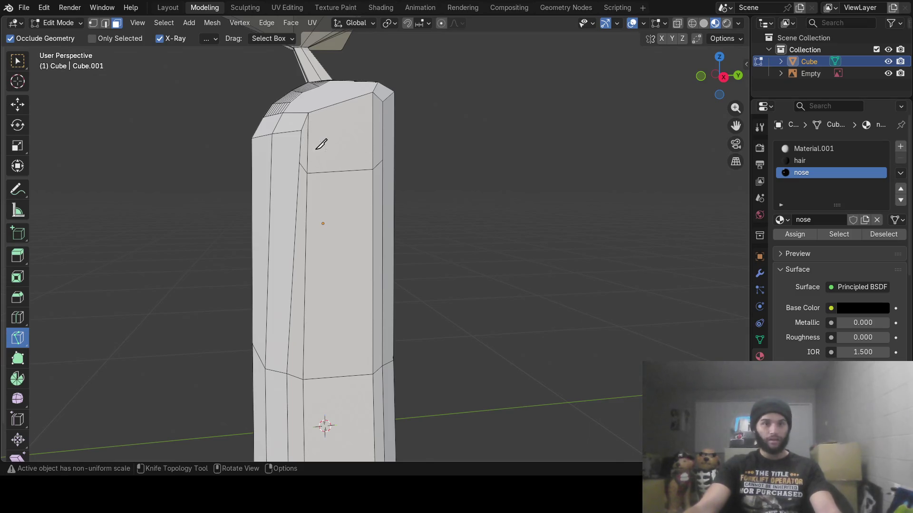
pyautogui.click(18, 61)
pyautogui.press('c')
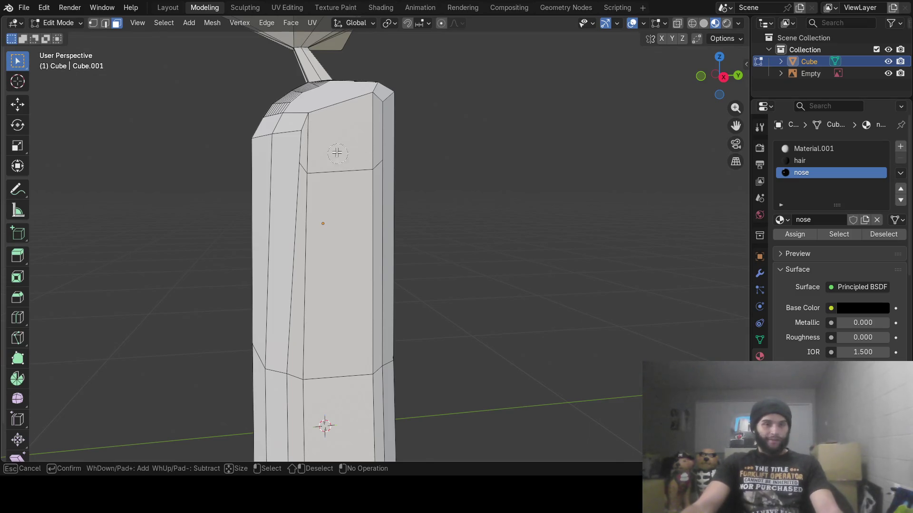
pyautogui.moveTo(317, 146); pyautogui.dragTo(357, 142)
pyautogui.press('Escape')
pyautogui.moveTo(356, 142)
pyautogui.mouseDown(button='middle')
pyautogui.moveTo(475, 154)
pyautogui.moveTo(319, 161)
pyautogui.mouseUp(button='middle')
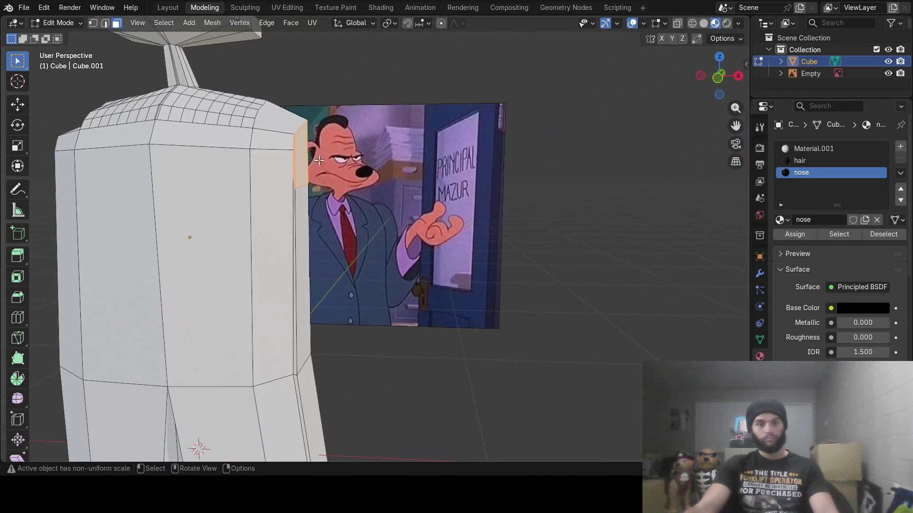
# - Extrude the first shoulder outward three times into an arm and enlarge its end face
pyautogui.press('e')
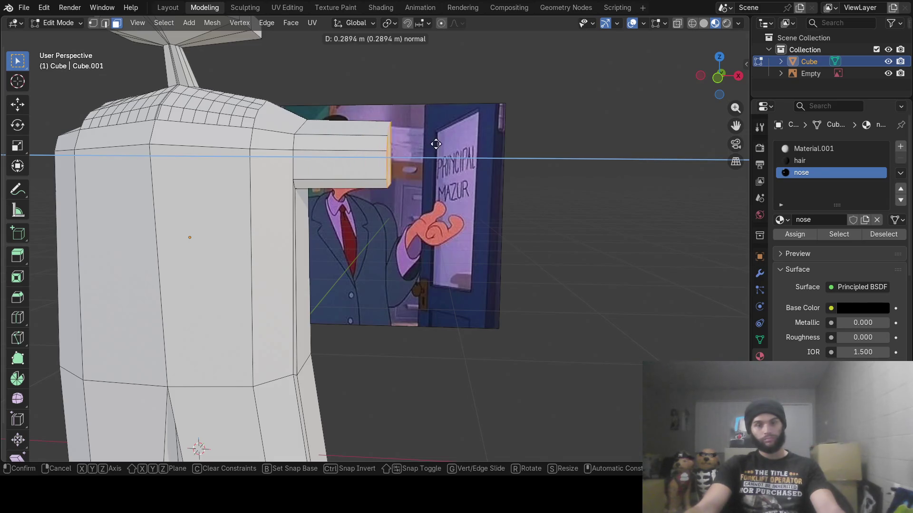
pyautogui.click(444, 146)
pyautogui.press('e')
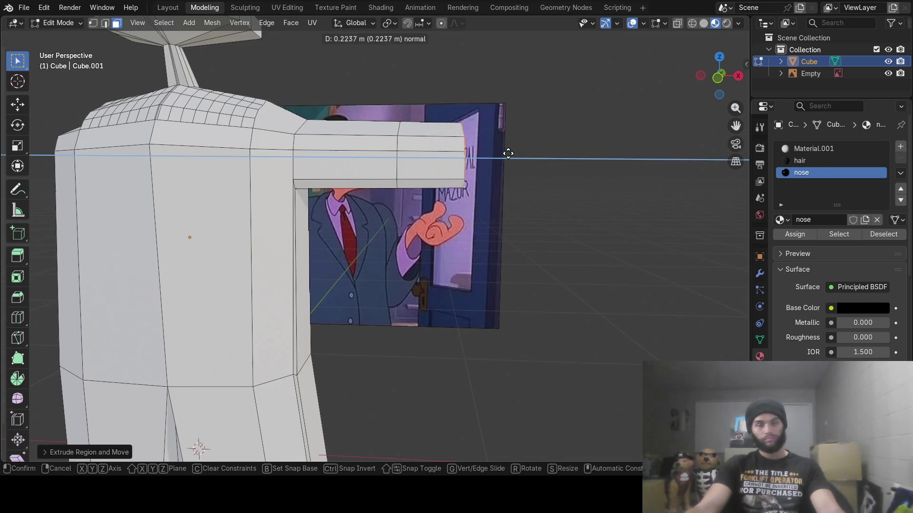
pyautogui.click(543, 165)
pyautogui.press('e')
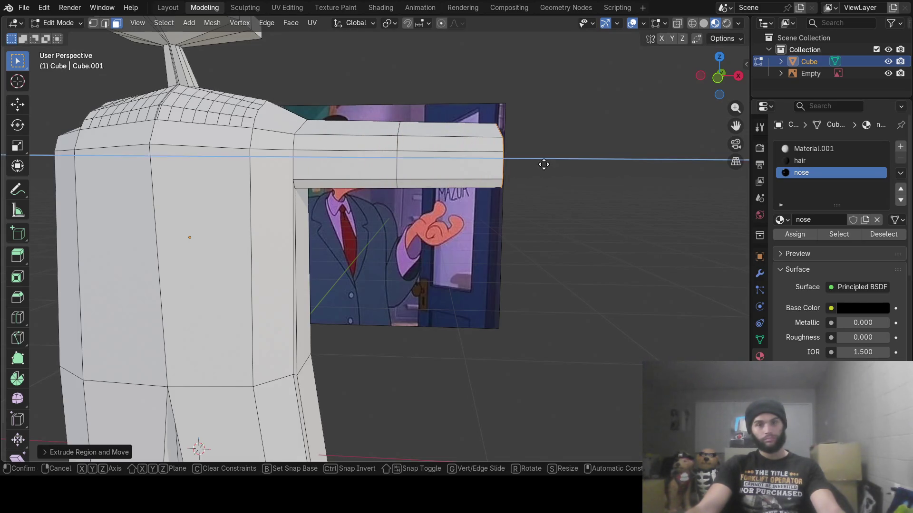
pyautogui.click(551, 165)
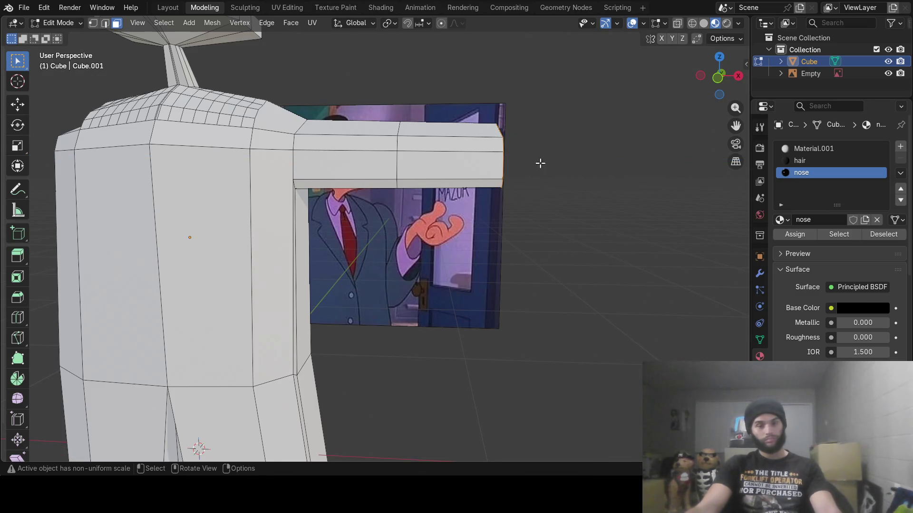
pyautogui.press('s')
pyautogui.click(547, 159)
pyautogui.moveTo(546, 157)
pyautogui.mouseDown(button='middle')
pyautogui.moveTo(402, 169)
pyautogui.moveTo(491, 167)
pyautogui.moveTo(500, 164)
pyautogui.moveTo(283, 167)
pyautogui.mouseUp(button='middle')
# - In front view, select the other shoulder face, extrude it into an arm and enlarge its end
pyautogui.press('c')
pyautogui.click(462, 166)
pyautogui.press('Escape')
pyautogui.press('KP_1')
pyautogui.press('e')
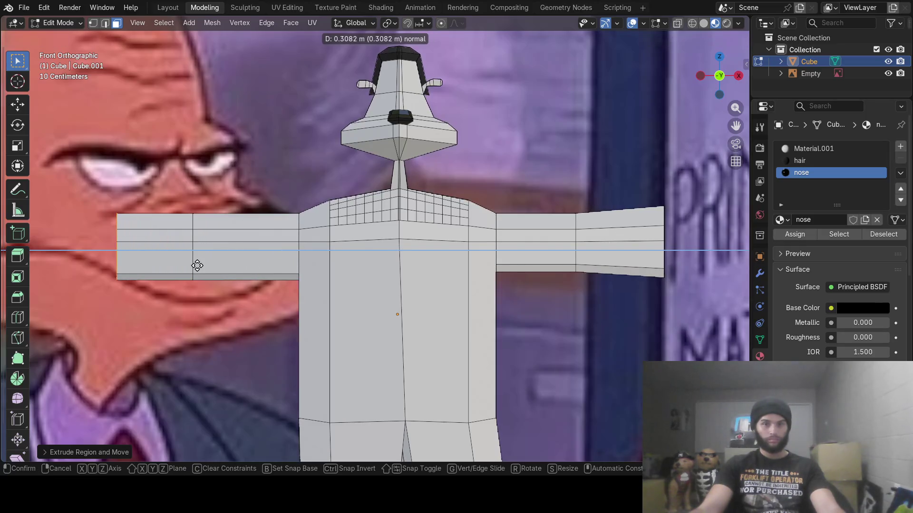
pyautogui.press('s')
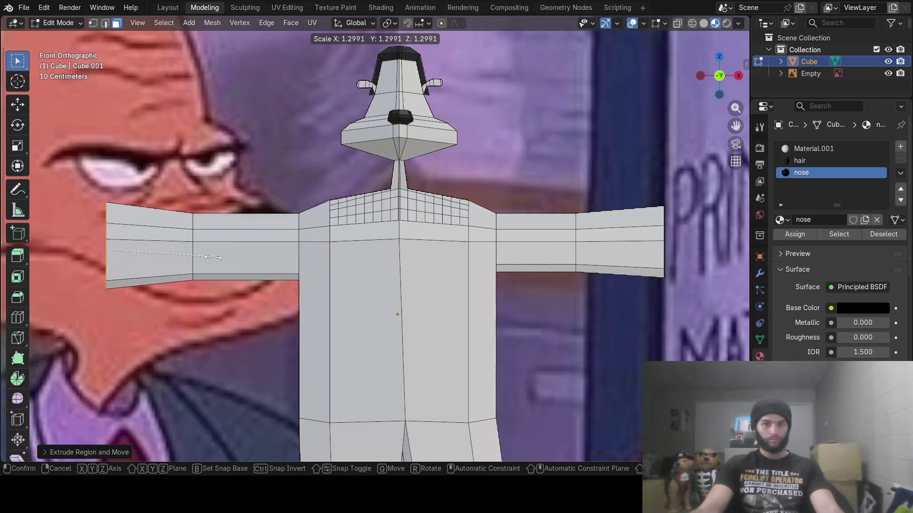
pyautogui.click(218, 257)
pyautogui.moveTo(238, 252)
pyautogui.mouseDown(button='middle')
pyautogui.moveTo(330, 264)
pyautogui.moveTo(243, 268)
pyautogui.mouseUp(button='middle')
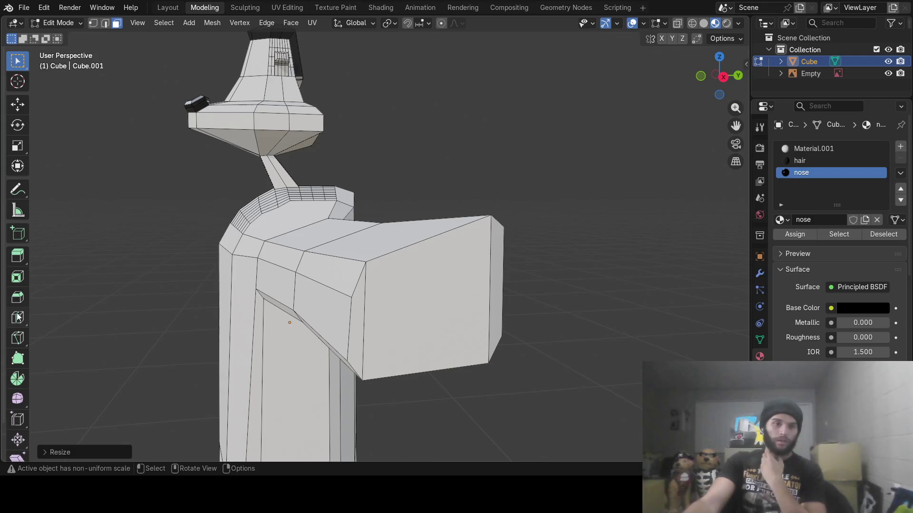
# - Knife-cut a six-point hexagon loop into the end face of both arms
pyautogui.click(18, 337)
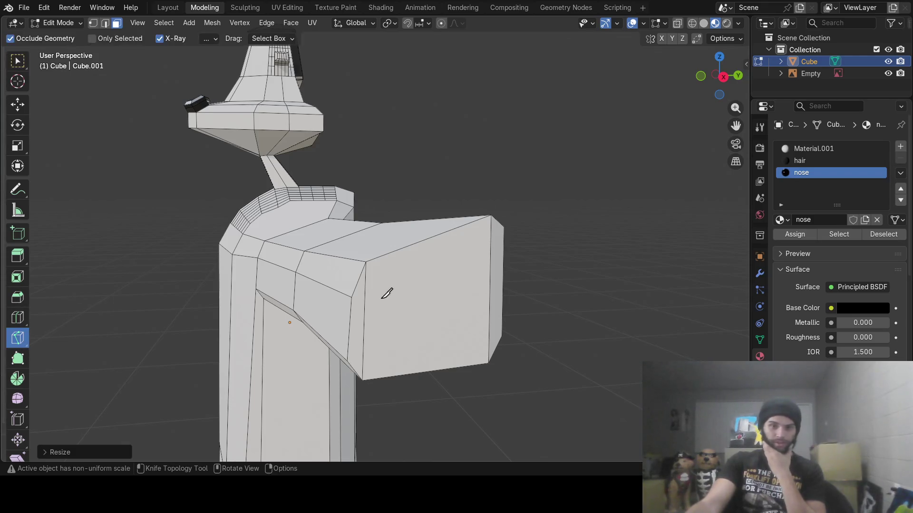
pyautogui.click(410, 246)
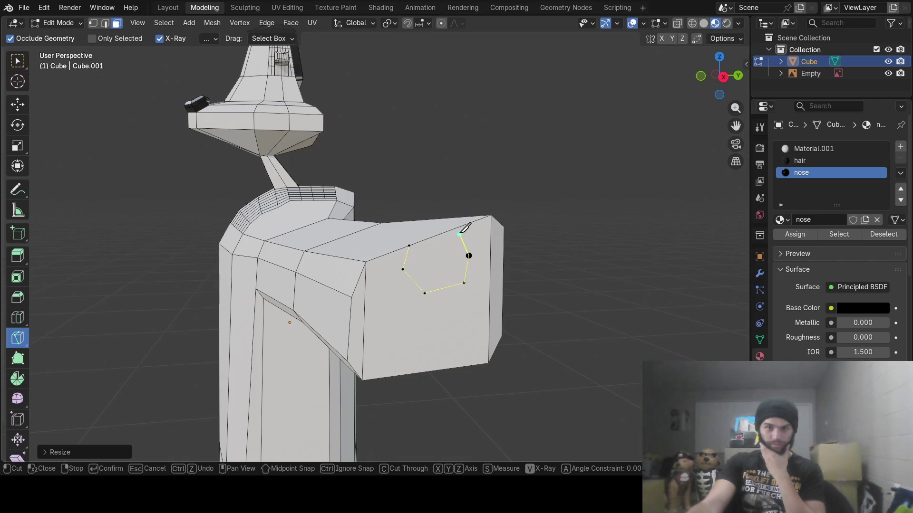
pyautogui.press('Return')
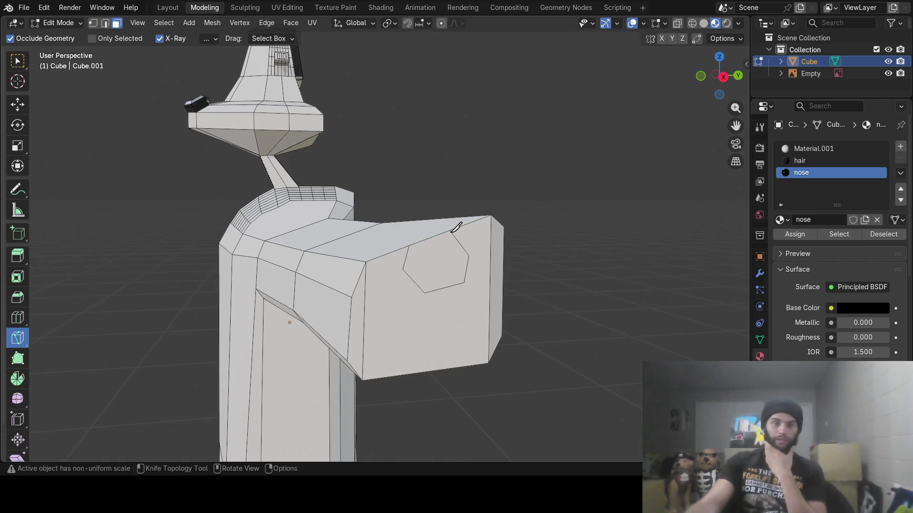
pyautogui.moveTo(196, 258)
pyautogui.mouseDown(button='middle')
pyautogui.moveTo(379, 247)
pyautogui.moveTo(429, 256)
pyautogui.mouseUp(button='middle')
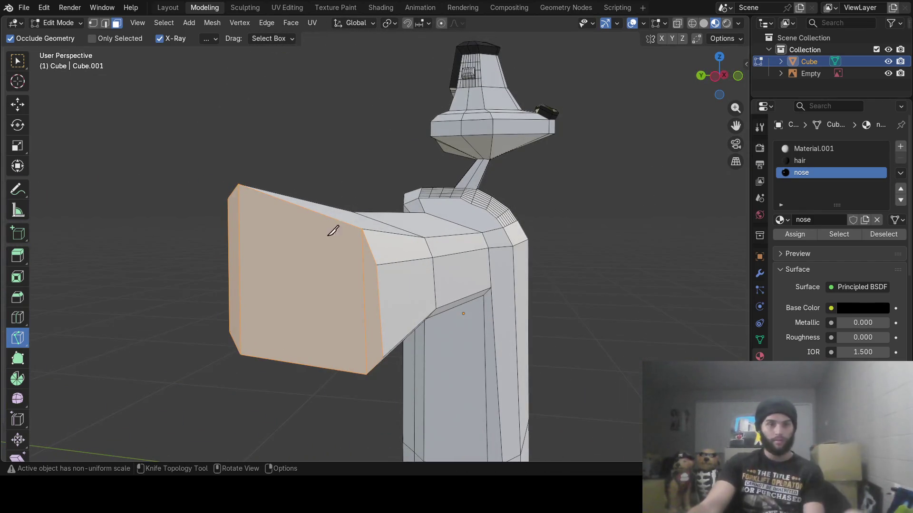
pyautogui.click(276, 197)
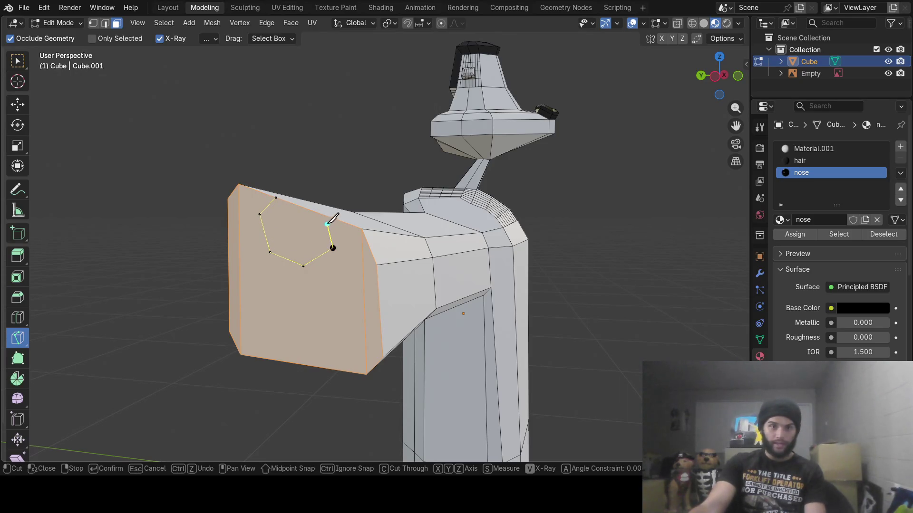
pyautogui.press('Return')
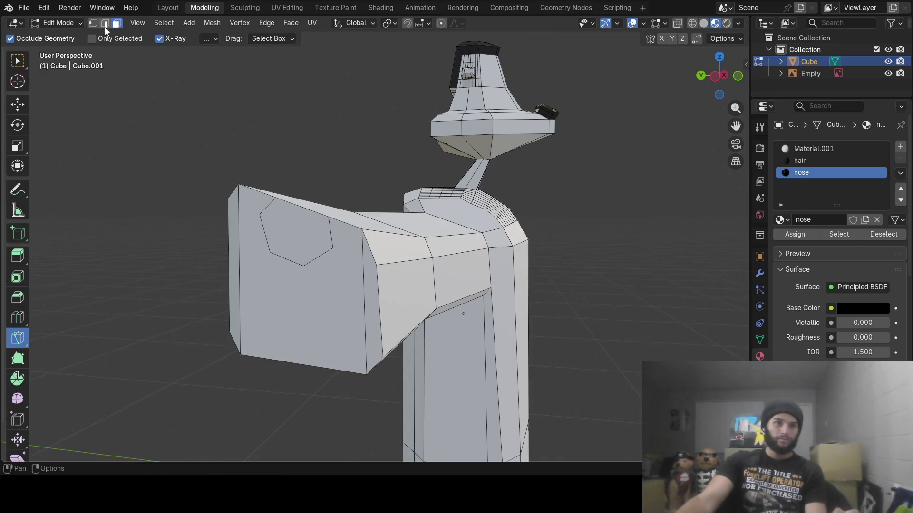
pyautogui.click(12, 60)
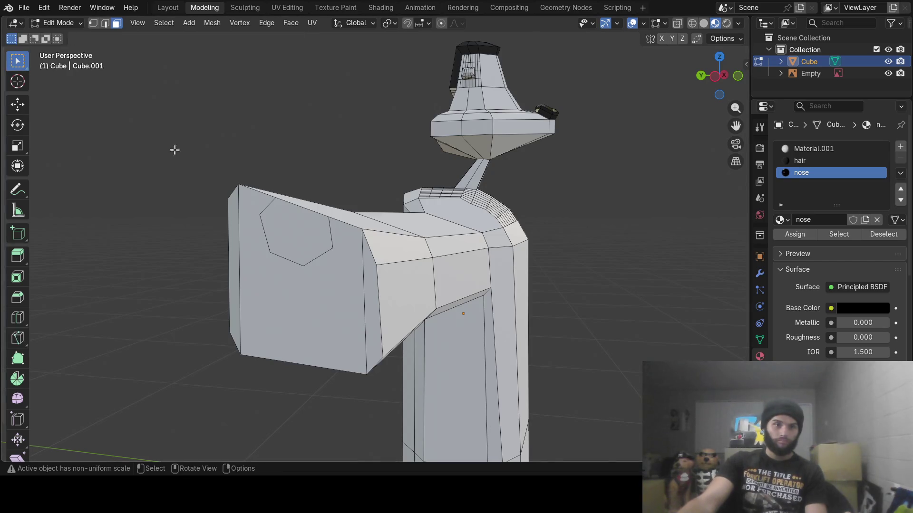
# - Extrude the arm's hexagon end face outward and stretch it taller along Z
pyautogui.click(295, 236)
pyautogui.moveTo(294, 237)
pyautogui.mouseDown(button='middle')
pyautogui.moveTo(438, 245)
pyautogui.moveTo(427, 238)
pyautogui.mouseUp(button='middle')
pyautogui.press('e')
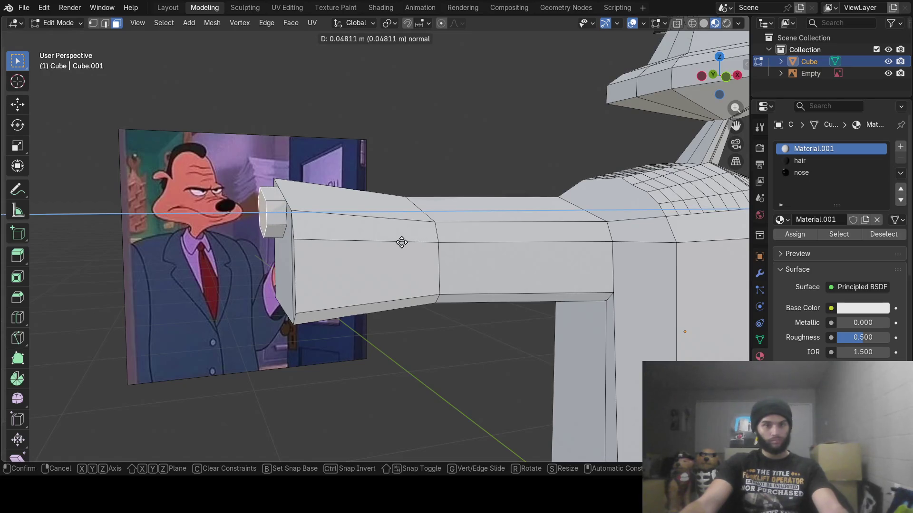
pyautogui.click(397, 244)
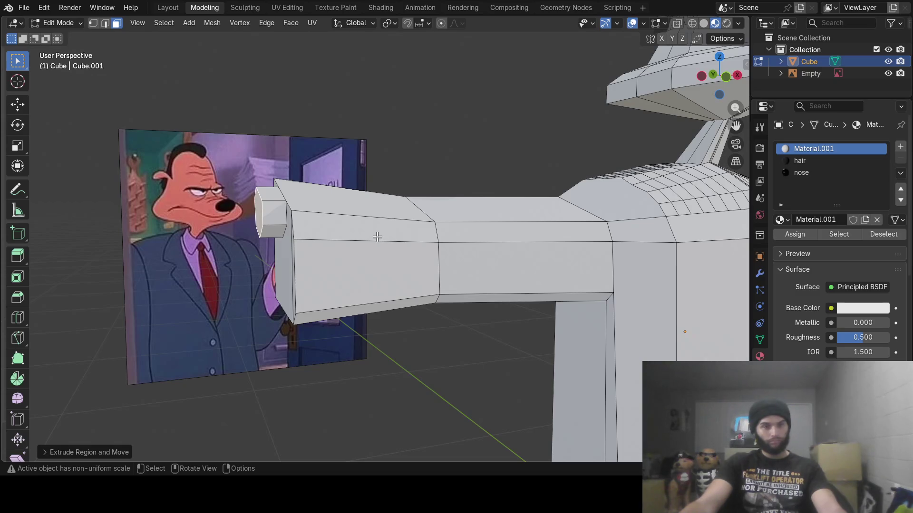
pyautogui.press('s')
pyautogui.press('z')
pyautogui.click(450, 220)
# - Narrow the chest panel by scaling it along X and Y
pyautogui.moveTo(401, 226); pyautogui.dragTo(538, 222, button='middle')
pyautogui.press('s')
pyautogui.press('x')
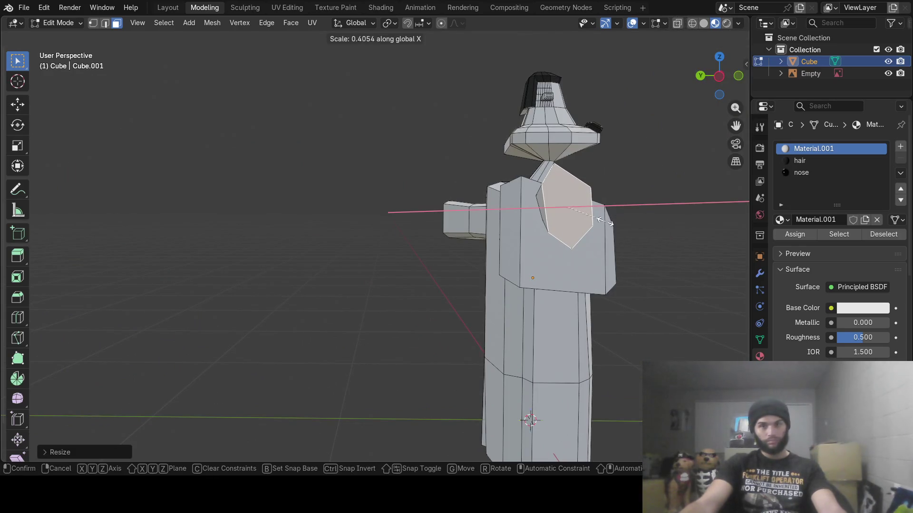
pyautogui.press('y')
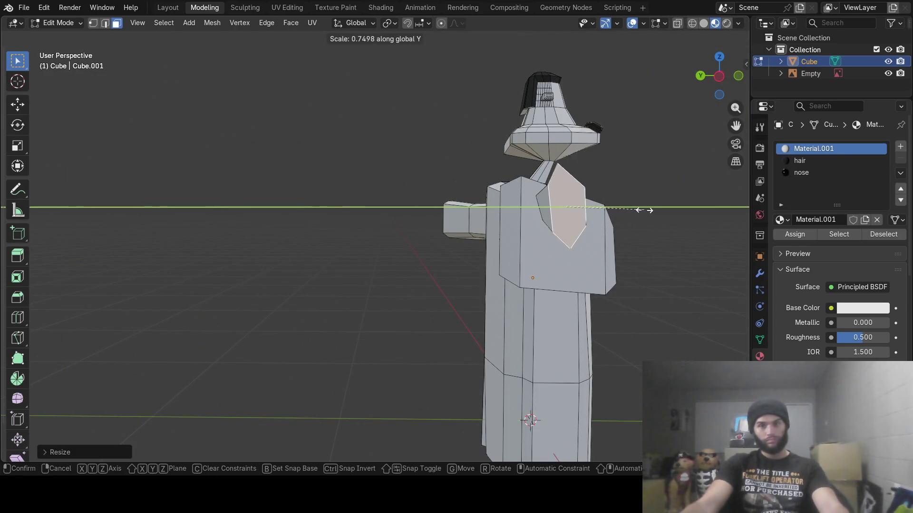
pyautogui.click(641, 210)
# - Extrude the hand end faces further outward toward the reference image
pyautogui.scroll(5, 641, 210)
pyautogui.moveTo(641, 210); pyautogui.dragTo(472, 224, button='middle')
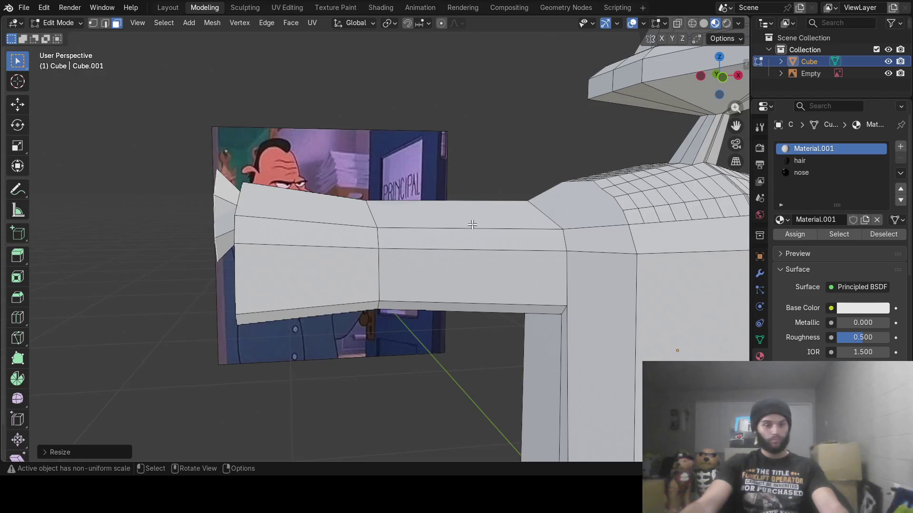
pyautogui.press('e')
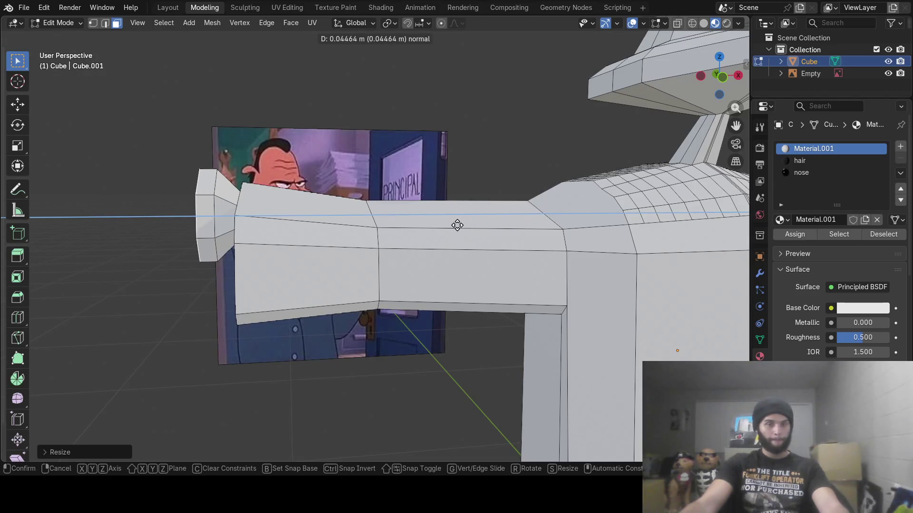
pyautogui.click(457, 226)
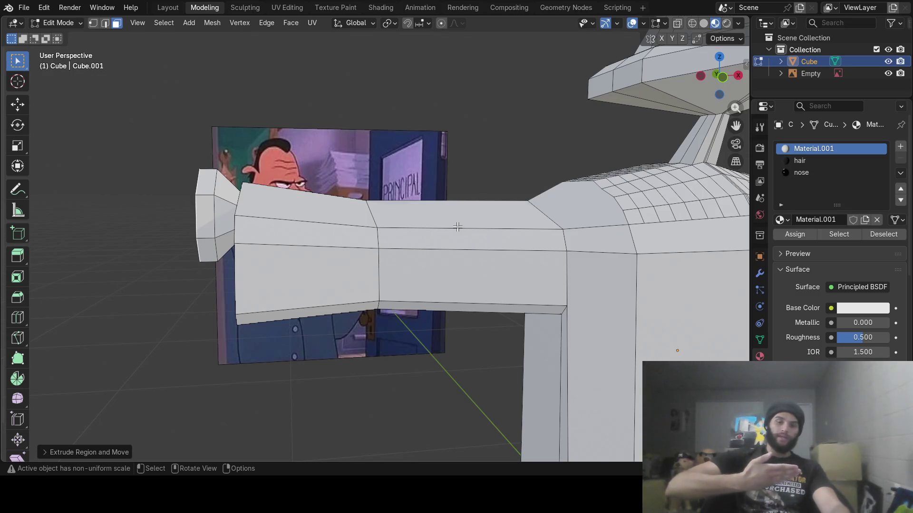
pyautogui.moveTo(313, 262)
pyautogui.mouseDown(button='middle')
pyautogui.moveTo(288, 226)
pyautogui.moveTo(332, 219)
pyautogui.moveTo(173, 115)
pyautogui.mouseUp(button='middle')
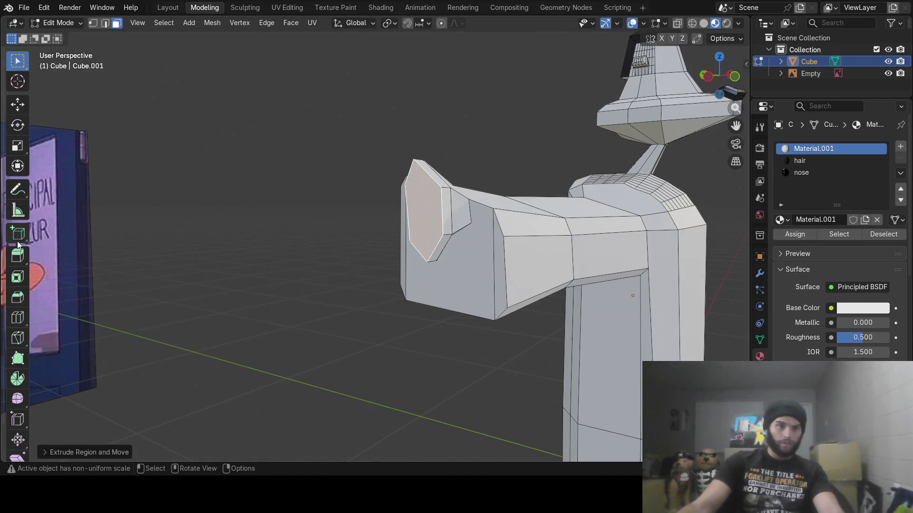
pyautogui.click(19, 339)
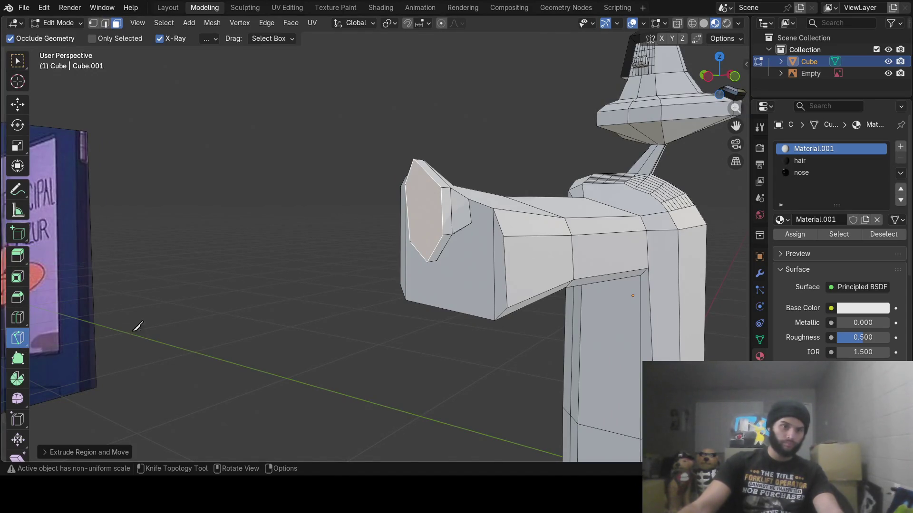
# - Knife-cut the hand's end face to split off a finger face
pyautogui.click(405, 183)
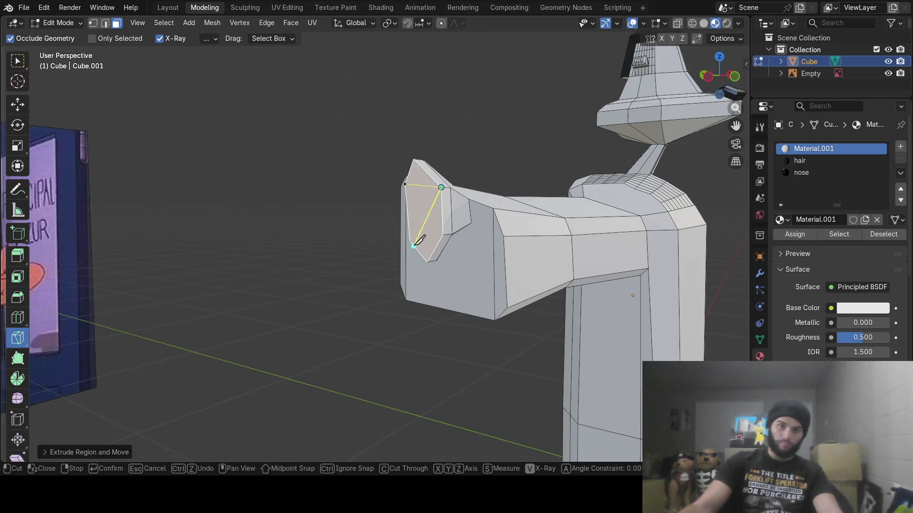
pyautogui.press('Return')
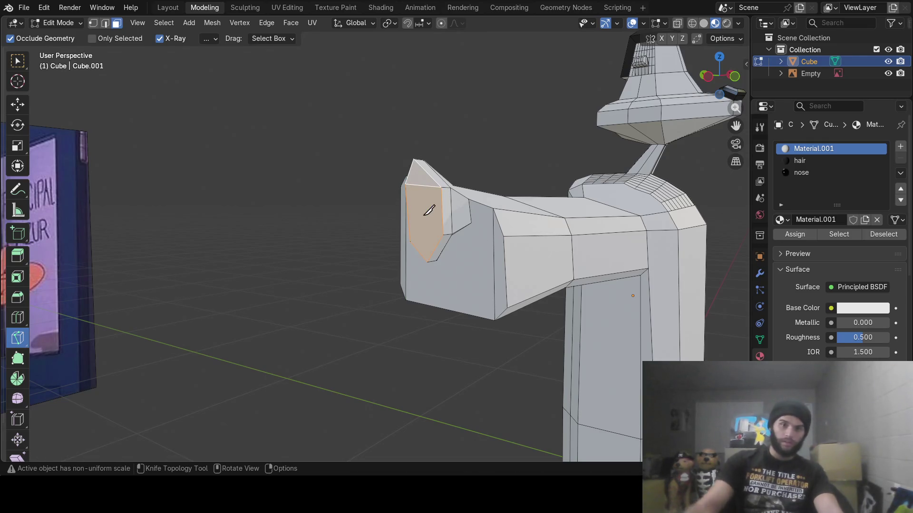
pyautogui.moveTo(464, 245)
pyautogui.mouseDown(button='middle')
pyautogui.moveTo(475, 234)
pyautogui.moveTo(430, 233)
pyautogui.mouseUp(button='middle')
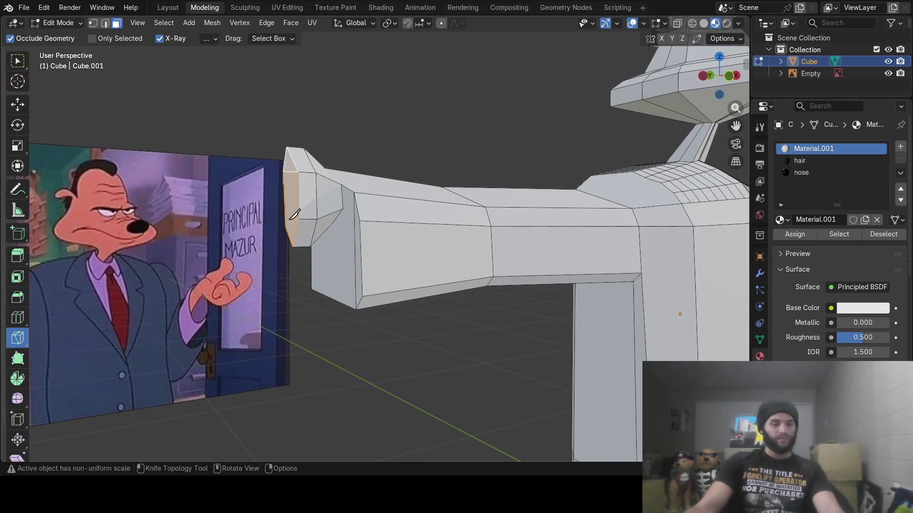
pyautogui.press('w')
# - Extrude the finger face toward the reference image and shrink its tip
pyautogui.click(291, 169)
pyautogui.press('e')
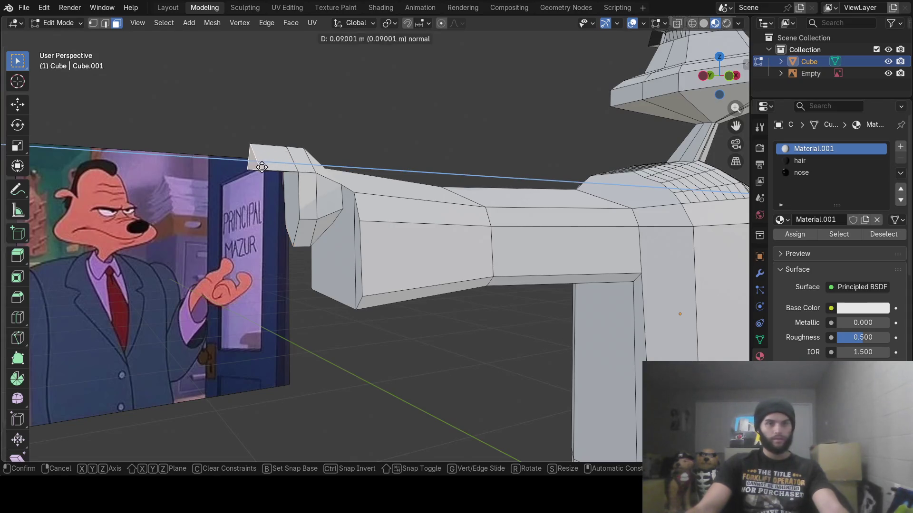
pyautogui.click(254, 166)
pyautogui.moveTo(254, 166)
pyautogui.mouseDown(button='middle')
pyautogui.moveTo(295, 163)
pyautogui.moveTo(404, 192)
pyautogui.mouseUp(button='middle')
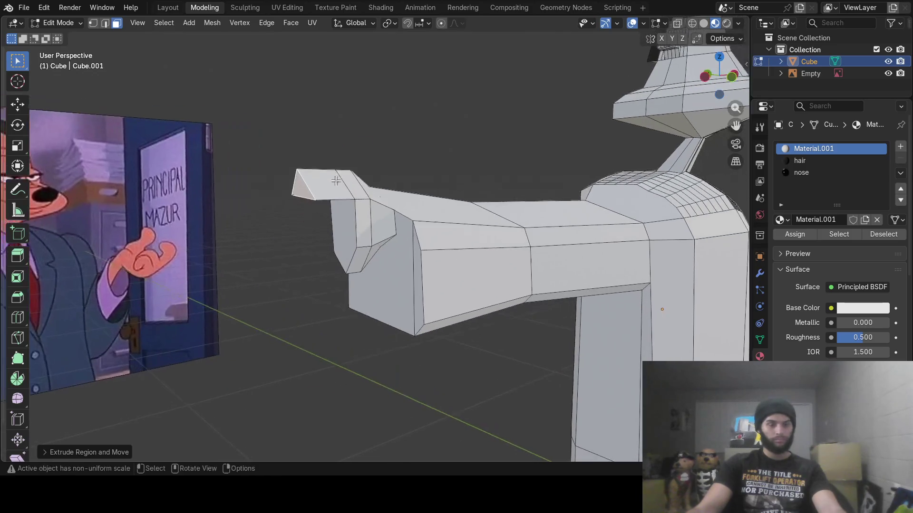
pyautogui.press('s')
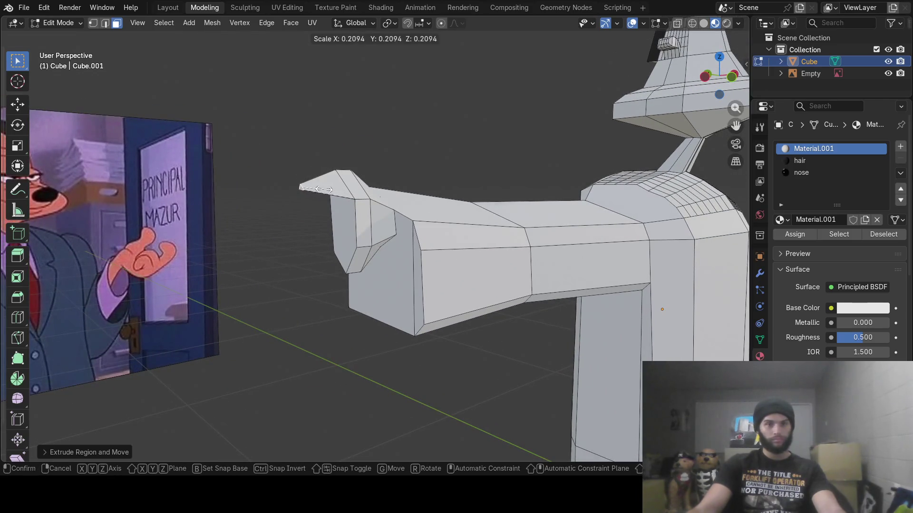
pyautogui.click(314, 188)
pyautogui.moveTo(341, 222); pyautogui.dragTo(384, 233, button='middle')
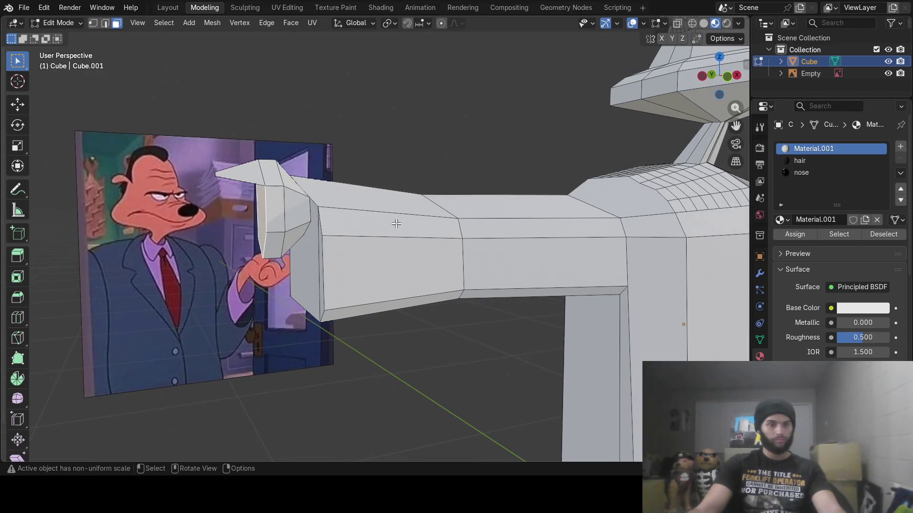
# - Extrude the finger tip again and flatten it by scaling along Z
pyautogui.press('e')
pyautogui.click(319, 232)
pyautogui.press('s')
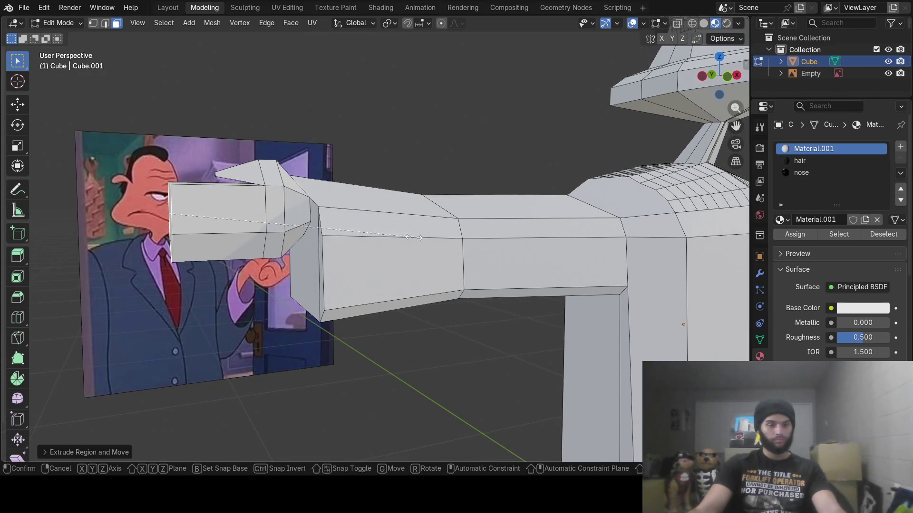
pyautogui.press('z')
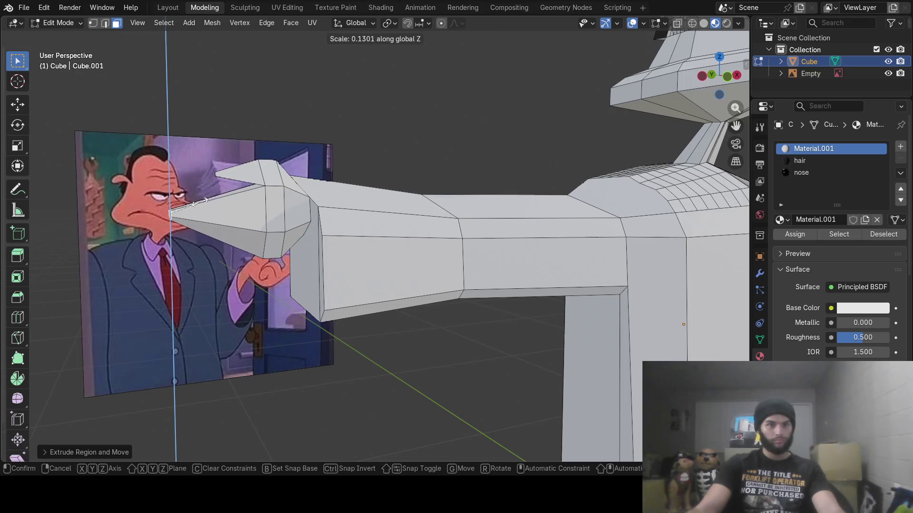
pyautogui.click(195, 203)
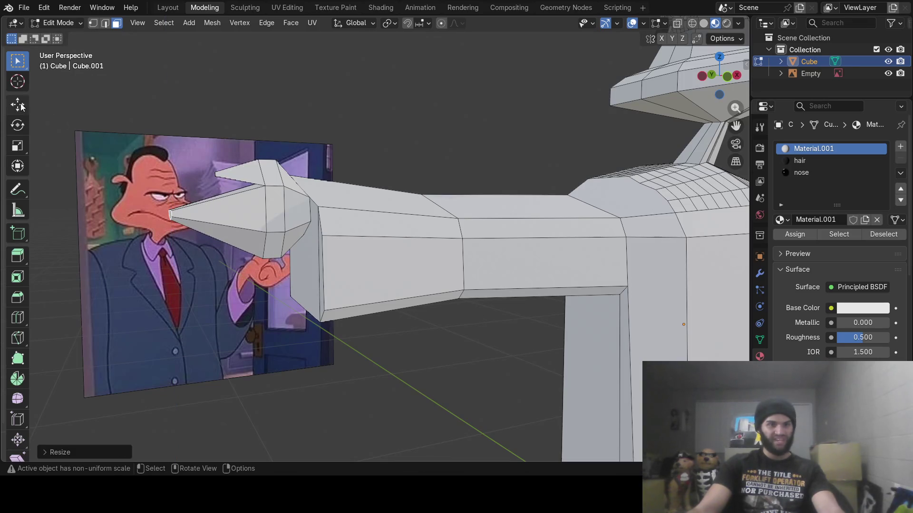
pyautogui.hotkey('shift', 'space')
# - Raise the fingertip vertex upward
pyautogui.press('g')
pyautogui.moveTo(172, 167); pyautogui.dragTo(172, 155)
pyautogui.moveTo(172, 154)
pyautogui.mouseDown(button='middle')
pyautogui.moveTo(522, 257)
pyautogui.moveTo(654, 285)
pyautogui.moveTo(531, 279)
pyautogui.mouseUp(button='middle')
pyautogui.scroll(-8, 531, 279)
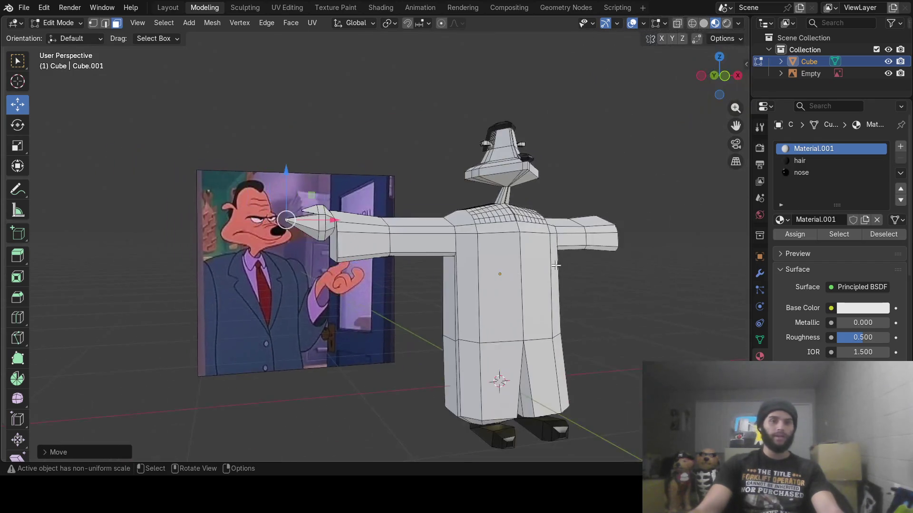
pyautogui.moveTo(556, 266); pyautogui.dragTo(551, 268, button='middle')
pyautogui.moveTo(651, 299)
pyautogui.mouseDown(button='middle')
pyautogui.moveTo(626, 307)
pyautogui.moveTo(627, 297)
pyautogui.moveTo(629, 312)
pyautogui.mouseUp(button='middle')
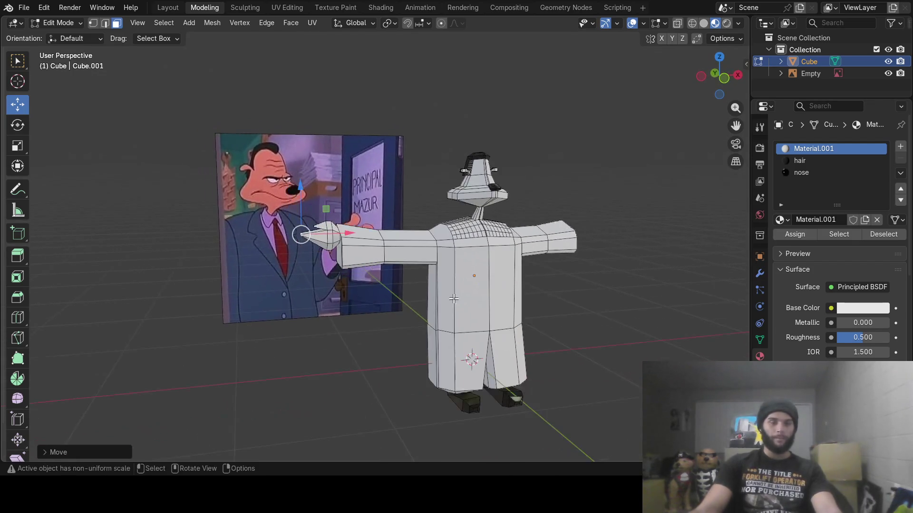
pyautogui.scroll(2, 394, 308)
pyautogui.scroll(4, 394, 308)
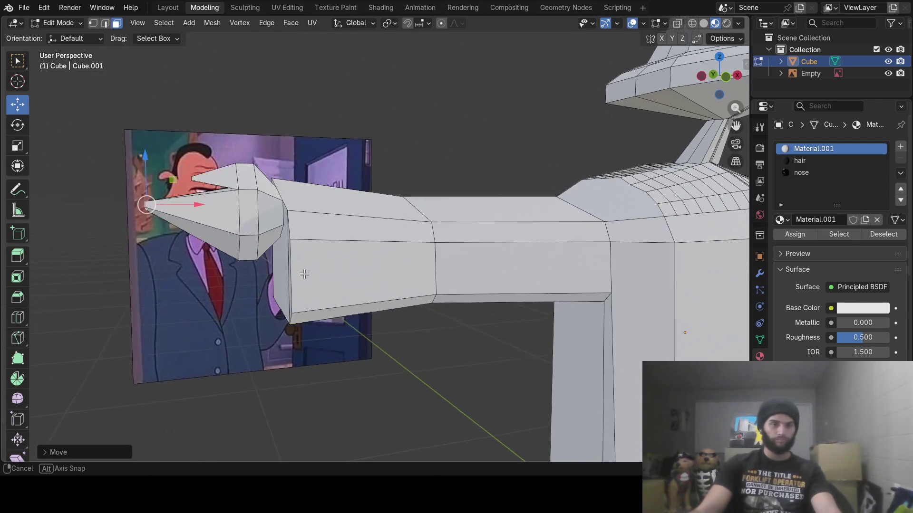
pyautogui.moveTo(281, 266)
pyautogui.keyDown('shift'); pyautogui.mouseDown(button='middle')
pyautogui.moveTo(354, 280)
pyautogui.moveTo(408, 314)
pyautogui.mouseUp(button='middle'); pyautogui.keyUp('shift')
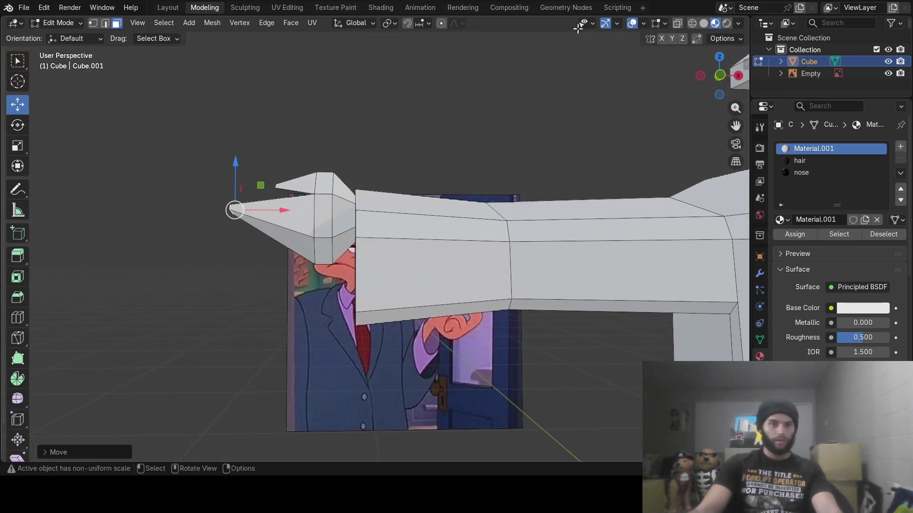
# - With X-ray on, circle-select the finger vertices and shift them along X
pyautogui.click(676, 23)
pyautogui.moveTo(285, 229); pyautogui.dragTo(338, 227, button='middle')
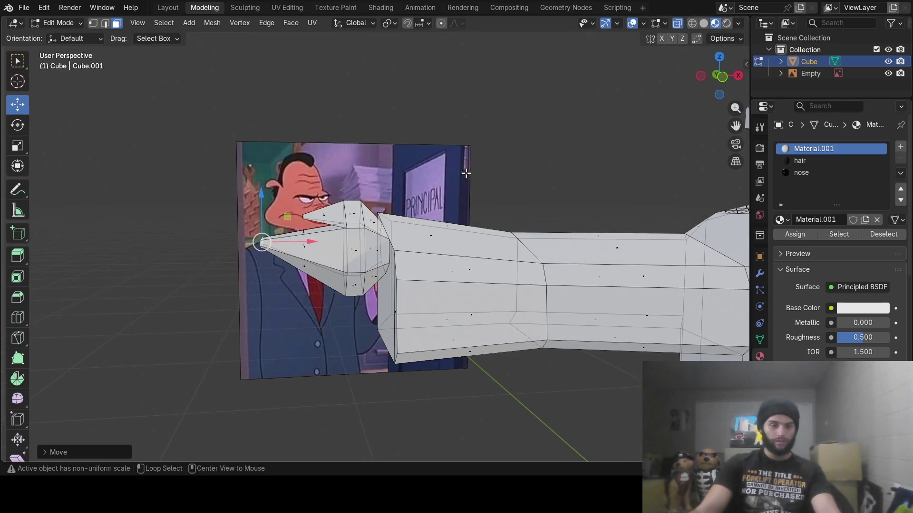
pyautogui.press('c')
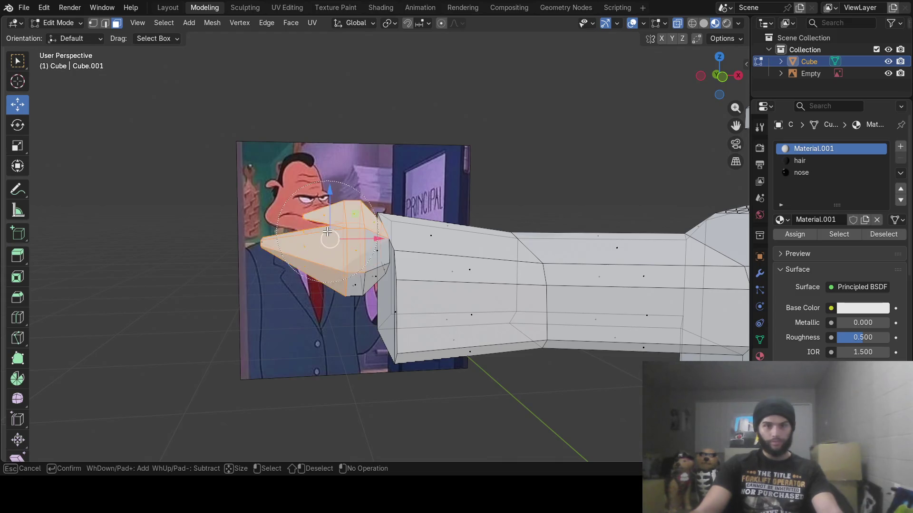
pyautogui.press('Escape')
pyautogui.moveTo(335, 242)
pyautogui.mouseDown(button='middle')
pyautogui.moveTo(401, 230)
pyautogui.moveTo(444, 203)
pyautogui.moveTo(409, 239)
pyautogui.mouseUp(button='middle')
pyautogui.moveTo(409, 239)
pyautogui.mouseDown()
pyautogui.moveTo(400, 240)
pyautogui.moveTo(409, 236)
pyautogui.mouseUp()
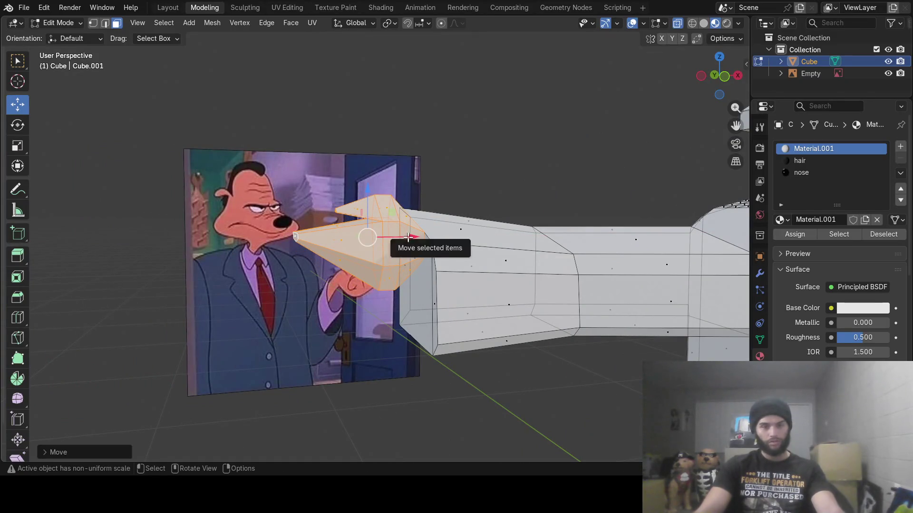
# - Lengthen the finger with a new section and lift it upward
pyautogui.press('g')
pyautogui.press('z')
pyautogui.press('z')
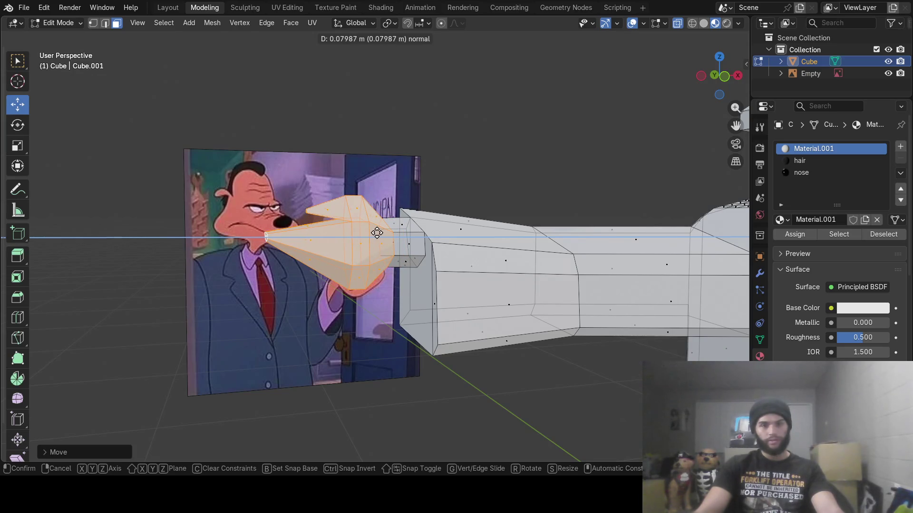
pyautogui.click(377, 233)
pyautogui.moveTo(380, 234); pyautogui.dragTo(480, 245, button='middle')
pyautogui.moveTo(302, 170); pyautogui.dragTo(303, 161)
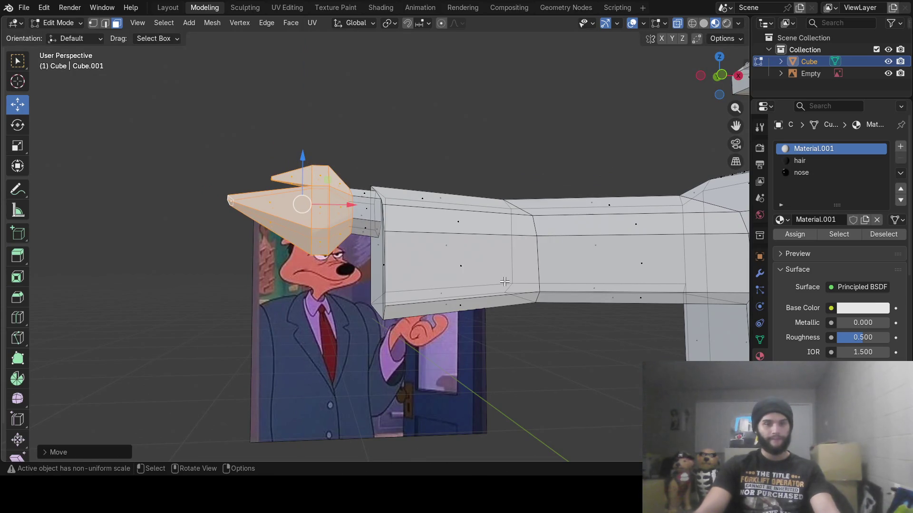
pyautogui.moveTo(504, 282)
pyautogui.mouseDown(button='middle')
pyautogui.moveTo(587, 320)
pyautogui.moveTo(513, 303)
pyautogui.moveTo(489, 309)
pyautogui.moveTo(509, 307)
pyautogui.moveTo(490, 287)
pyautogui.moveTo(513, 227)
pyautogui.moveTo(452, 193)
pyautogui.moveTo(477, 208)
pyautogui.moveTo(494, 241)
pyautogui.moveTo(476, 253)
pyautogui.moveTo(491, 250)
pyautogui.moveTo(418, 248)
pyautogui.moveTo(469, 217)
pyautogui.moveTo(497, 250)
pyautogui.moveTo(533, 240)
pyautogui.moveTo(380, 247)
pyautogui.mouseUp(button='middle')
pyautogui.press('Tab')
pyautogui.press('Tab')
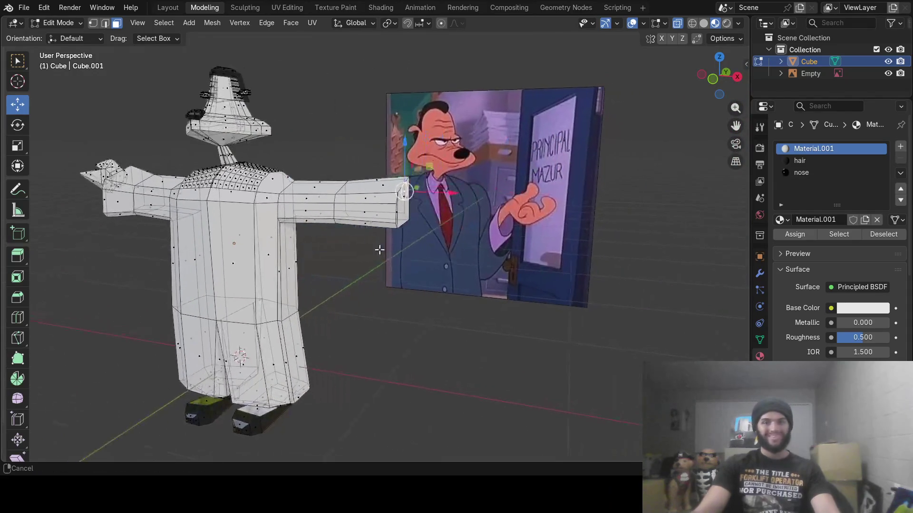
# - Extrude the second arm's hexagonal end face slightly outward
pyautogui.scroll(4, 456, 240)
pyautogui.moveTo(456, 240); pyautogui.dragTo(440, 247, button='middle')
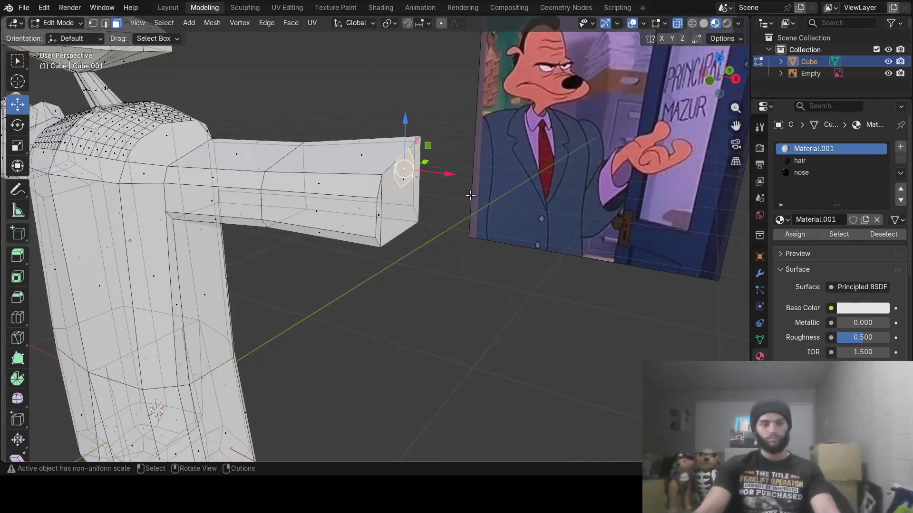
pyautogui.press('e')
pyautogui.click(484, 196)
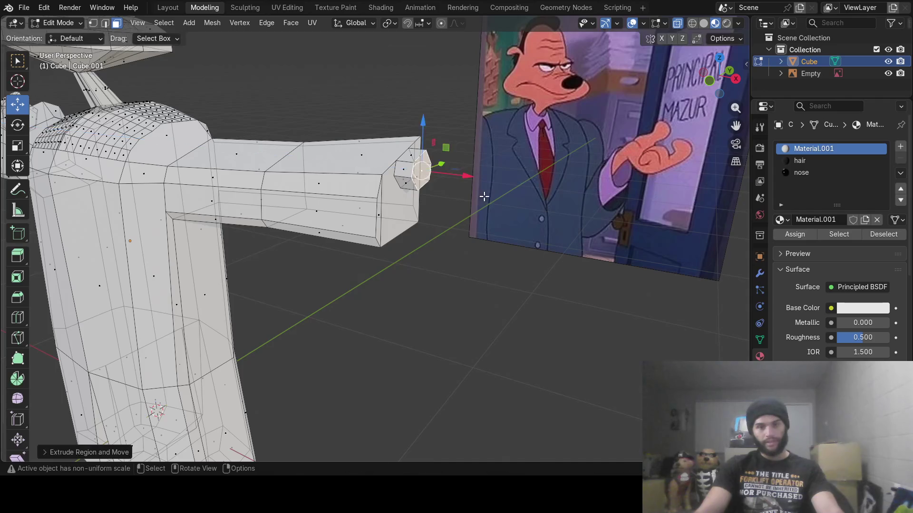
pyautogui.scroll(-5, 469, 204)
pyautogui.moveTo(471, 206)
pyautogui.mouseDown(button='middle')
pyautogui.moveTo(479, 206)
pyautogui.moveTo(410, 206)
pyautogui.moveTo(397, 196)
pyautogui.mouseUp(button='middle')
pyautogui.scroll(3, 411, 206)
pyautogui.scroll(4, 413, 205)
# - Scale the extruded face up into a wider cuff and turn X-ray off
pyautogui.press('s')
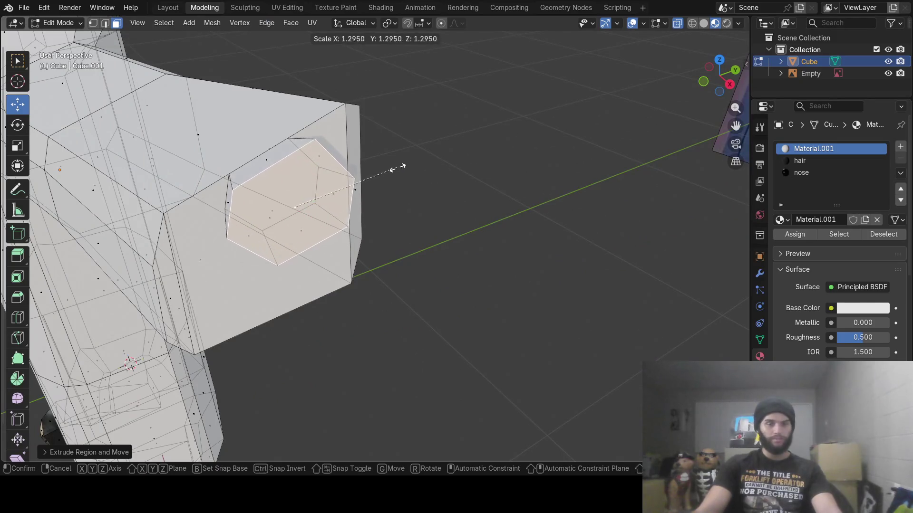
pyautogui.click(404, 164)
pyautogui.hotkey('alt', 'z')
pyautogui.moveTo(612, 73)
pyautogui.mouseDown(button='middle')
pyautogui.moveTo(414, 157)
pyautogui.moveTo(390, 185)
pyautogui.moveTo(401, 169)
pyautogui.moveTo(438, 160)
pyautogui.moveTo(324, 175)
pyautogui.moveTo(323, 185)
pyautogui.mouseUp(button='middle')
pyautogui.scroll(4, 323, 186)
pyautogui.press('KP_Decimal')
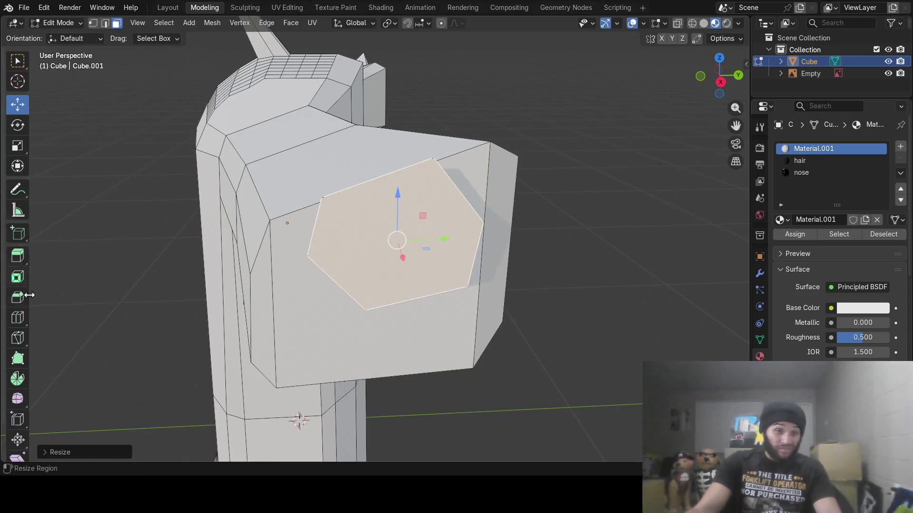
pyautogui.click(16, 342)
# - Cancel the unfinished cut, undo, and re-enlarge the hexagon end face
pyautogui.click(322, 197)
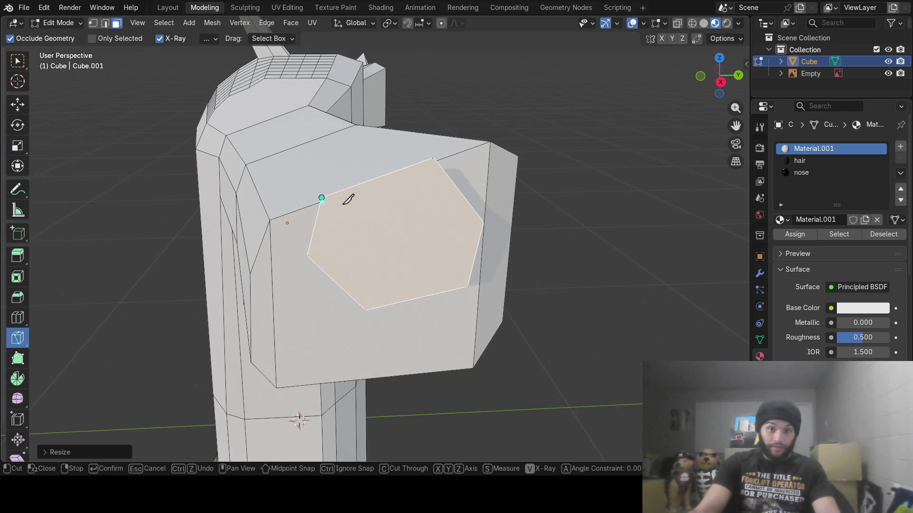
pyautogui.moveTo(396, 261)
pyautogui.mouseDown(button='middle')
pyautogui.moveTo(394, 250)
pyautogui.moveTo(474, 256)
pyautogui.mouseUp(button='middle')
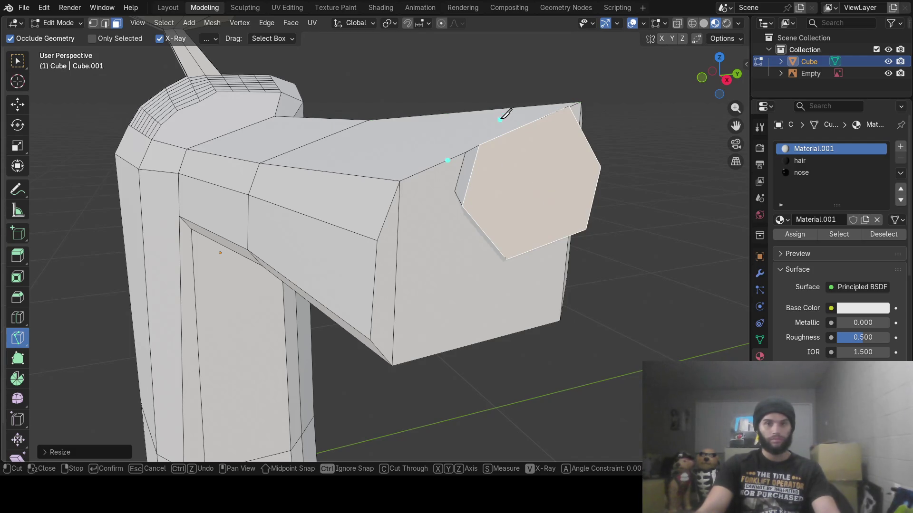
pyautogui.press('Escape')
pyautogui.hotkey('ctrl', 'z')
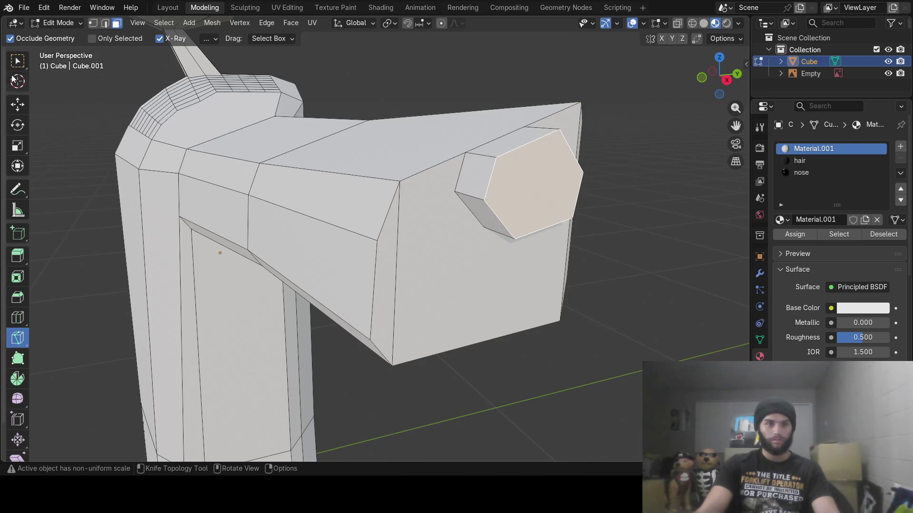
pyautogui.click(17, 60)
pyautogui.moveTo(586, 181)
pyautogui.mouseDown(button='middle')
pyautogui.moveTo(540, 180)
pyautogui.moveTo(502, 198)
pyautogui.mouseUp(button='middle')
pyautogui.press('s')
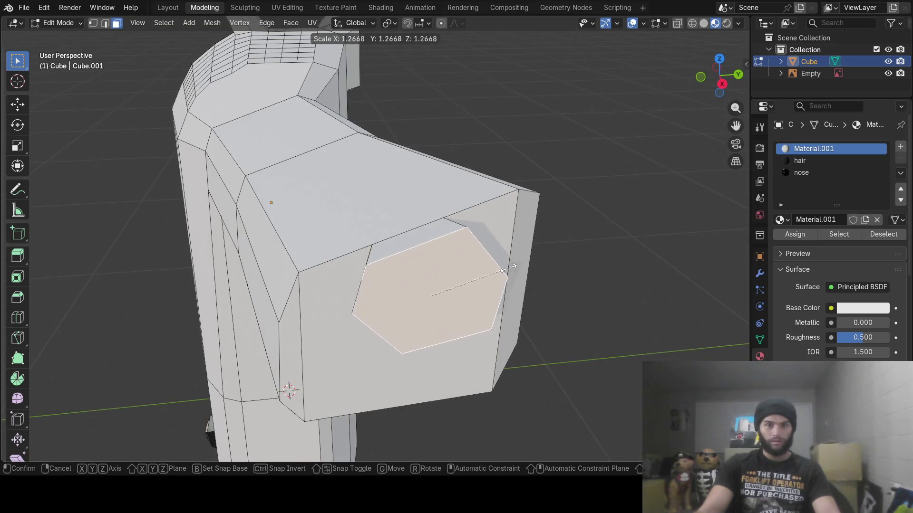
pyautogui.click(507, 262)
pyautogui.moveTo(506, 262); pyautogui.dragTo(527, 235, button='middle')
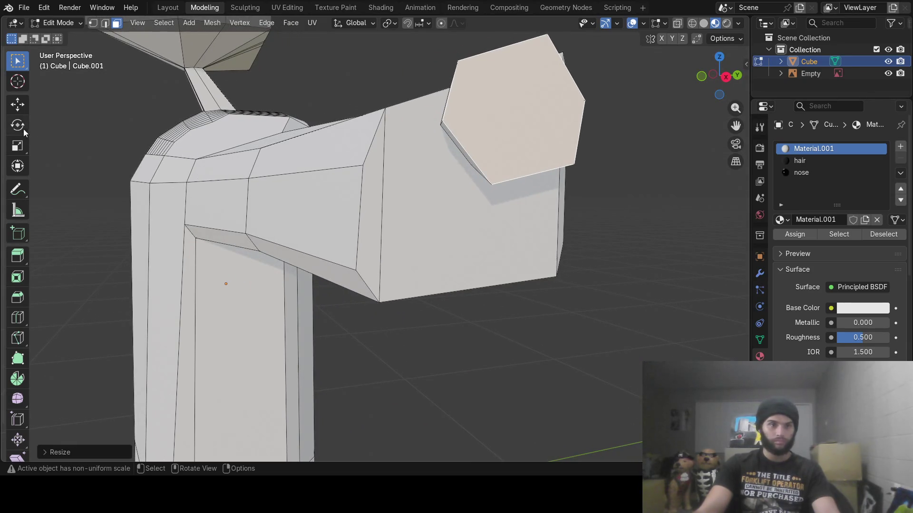
# - Knife-cut a new edge across the hexagon from its top corner
pyautogui.click(18, 338)
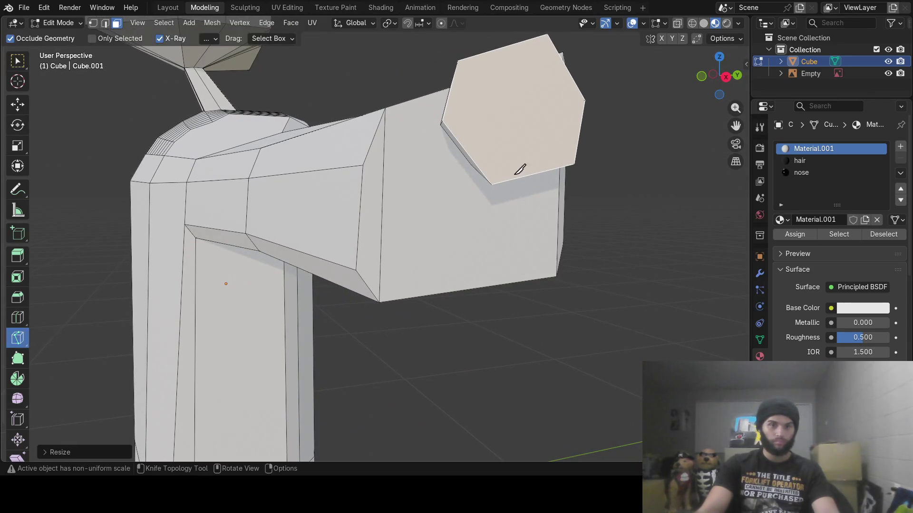
pyautogui.click(458, 61)
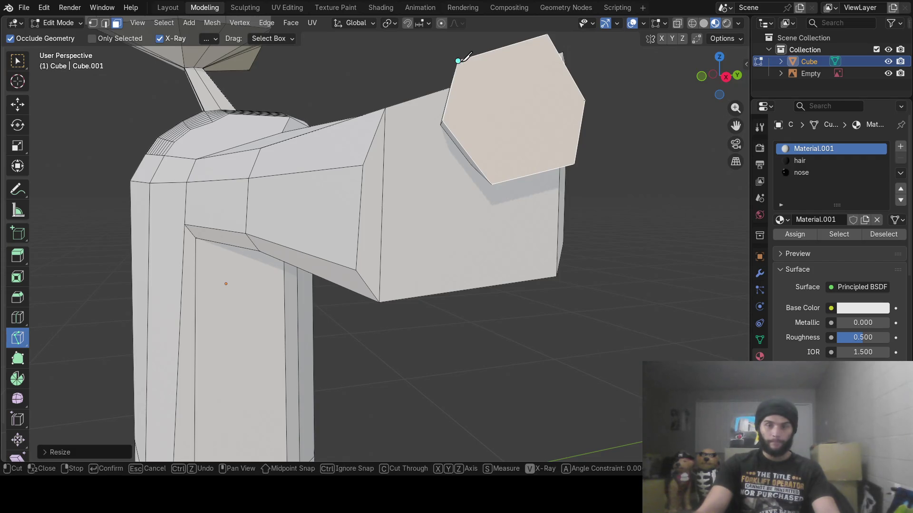
pyautogui.press('Return')
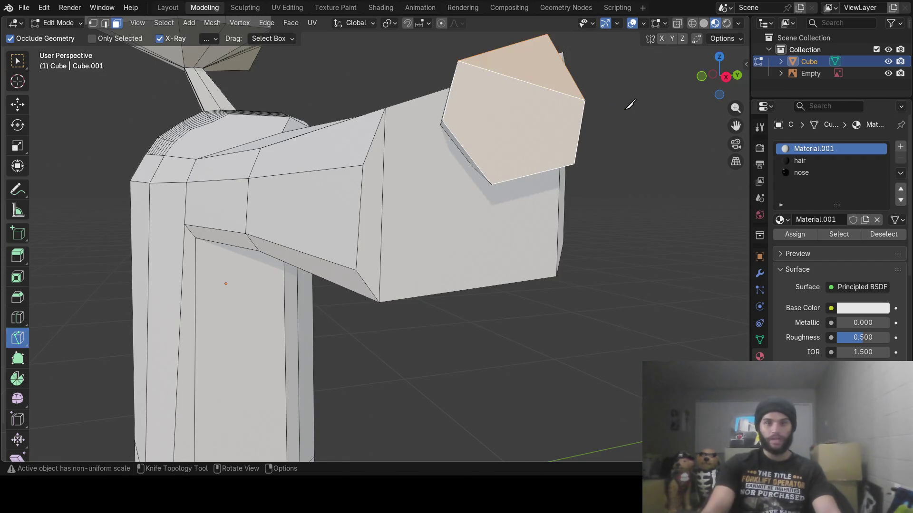
pyautogui.moveTo(630, 104)
pyautogui.mouseDown(button='middle')
pyautogui.moveTo(595, 139)
pyautogui.moveTo(617, 171)
pyautogui.moveTo(469, 147)
pyautogui.moveTo(507, 146)
pyautogui.moveTo(476, 153)
pyautogui.mouseUp(button='middle')
pyautogui.press('KP_1')
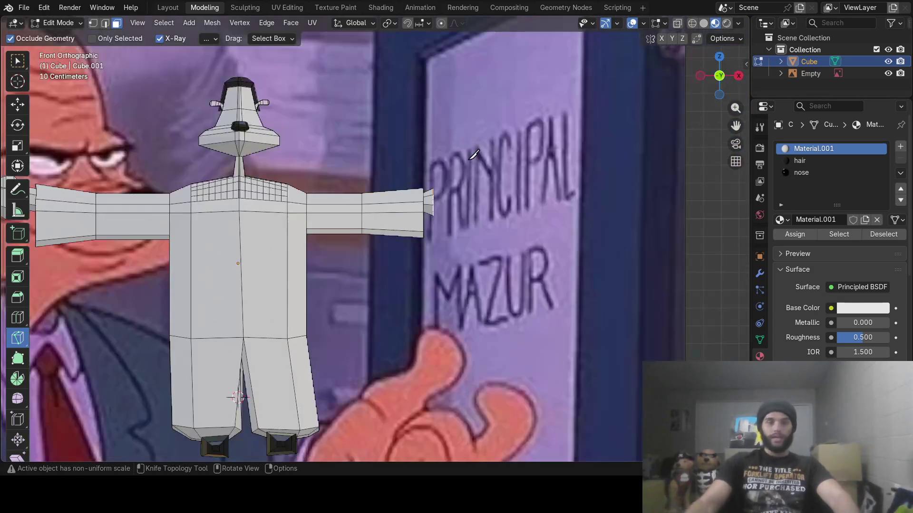
# - Extrude the second arm's tip face outward
pyautogui.scroll(-1, 380, 203)
pyautogui.scroll(1, 366, 202)
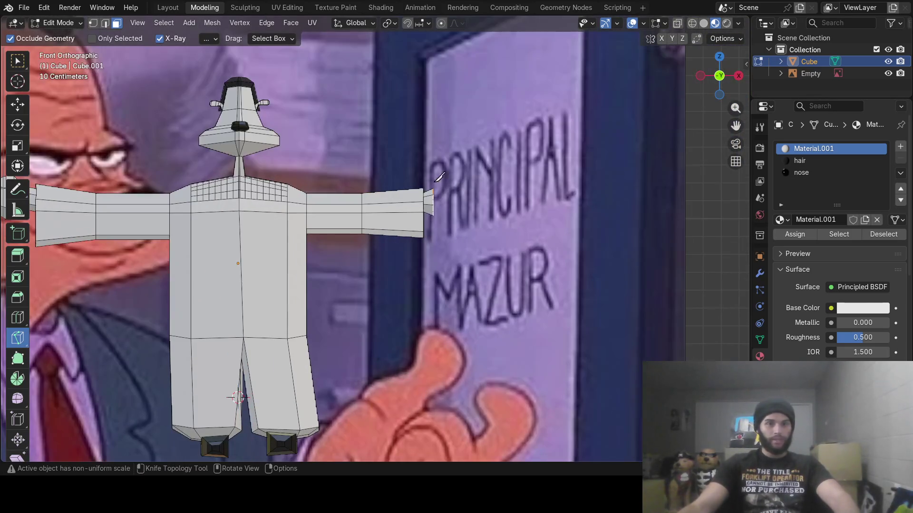
pyautogui.scroll(8, 450, 187)
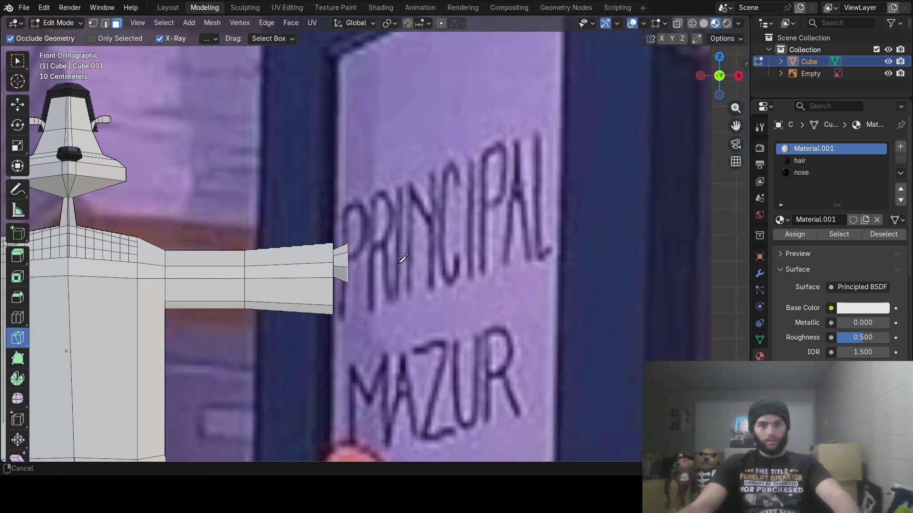
pyautogui.press('e')
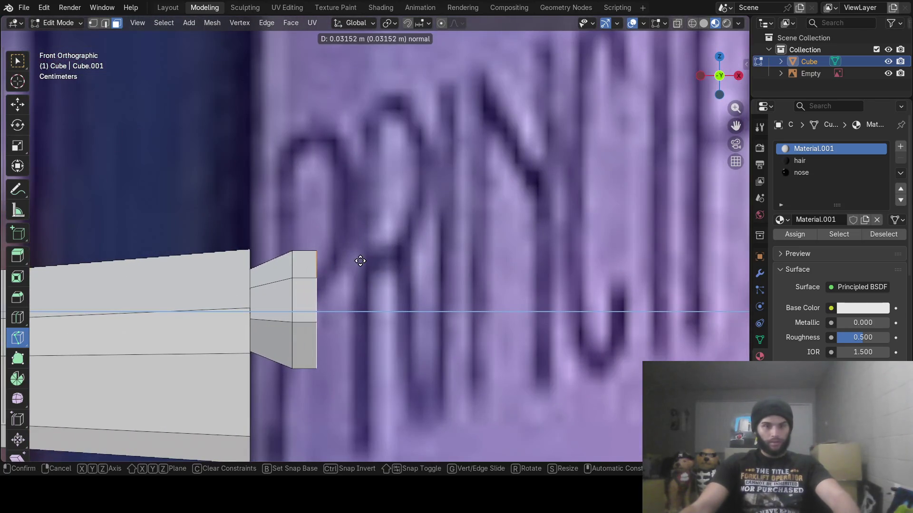
pyautogui.click(404, 260)
# - Knife-cut across the top triangle of the arm tip
pyautogui.moveTo(404, 261); pyautogui.dragTo(392, 266, button='middle')
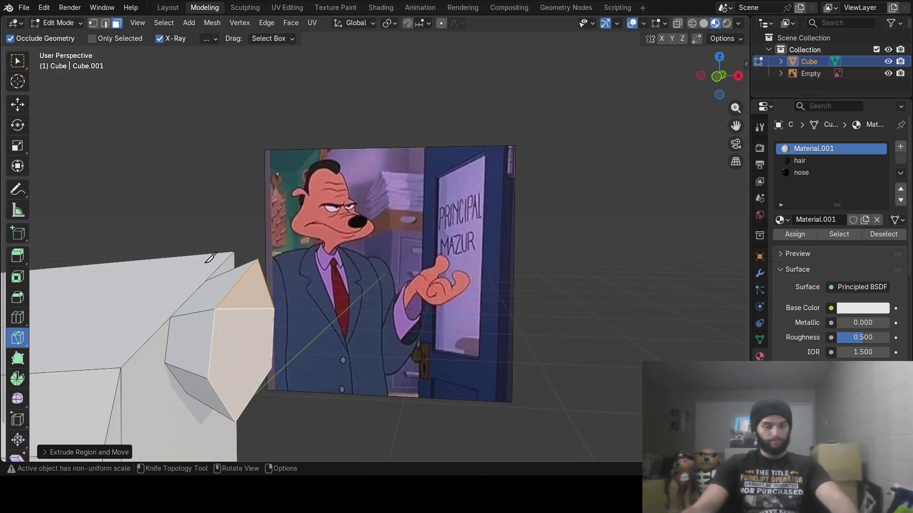
pyautogui.click(252, 332)
pyautogui.click(247, 373)
pyautogui.press('Return')
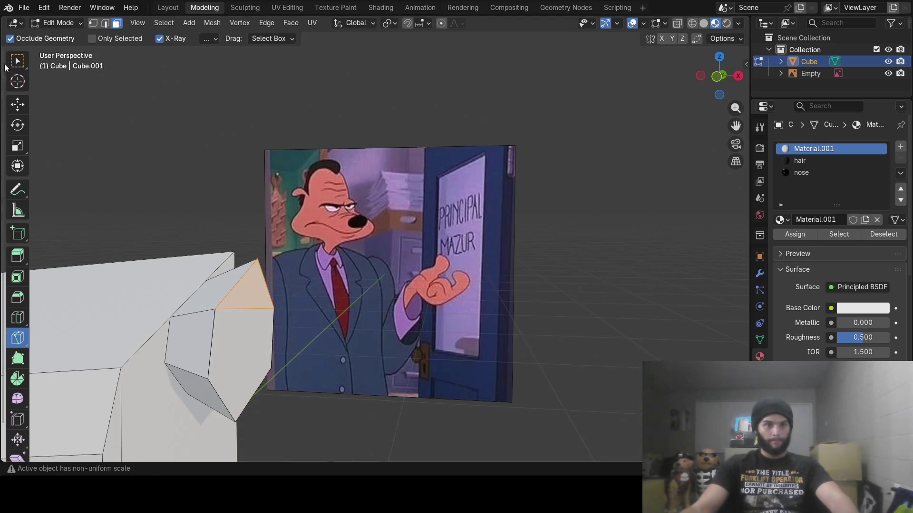
pyautogui.click(18, 61)
pyautogui.moveTo(167, 169); pyautogui.dragTo(332, 256, button='middle')
# - Extrude the new face outward and shrink it
pyautogui.press('e')
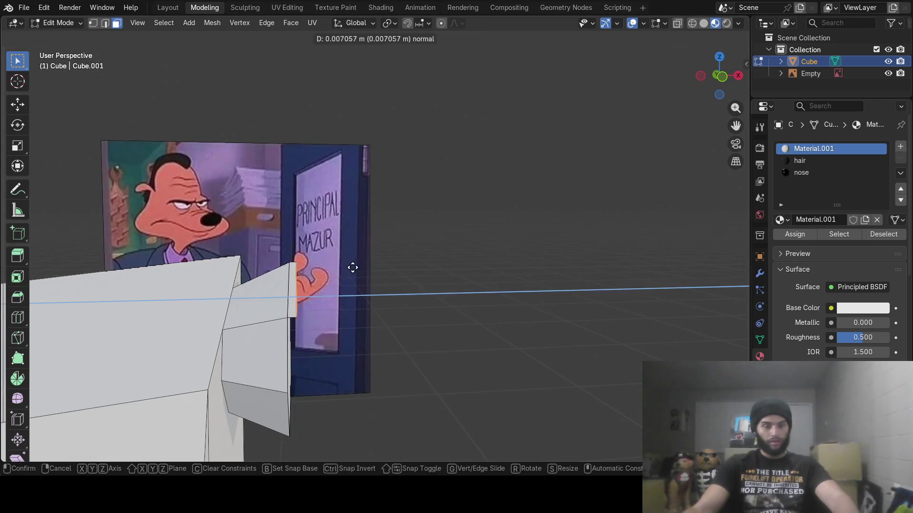
pyautogui.click(428, 267)
pyautogui.press('s')
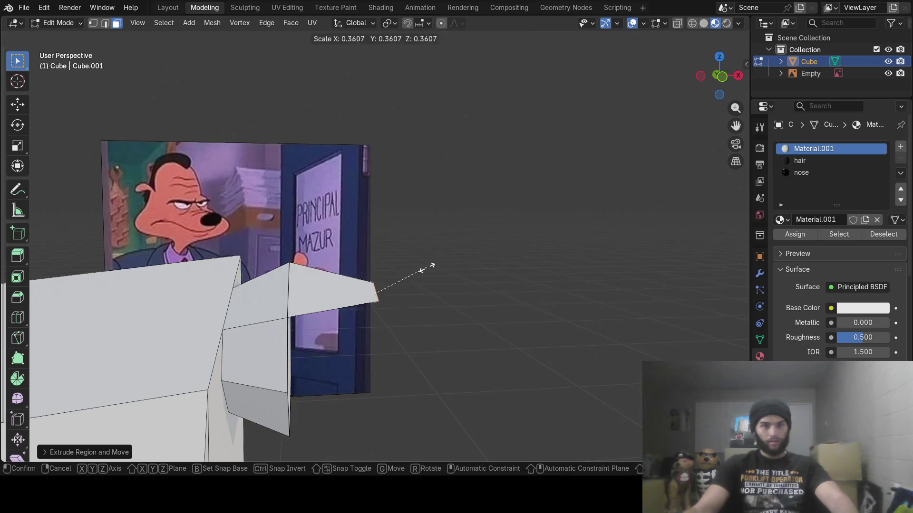
pyautogui.click(391, 278)
pyautogui.moveTo(389, 277); pyautogui.dragTo(329, 295, button='middle')
pyautogui.scroll(3, 355, 290)
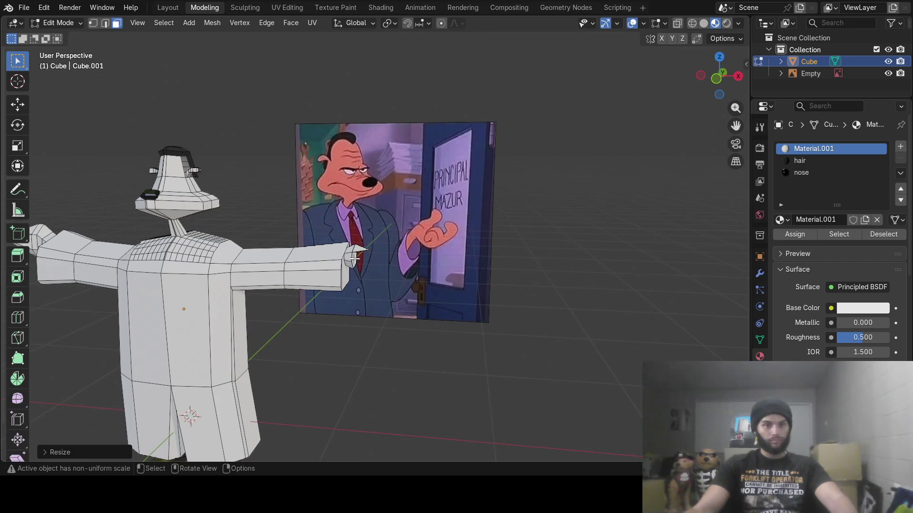
pyautogui.moveTo(355, 259)
pyautogui.mouseDown(button='middle')
pyautogui.moveTo(405, 281)
pyautogui.moveTo(407, 266)
pyautogui.moveTo(386, 268)
pyautogui.moveTo(401, 263)
pyautogui.mouseUp(button='middle')
pyautogui.scroll(5, 407, 261)
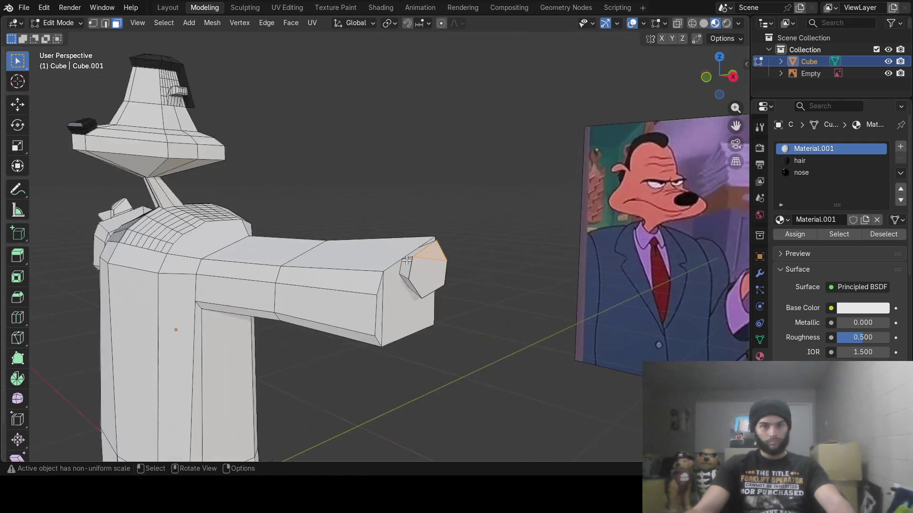
# - Circle-select the arm-tip faces and extrude them toward the reference image
pyautogui.press('c')
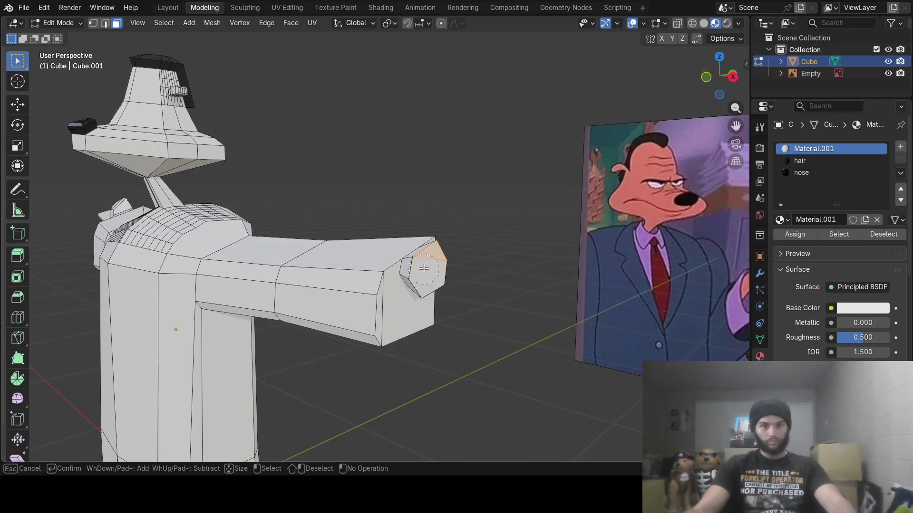
pyautogui.press('Escape')
pyautogui.moveTo(427, 272); pyautogui.dragTo(465, 271, button='middle')
pyautogui.press('e')
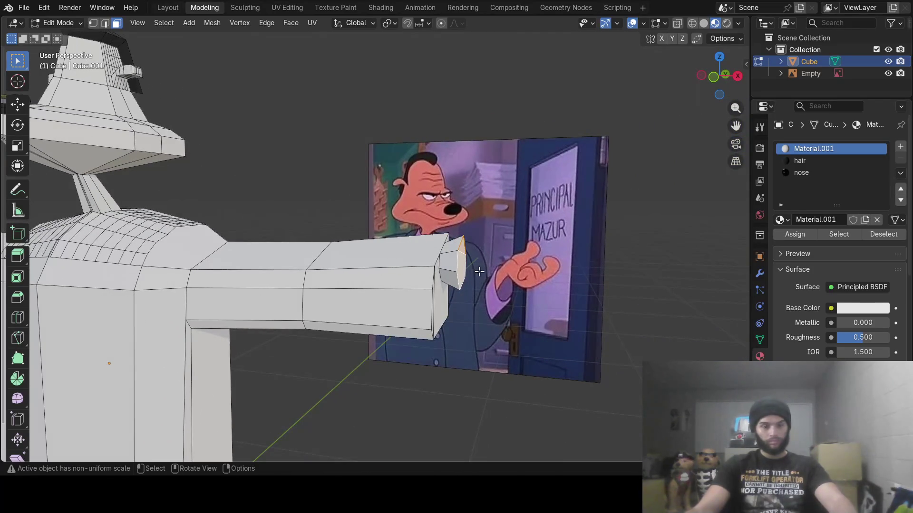
pyautogui.click(490, 273)
pyautogui.scroll(-5, 400, 296)
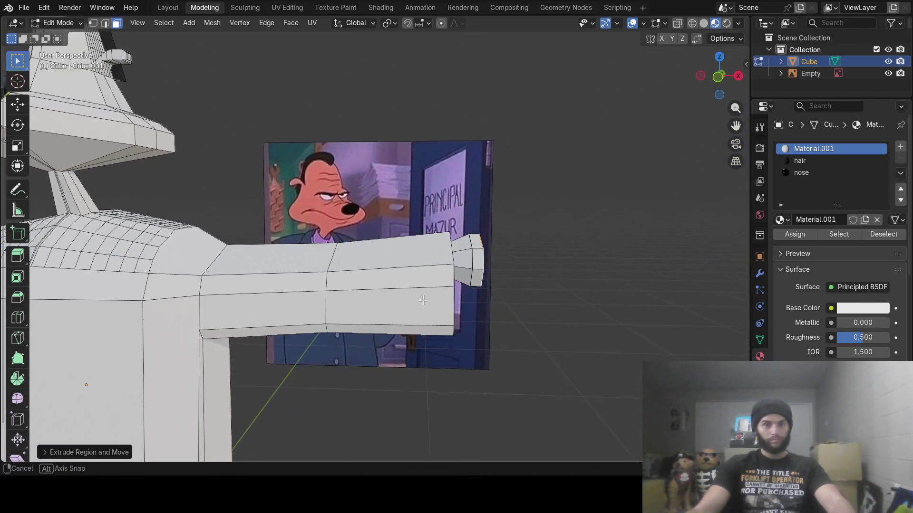
pyautogui.moveTo(400, 296)
pyautogui.mouseDown(button='middle')
pyautogui.moveTo(507, 300)
pyautogui.moveTo(542, 284)
pyautogui.moveTo(330, 271)
pyautogui.moveTo(226, 277)
pyautogui.mouseUp(button='middle')
# - Extrude the tip face again and shrink it much smaller
pyautogui.click(168, 276)
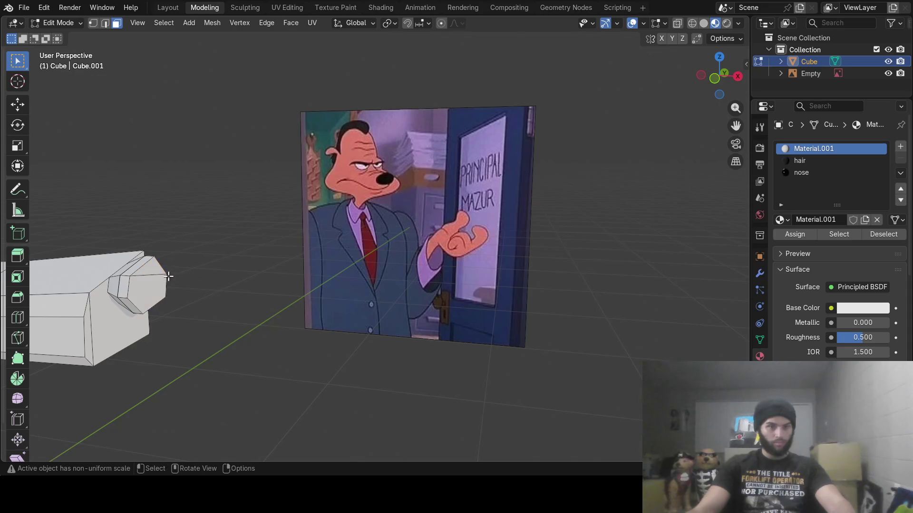
pyautogui.press('e')
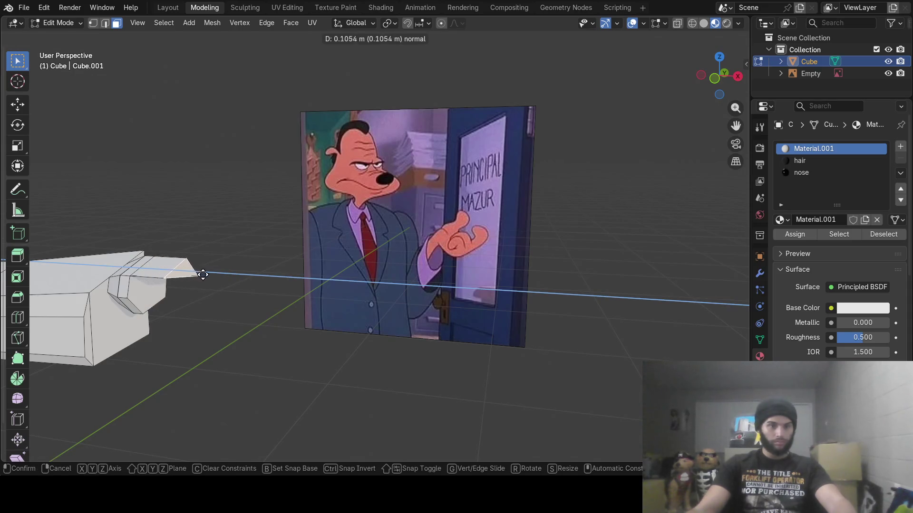
pyautogui.click(205, 271)
pyautogui.press('s')
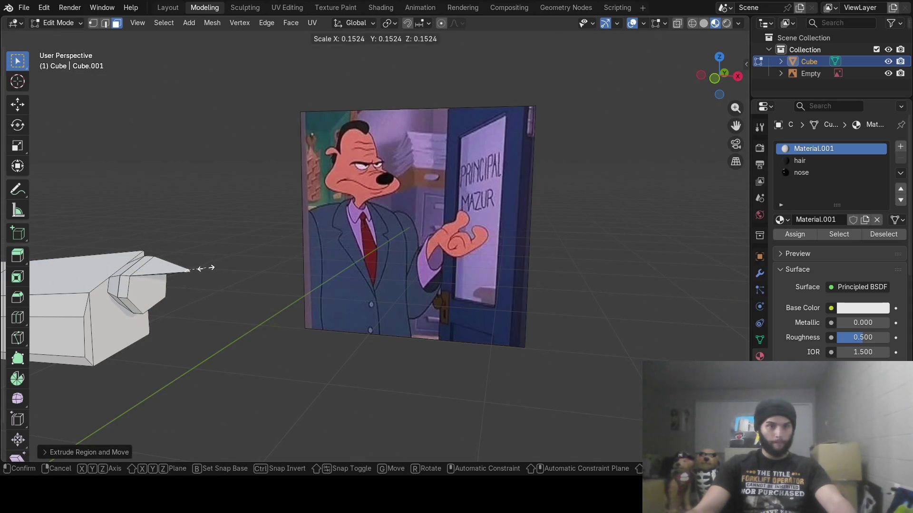
pyautogui.click(205, 268)
# - Extrude the last face into a small pointed fingertip and nudge it outward along X
pyautogui.click(159, 293)
pyautogui.press('e')
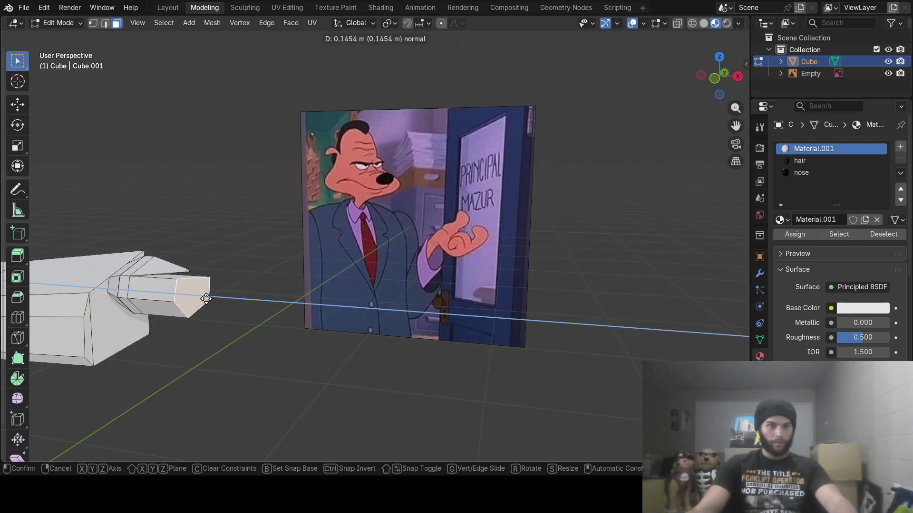
pyautogui.click(213, 298)
pyautogui.press('s')
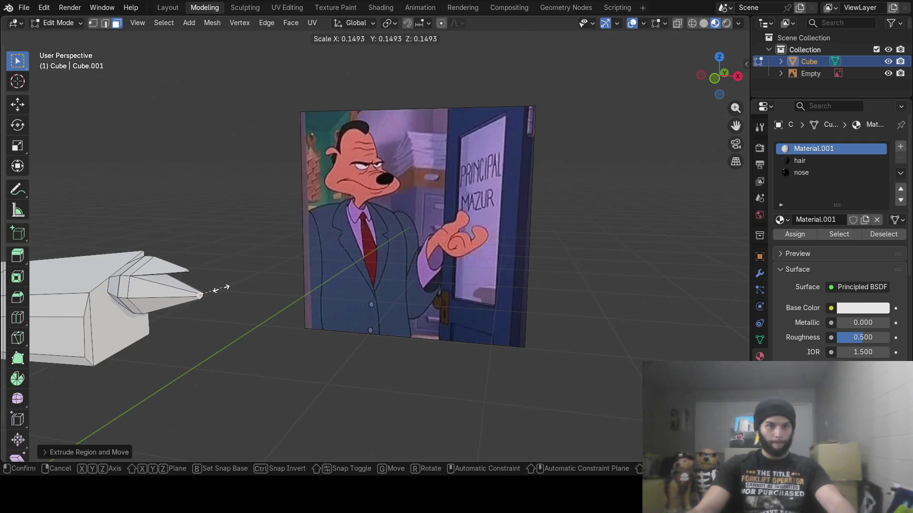
pyautogui.click(215, 290)
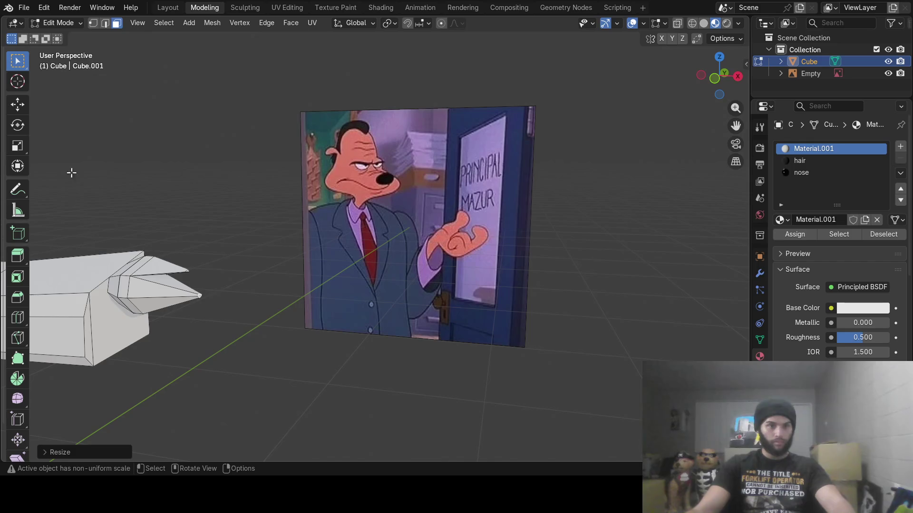
pyautogui.hotkey('shift', 'space')
pyautogui.press('g')
pyautogui.moveTo(237, 298); pyautogui.dragTo(230, 303)
# - In front view with X-ray on, circle-select the right hand, enlarge it and shift it outward along X
pyautogui.press('KP_1')
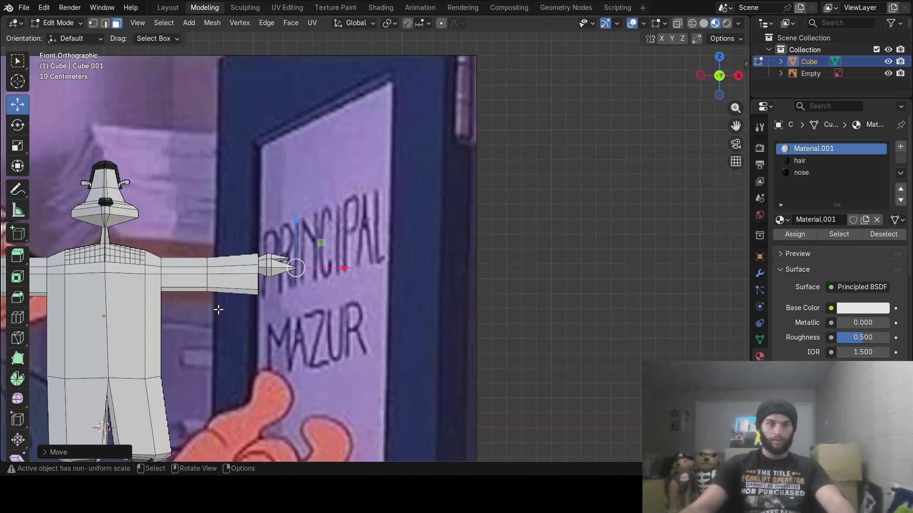
pyautogui.moveTo(218, 309)
pyautogui.keyDown('shift'); pyautogui.mouseDown(button='middle')
pyautogui.moveTo(442, 320)
pyautogui.moveTo(427, 323)
pyautogui.mouseUp(button='middle'); pyautogui.keyUp('shift')
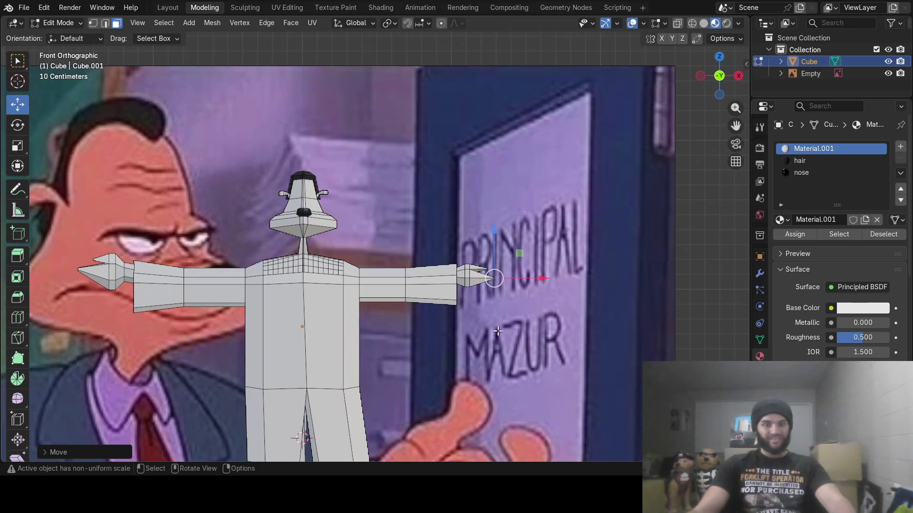
pyautogui.click(679, 23)
pyautogui.press('c')
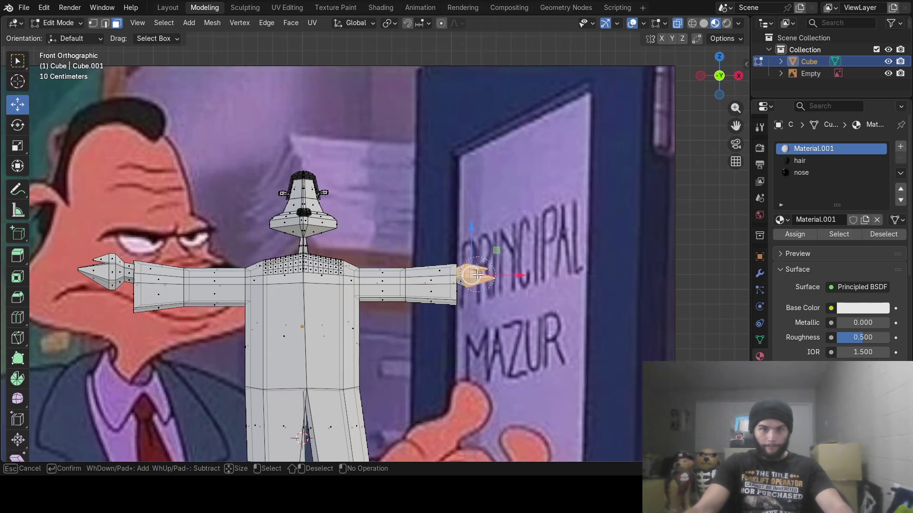
pyautogui.press('Escape')
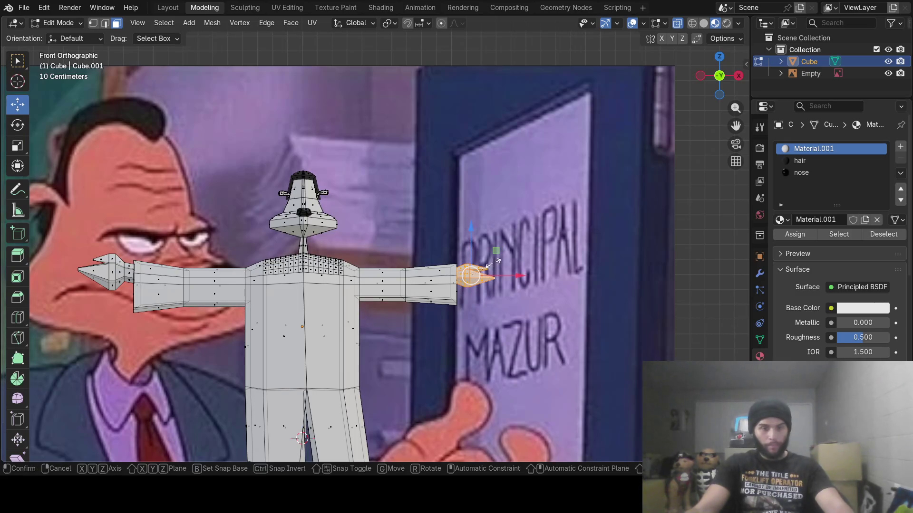
pyautogui.press('s')
pyautogui.click(499, 265)
pyautogui.moveTo(511, 276); pyautogui.dragTo(517, 276)
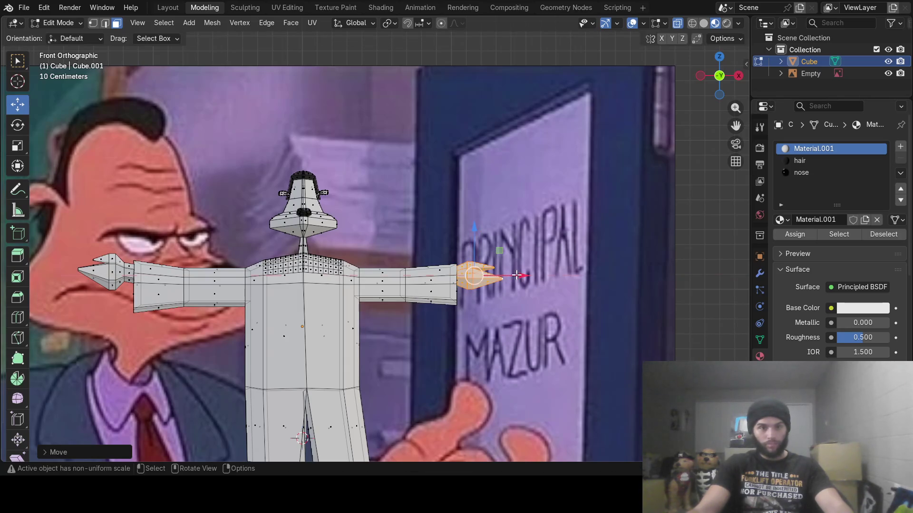
pyautogui.press('s')
pyautogui.click(518, 271)
pyautogui.moveTo(518, 275); pyautogui.dragTo(530, 278)
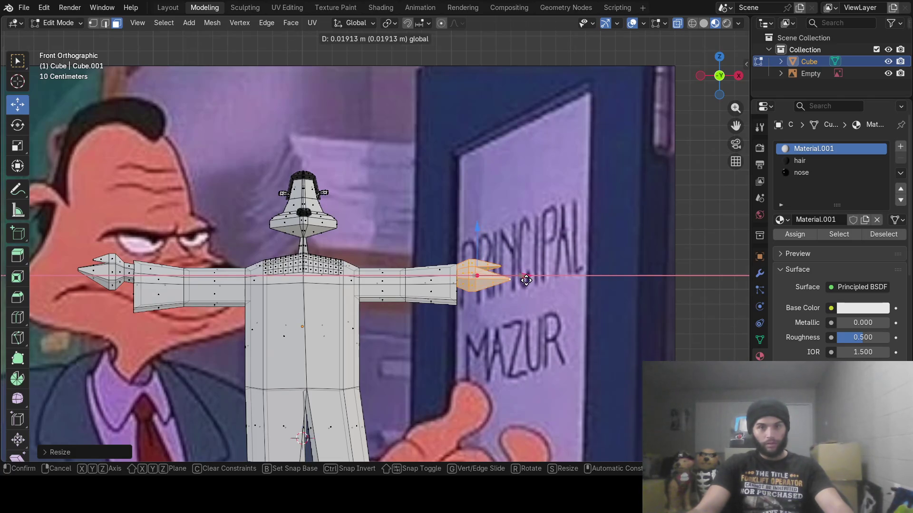
# - Extrude a pointed finger from the right hand, matching the other hand
pyautogui.press('x')
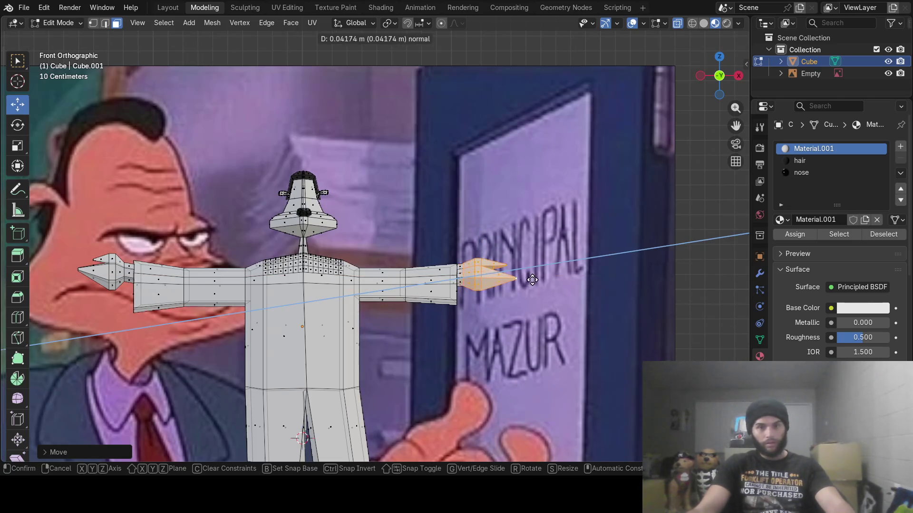
pyautogui.click(540, 280)
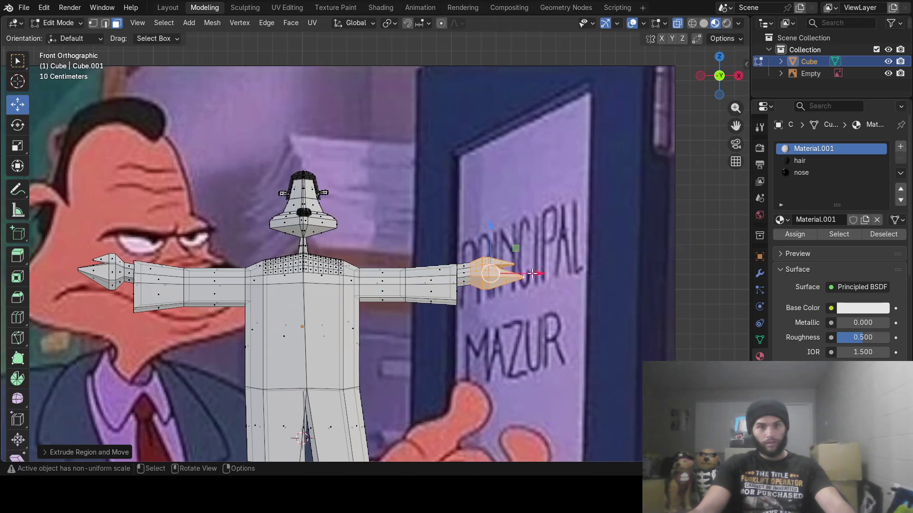
pyautogui.moveTo(490, 230); pyautogui.dragTo(488, 234)
pyautogui.moveTo(538, 278); pyautogui.dragTo(536, 278)
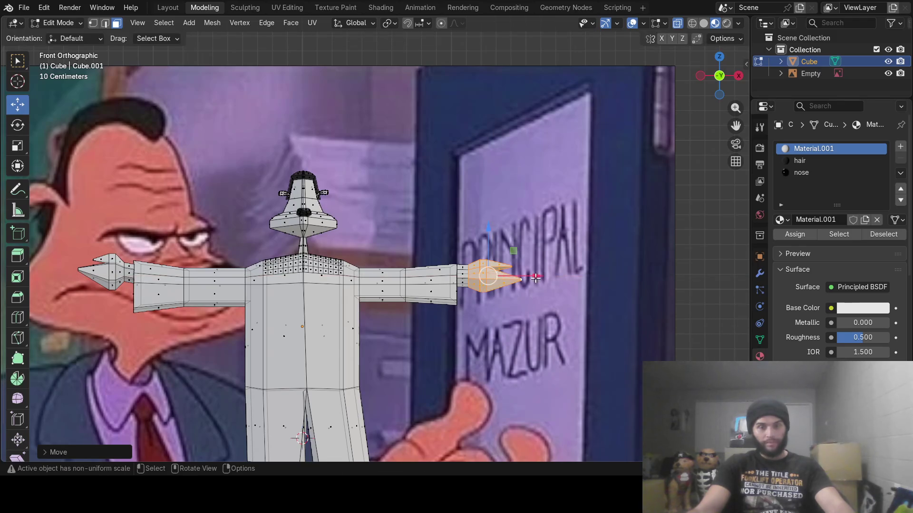
# - Turn off X-ray and return to Object Mode to view the whole T-posed character
pyautogui.moveTo(507, 337)
pyautogui.mouseDown(button='middle')
pyautogui.moveTo(372, 366)
pyautogui.moveTo(589, 334)
pyautogui.moveTo(571, 348)
pyautogui.moveTo(456, 332)
pyautogui.mouseUp(button='middle')
pyautogui.click(678, 27)
pyautogui.press('Tab')
pyautogui.moveTo(399, 247)
pyautogui.mouseDown(button='middle')
pyautogui.moveTo(532, 241)
pyautogui.moveTo(421, 252)
pyautogui.moveTo(559, 253)
pyautogui.moveTo(532, 241)
pyautogui.moveTo(393, 259)
pyautogui.moveTo(441, 247)
pyautogui.moveTo(326, 280)
pyautogui.mouseUp(button='middle')
pyautogui.press('Tab')
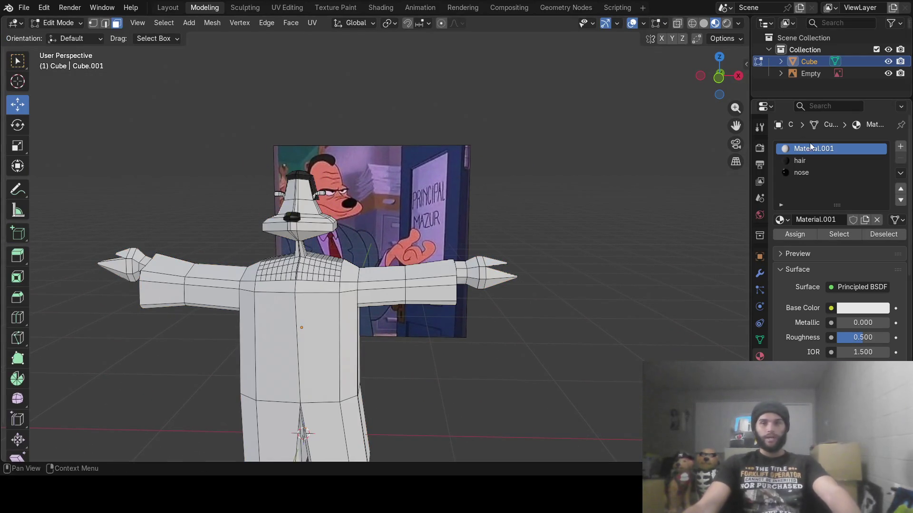
# - Select all of the character's mesh with A, then switch to the UV Editing workspace
pyautogui.press('a')
pyautogui.moveTo(372, 255)
pyautogui.mouseDown(button='middle')
pyautogui.moveTo(618, 268)
pyautogui.moveTo(472, 250)
pyautogui.moveTo(413, 265)
pyautogui.moveTo(460, 266)
pyautogui.mouseUp(button='middle')
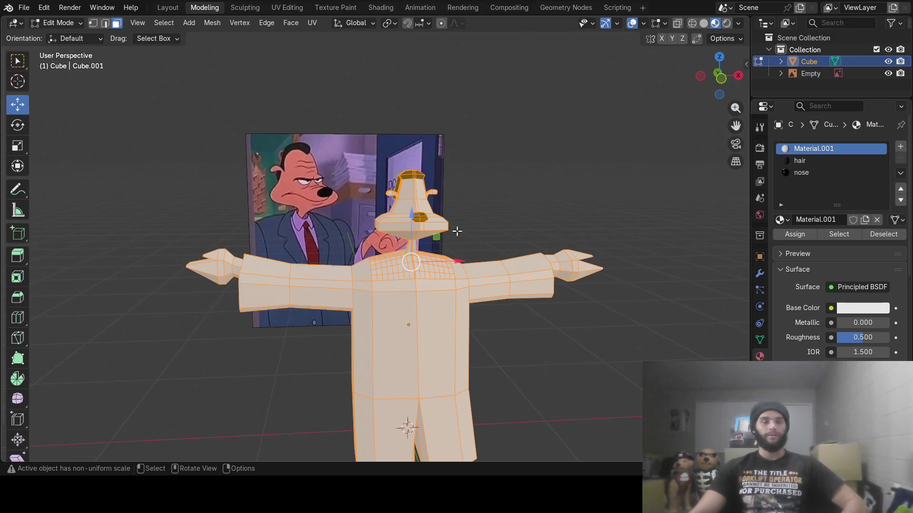
pyautogui.moveTo(442, 261)
pyautogui.mouseDown(button='middle')
pyautogui.moveTo(457, 261)
pyautogui.moveTo(443, 257)
pyautogui.moveTo(435, 231)
pyautogui.moveTo(444, 234)
pyautogui.mouseUp(button='middle')
pyautogui.scroll(2, 442, 241)
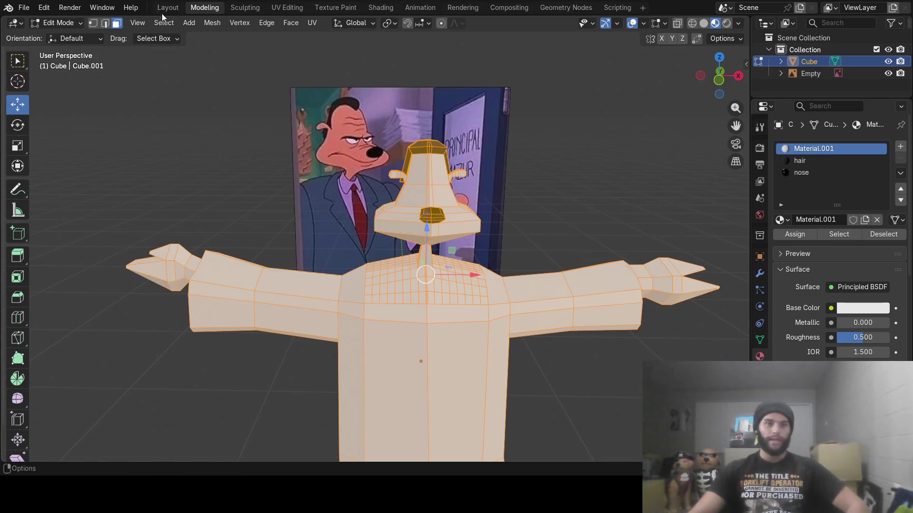
pyautogui.click(290, 8)
pyautogui.press('KP_Decimal')
pyautogui.moveTo(535, 253)
pyautogui.mouseDown(button='middle')
pyautogui.moveTo(594, 244)
pyautogui.moveTo(532, 295)
pyautogui.mouseUp(button='middle')
# - Try unwrapping the character's faces with Unwrap Conformal, then undo that unwrap
pyautogui.scroll(-3, 573, 264)
pyautogui.rightClick(532, 296)
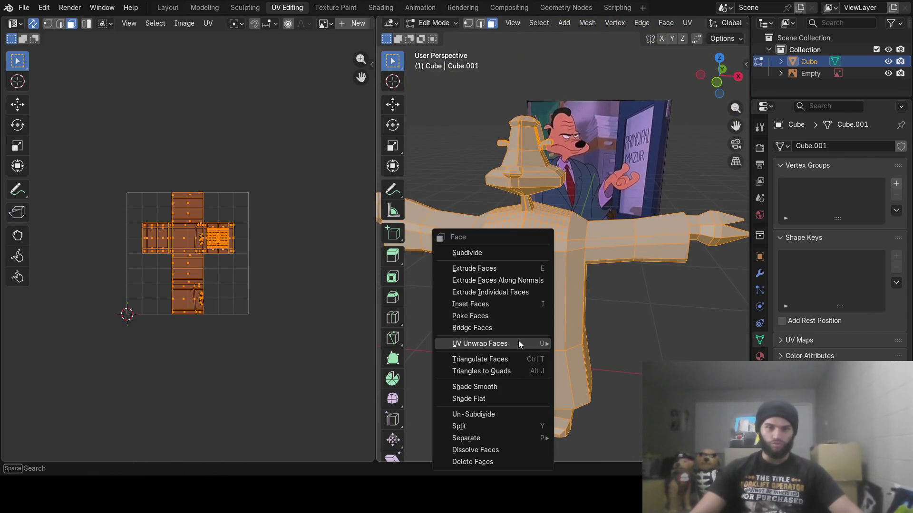
pyautogui.moveTo(519, 343)
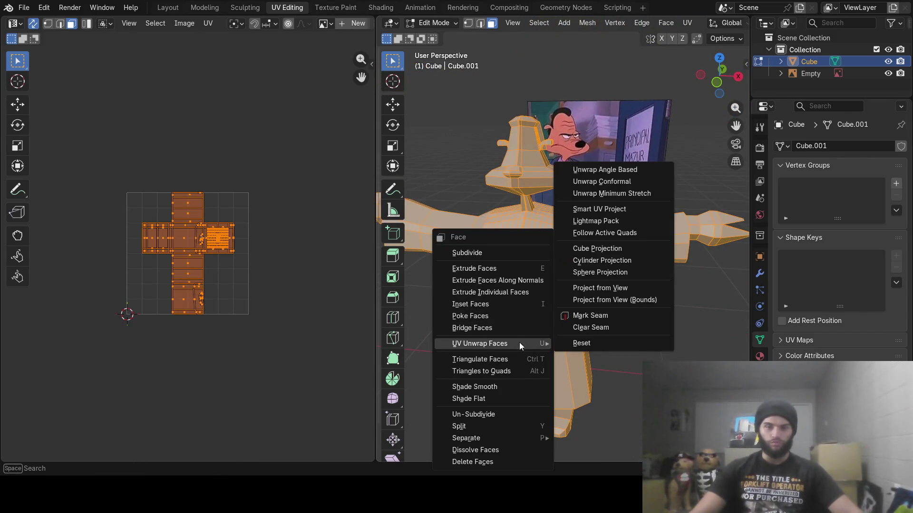
pyautogui.click(629, 183)
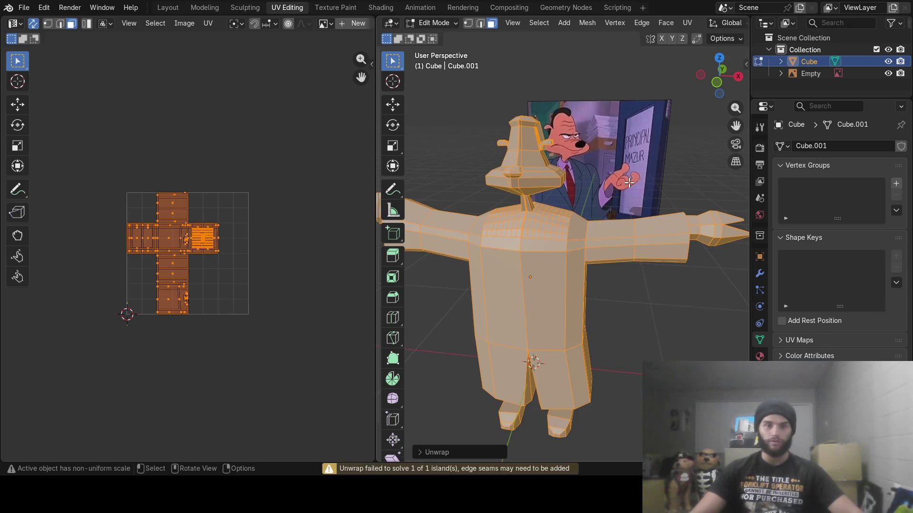
pyautogui.hotkey('ctrl', 'f')
pyautogui.moveTo(497, 255)
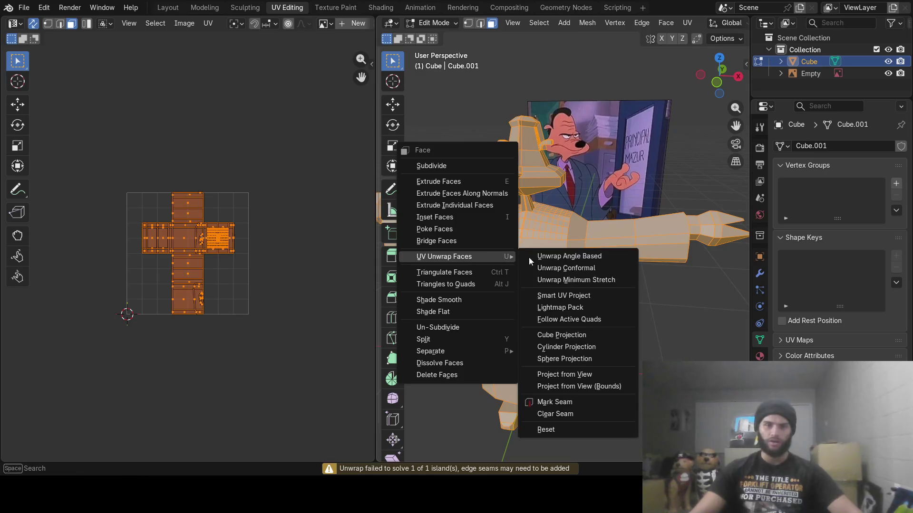
pyautogui.click(585, 277)
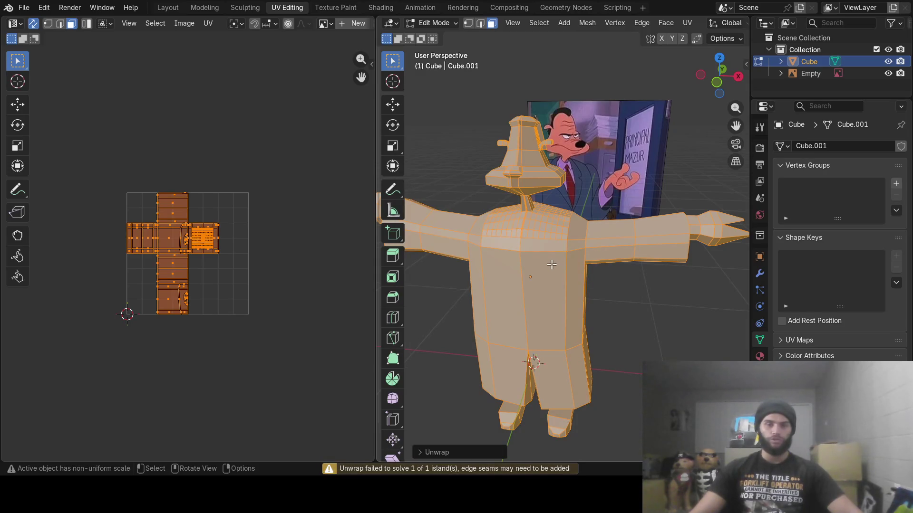
pyautogui.hotkey('ctrl', 'z')
# - Unwrap the faces with Unwrap Angle Based, check the UV menu, then go to Texture Paint
pyautogui.hotkey('ctrl', 'f')
pyautogui.moveTo(542, 258)
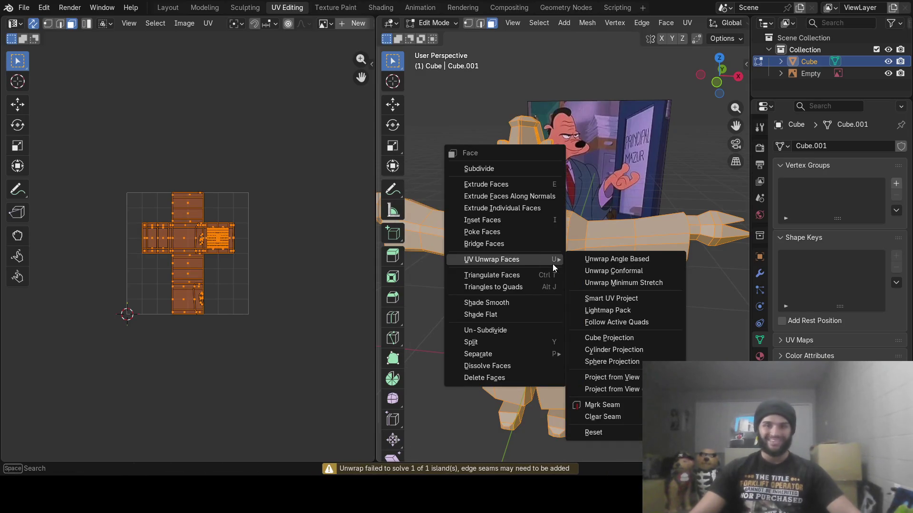
pyautogui.click(582, 260)
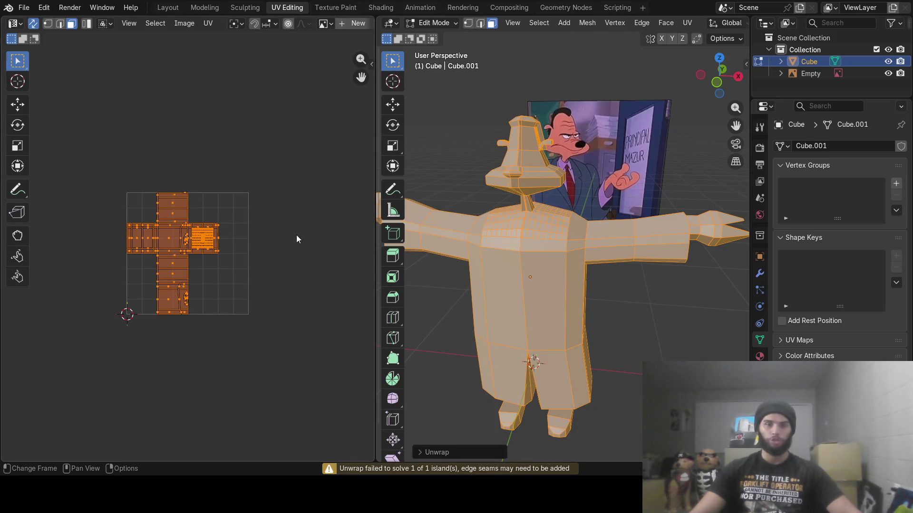
pyautogui.moveTo(473, 230); pyautogui.dragTo(490, 223, button='middle')
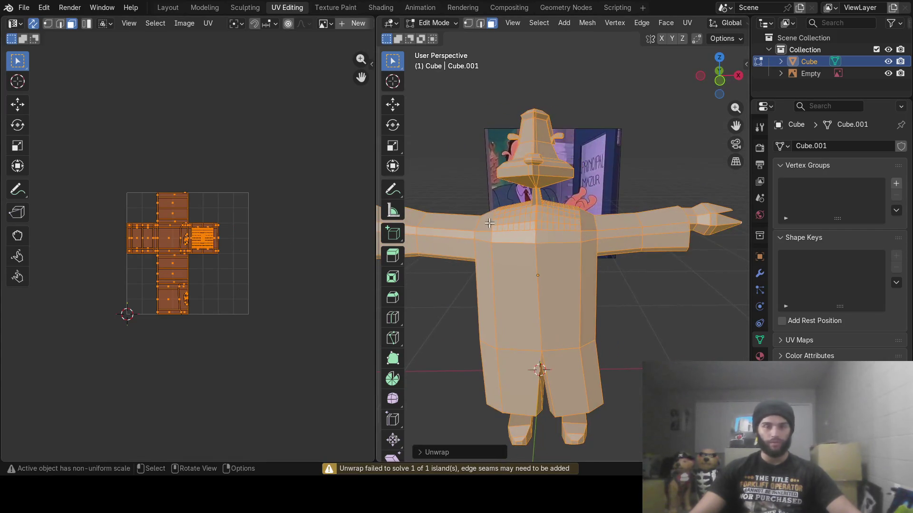
pyautogui.click(208, 24)
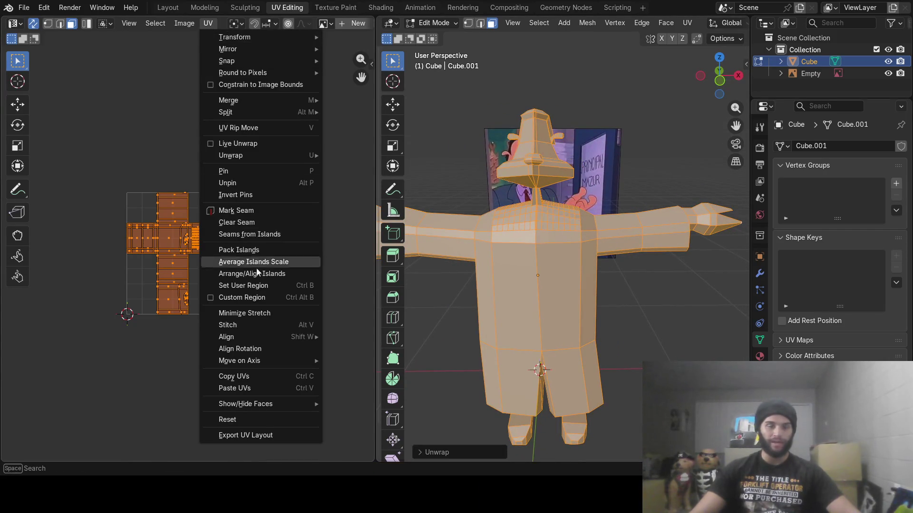
pyautogui.click(247, 436)
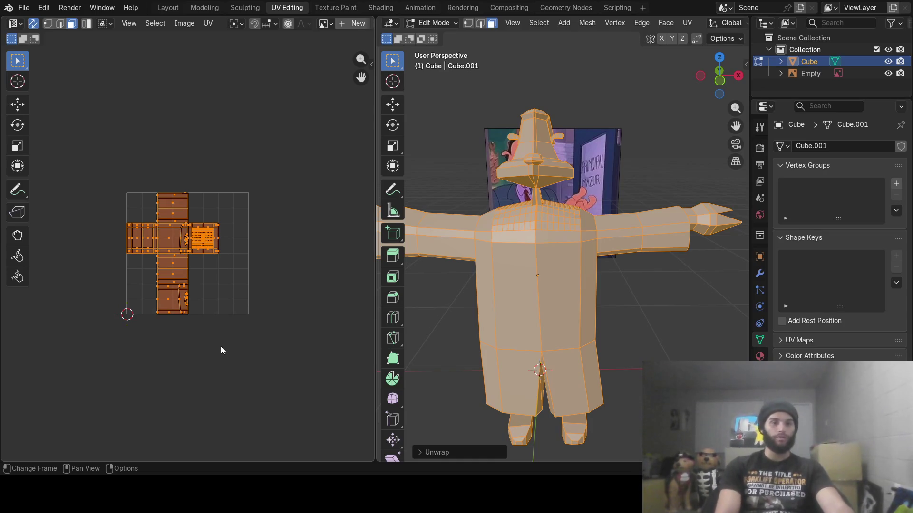
pyautogui.click(334, 8)
# - In the Shading workspace, add an Image Texture node and wire its colour into Base Color
pyautogui.click(382, 8)
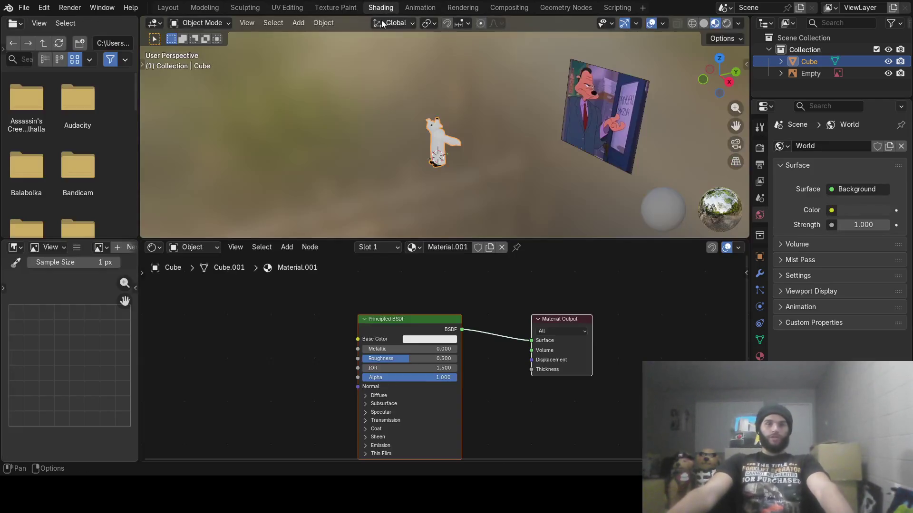
pyautogui.scroll(5, 454, 152)
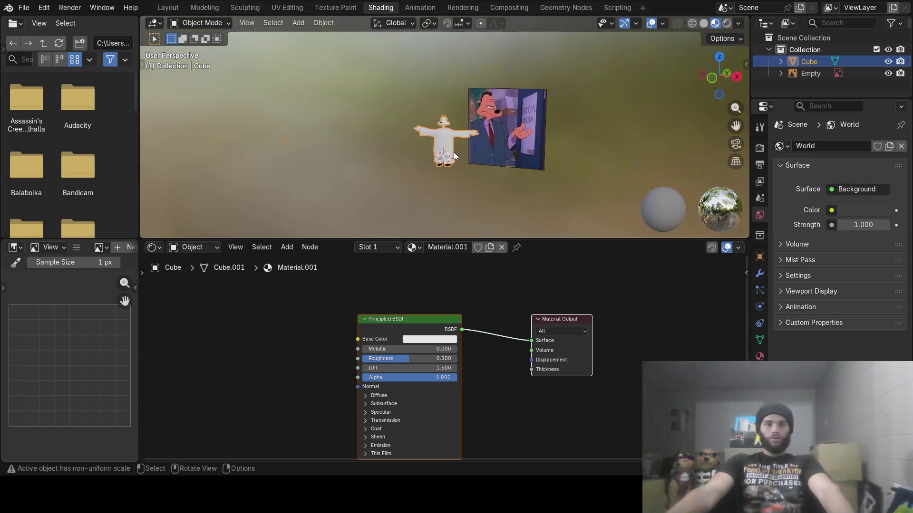
pyautogui.moveTo(453, 153)
pyautogui.mouseDown(button='middle')
pyautogui.moveTo(499, 165)
pyautogui.moveTo(481, 176)
pyautogui.moveTo(459, 92)
pyautogui.moveTo(467, 87)
pyautogui.moveTo(449, 112)
pyautogui.mouseUp(button='middle')
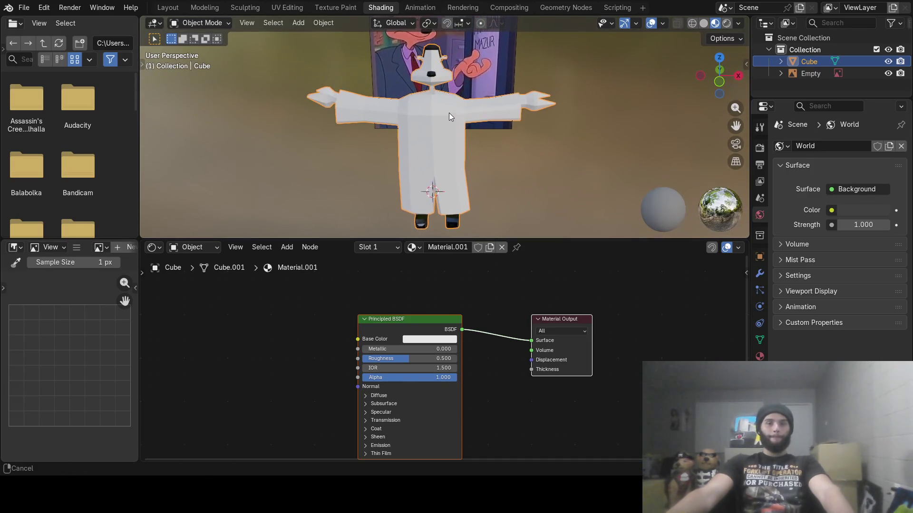
pyautogui.click(289, 248)
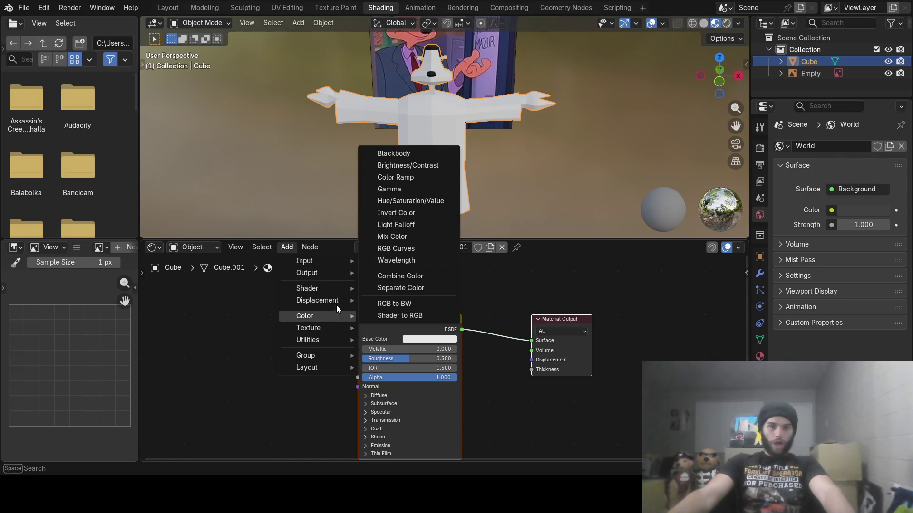
pyautogui.moveTo(340, 330)
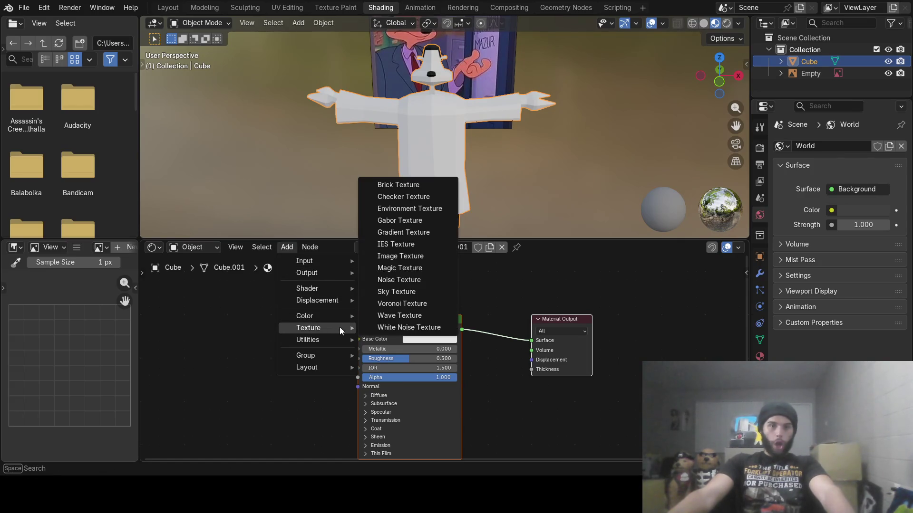
pyautogui.click(406, 256)
pyautogui.click(194, 331)
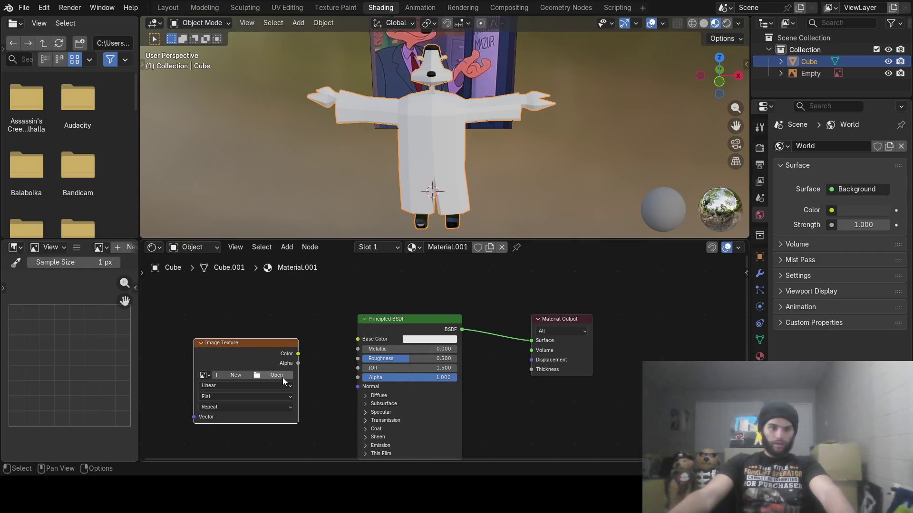
pyautogui.moveTo(298, 354); pyautogui.dragTo(351, 341)
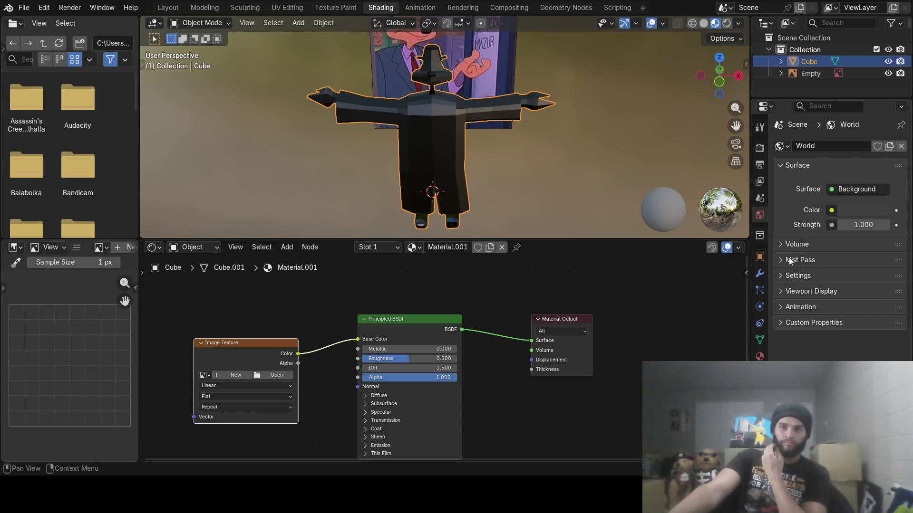
# - Check Material.001's settings using mazur.png as base colour, then switch to Texture Paint
pyautogui.click(761, 354)
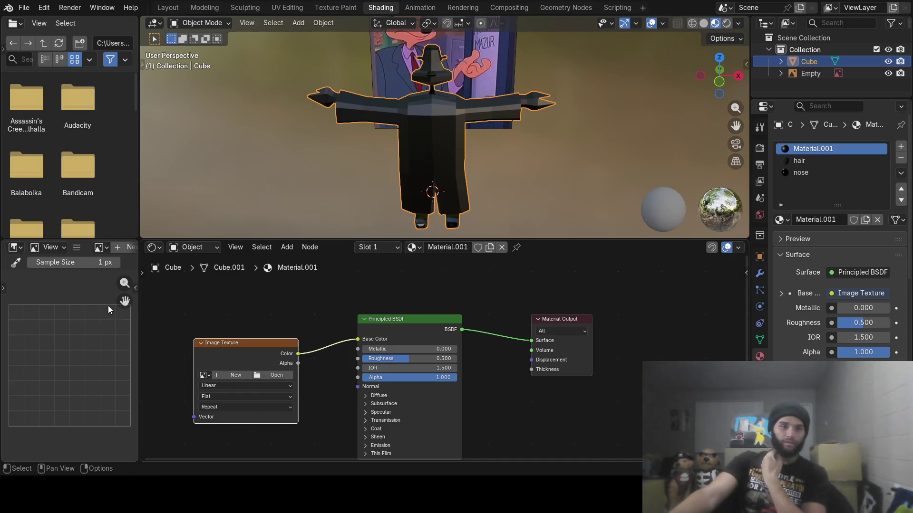
pyautogui.moveTo(400, 213)
pyautogui.mouseDown(button='middle')
pyautogui.moveTo(459, 144)
pyautogui.moveTo(572, 127)
pyautogui.moveTo(337, 155)
pyautogui.moveTo(392, 138)
pyautogui.moveTo(452, 142)
pyautogui.mouseUp(button='middle')
pyautogui.moveTo(444, 101)
pyautogui.mouseDown(button='middle')
pyautogui.moveTo(462, 135)
pyautogui.moveTo(490, 134)
pyautogui.moveTo(501, 79)
pyautogui.moveTo(470, 122)
pyautogui.moveTo(441, 103)
pyautogui.moveTo(465, 104)
pyautogui.moveTo(470, 122)
pyautogui.moveTo(233, 67)
pyautogui.mouseUp(button='middle')
pyautogui.scroll(4, 464, 126)
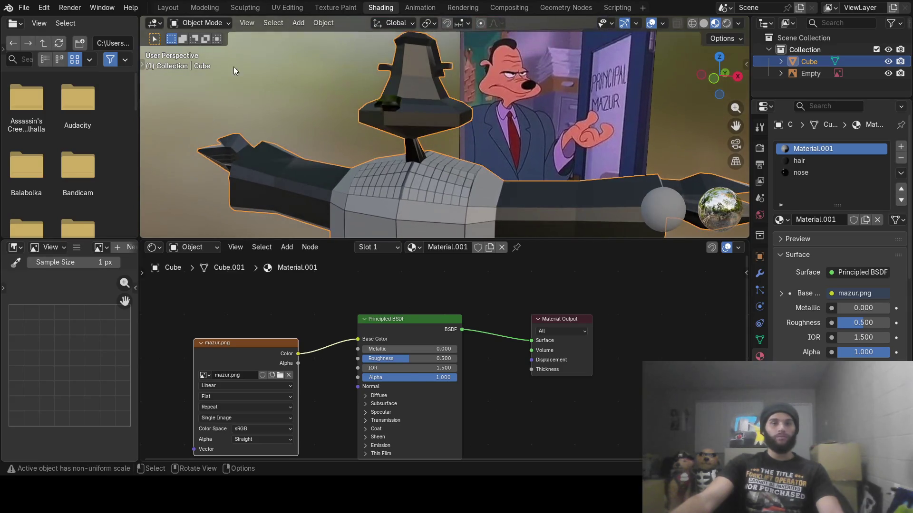
pyautogui.click(360, 10)
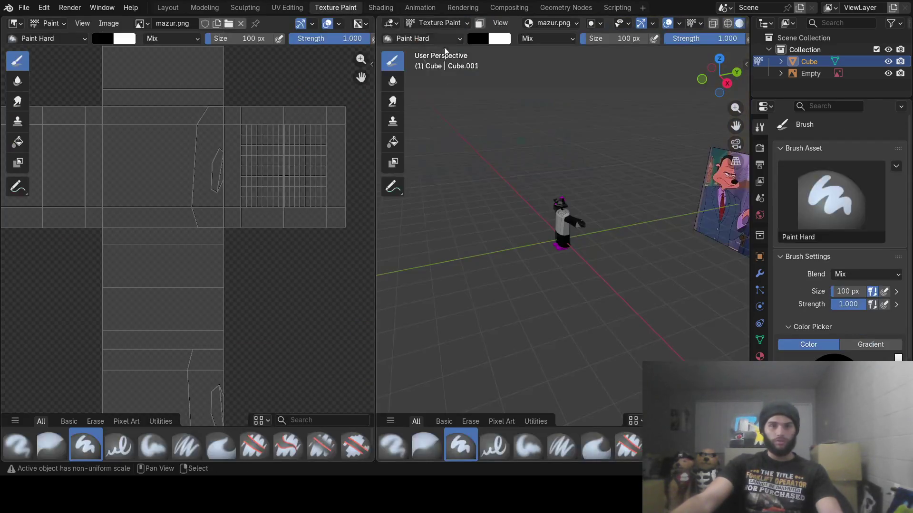
# - Eyedrop the salmon skin tone from the reference picture and paint it across the head
pyautogui.moveTo(519, 194)
pyautogui.mouseDown(button='middle')
pyautogui.moveTo(577, 209)
pyautogui.moveTo(582, 261)
pyautogui.moveTo(579, 252)
pyautogui.mouseUp(button='middle')
pyautogui.scroll(3, 577, 208)
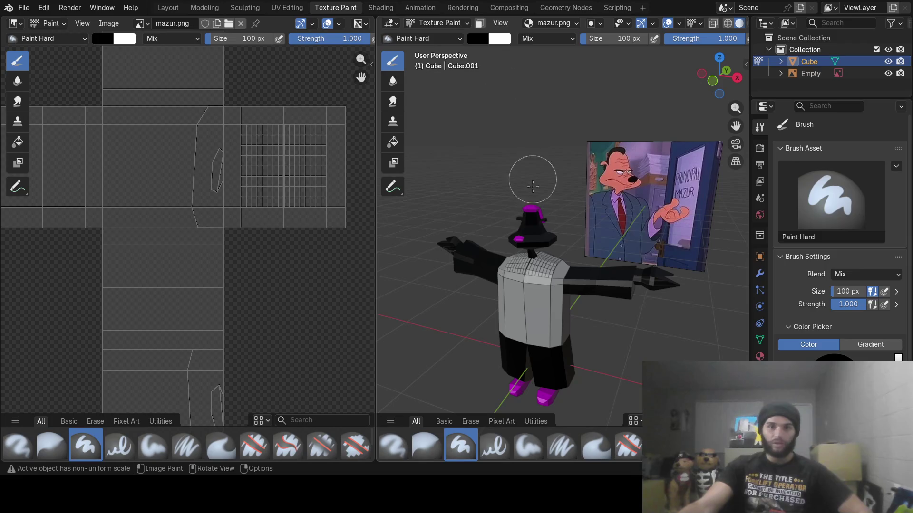
pyautogui.click(479, 46)
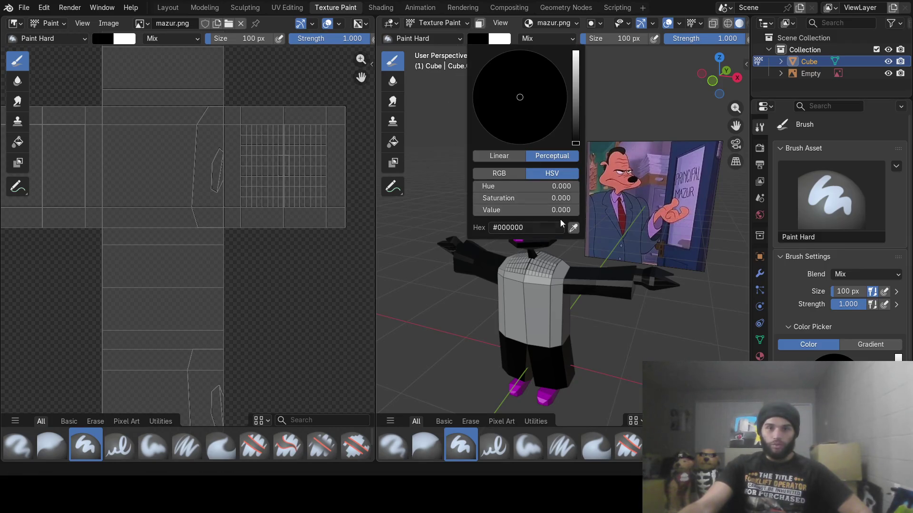
pyautogui.click(574, 228)
pyautogui.click(617, 167)
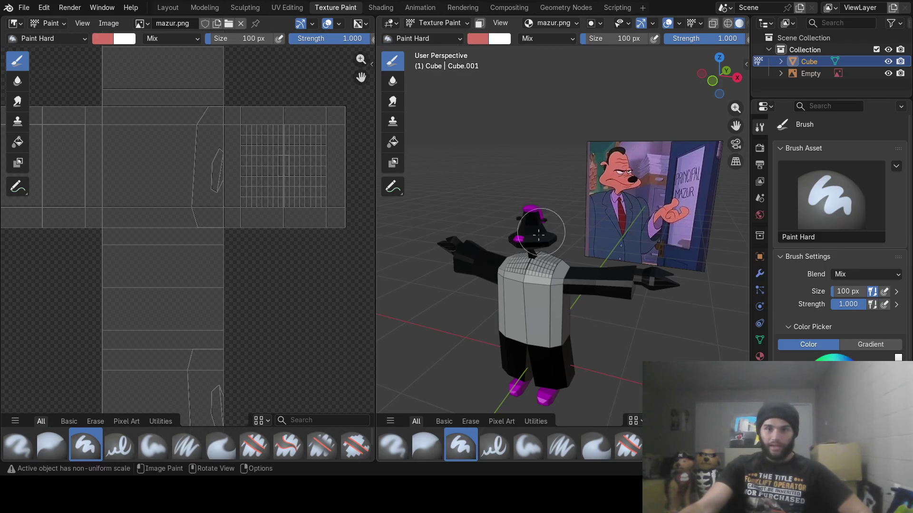
pyautogui.scroll(5, 489, 236)
pyautogui.click(479, 251)
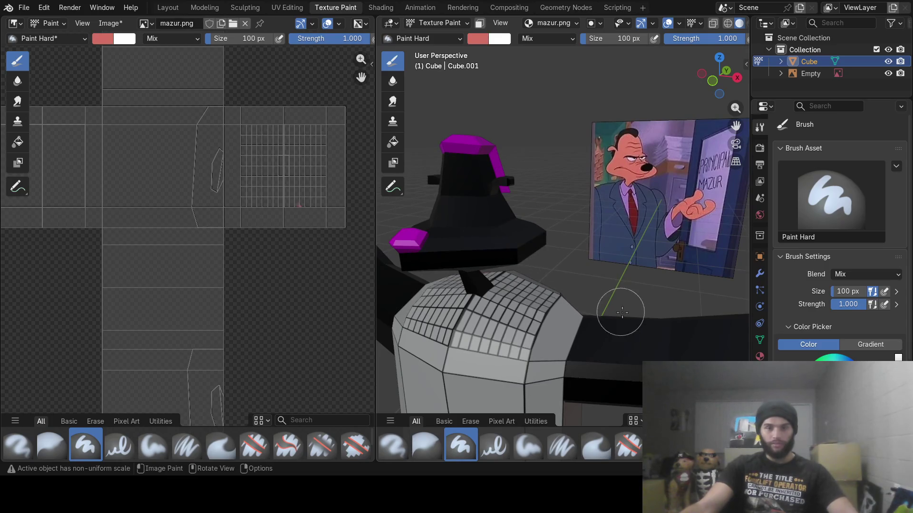
pyautogui.moveTo(593, 298); pyautogui.dragTo(511, 267, button='middle')
pyautogui.moveTo(475, 142)
pyautogui.mouseDown()
pyautogui.moveTo(504, 228)
pyautogui.moveTo(440, 224)
pyautogui.mouseUp()
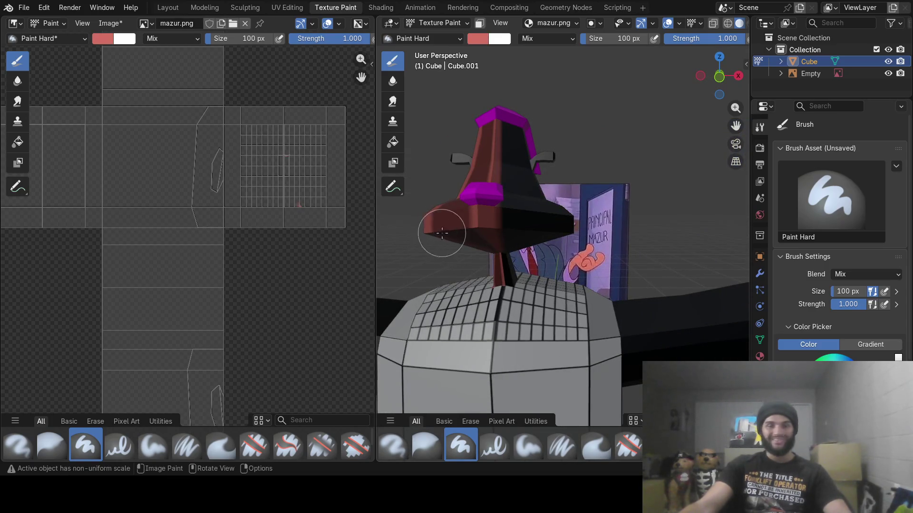
pyautogui.moveTo(442, 233); pyautogui.dragTo(482, 235, button='middle')
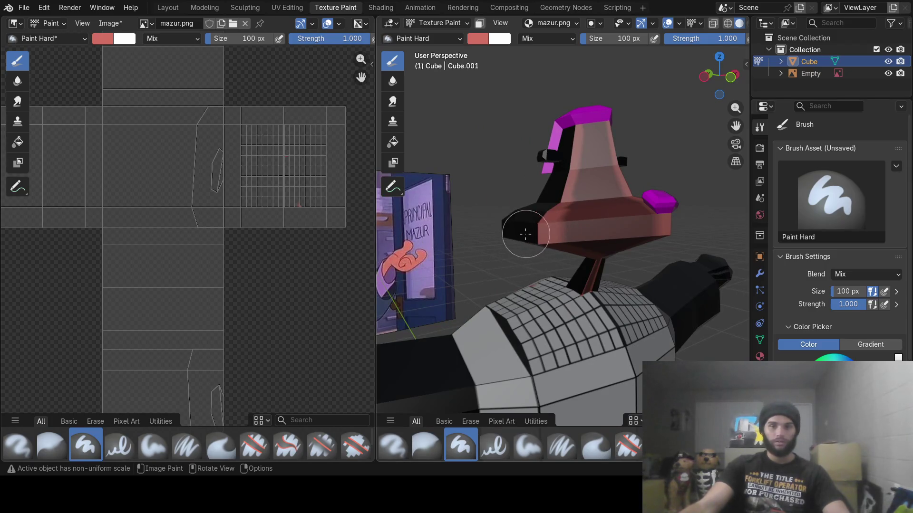
pyautogui.moveTo(577, 222)
pyautogui.mouseDown(button='middle')
pyautogui.moveTo(698, 238)
pyautogui.moveTo(561, 241)
pyautogui.moveTo(501, 227)
pyautogui.mouseUp(button='middle')
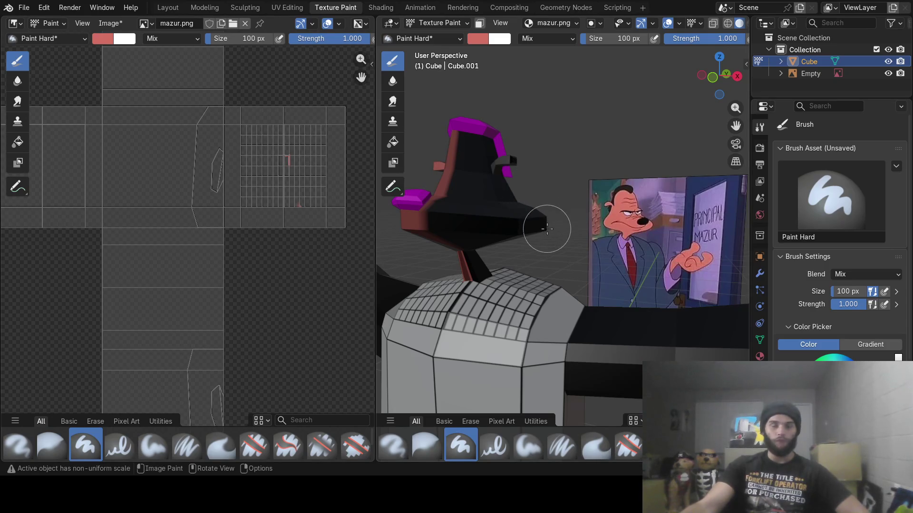
# - Resample the skin colour and paint salmon over the rest of the head, neck and collar
pyautogui.click(471, 39)
pyautogui.click(576, 226)
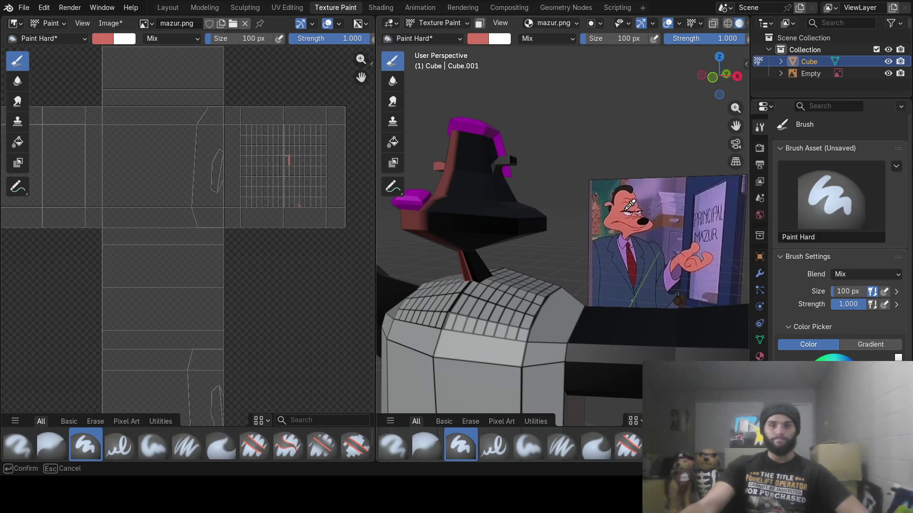
pyautogui.click(617, 214)
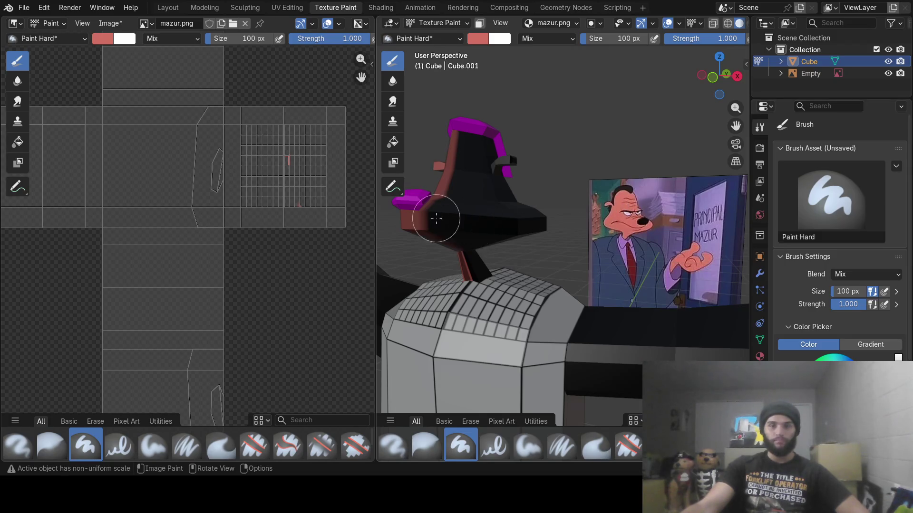
pyautogui.moveTo(503, 225); pyautogui.dragTo(449, 238, button='middle')
pyautogui.moveTo(449, 238); pyautogui.dragTo(472, 258)
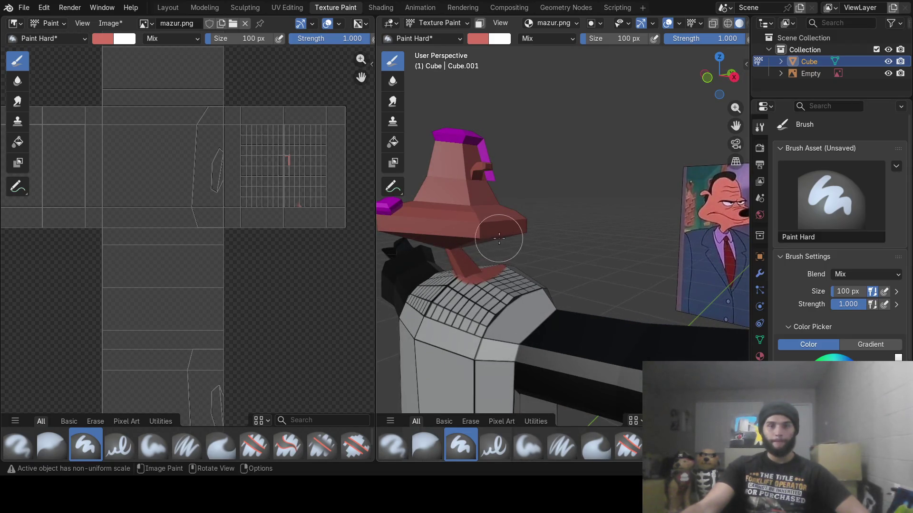
pyautogui.moveTo(495, 237); pyautogui.dragTo(512, 238, button='middle')
pyautogui.moveTo(488, 257); pyautogui.dragTo(488, 264)
pyautogui.moveTo(488, 264); pyautogui.dragTo(488, 243, button='middle')
pyautogui.moveTo(590, 209); pyautogui.dragTo(568, 222)
pyautogui.moveTo(568, 221); pyautogui.dragTo(551, 229, button='middle')
pyautogui.moveTo(648, 220); pyautogui.dragTo(611, 240)
pyautogui.moveTo(648, 220)
pyautogui.mouseDown(button='middle')
pyautogui.moveTo(558, 219)
pyautogui.moveTo(564, 225)
pyautogui.mouseUp(button='middle')
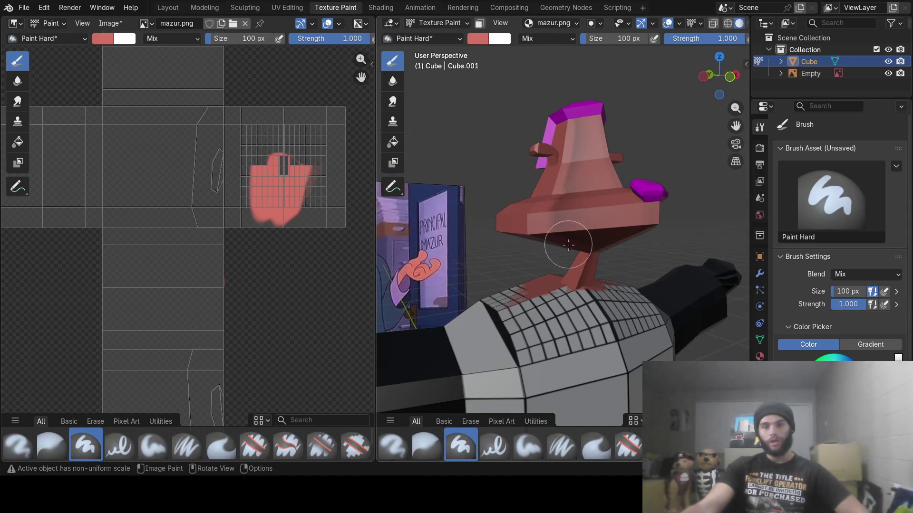
pyautogui.moveTo(578, 260); pyautogui.dragTo(404, 204, button='middle')
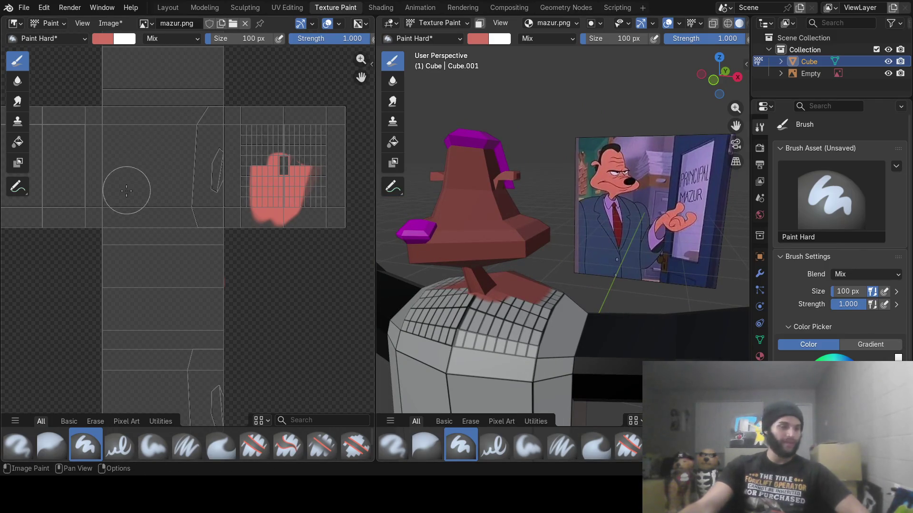
pyautogui.click(476, 40)
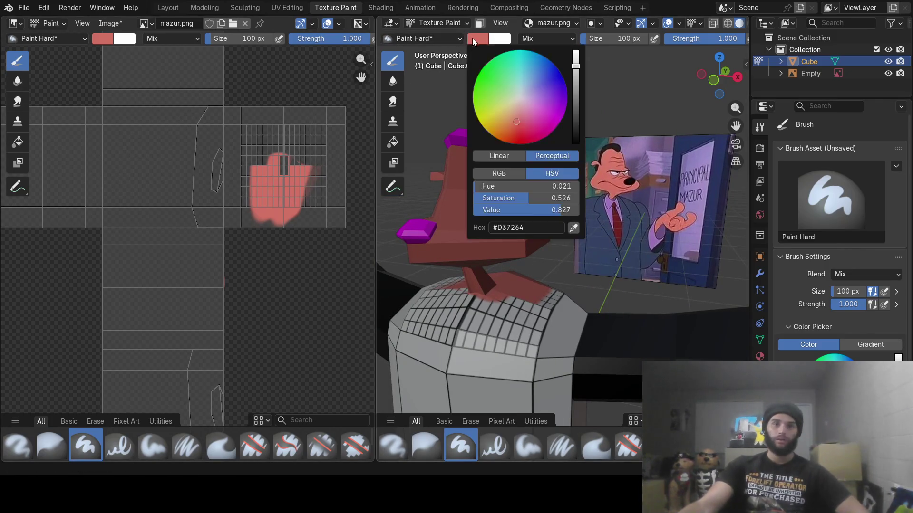
# - Eyedrop the suit's dark blue from the reference and paint the torso, legs and arms
pyautogui.click(574, 229)
pyautogui.click(613, 246)
pyautogui.moveTo(519, 274)
pyautogui.mouseDown(button='middle')
pyautogui.moveTo(538, 269)
pyautogui.moveTo(515, 328)
pyautogui.mouseUp(button='middle')
pyautogui.scroll(-2, 515, 328)
pyautogui.moveTo(518, 304)
pyautogui.mouseDown()
pyautogui.moveTo(526, 328)
pyautogui.moveTo(568, 339)
pyautogui.moveTo(523, 301)
pyautogui.moveTo(522, 280)
pyautogui.moveTo(500, 285)
pyautogui.moveTo(576, 289)
pyautogui.mouseUp()
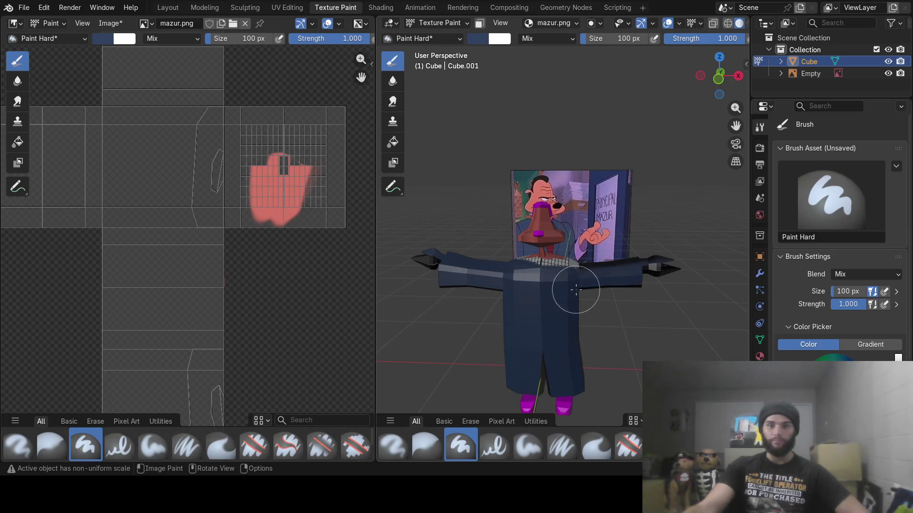
pyautogui.moveTo(526, 281)
pyautogui.mouseDown(button='middle')
pyautogui.moveTo(483, 345)
pyautogui.moveTo(541, 301)
pyautogui.moveTo(689, 261)
pyautogui.mouseUp(button='middle')
pyautogui.moveTo(689, 261); pyautogui.dragTo(697, 265)
pyautogui.moveTo(681, 279); pyautogui.dragTo(590, 297, button='middle')
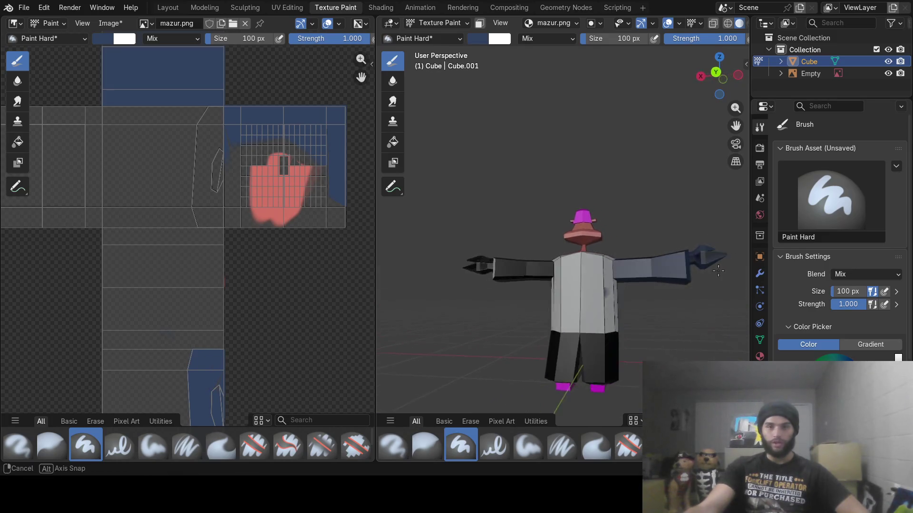
pyautogui.moveTo(577, 309); pyautogui.dragTo(563, 324)
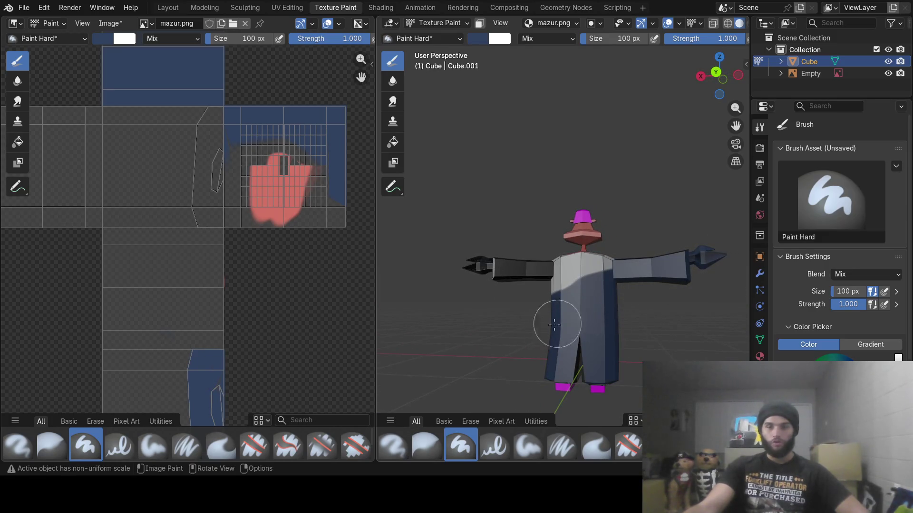
pyautogui.moveTo(520, 287); pyautogui.dragTo(482, 271)
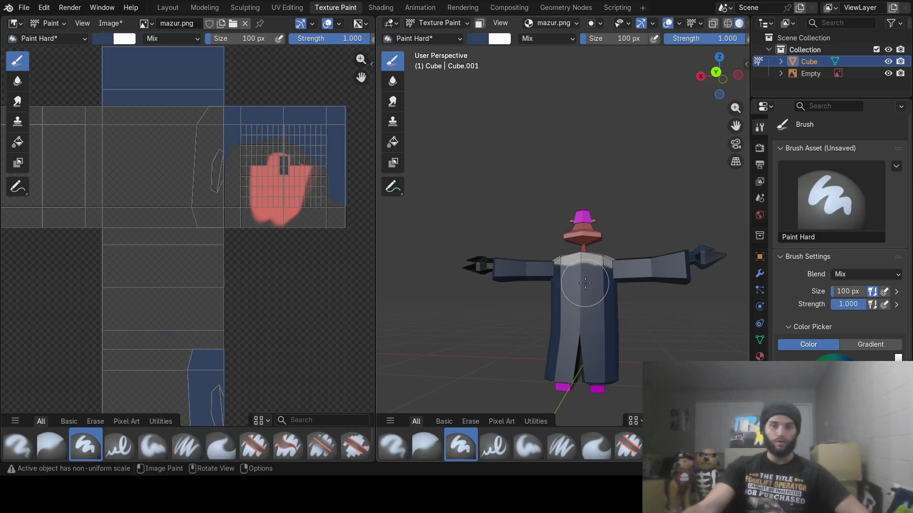
pyautogui.moveTo(561, 286); pyautogui.dragTo(576, 311, button='middle')
pyautogui.moveTo(505, 291)
pyautogui.mouseDown(button='middle')
pyautogui.moveTo(527, 299)
pyautogui.moveTo(533, 316)
pyautogui.mouseUp(button='middle')
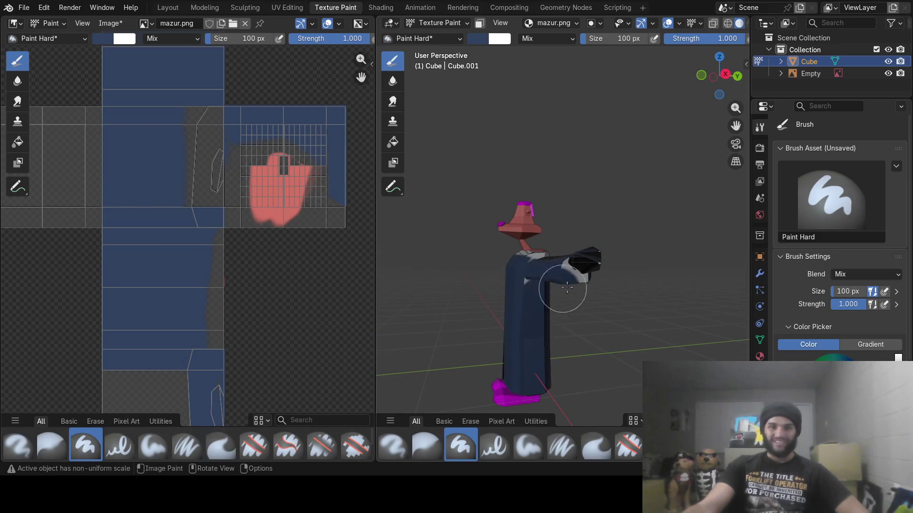
pyautogui.moveTo(577, 292)
pyautogui.mouseDown(button='middle')
pyautogui.moveTo(635, 269)
pyautogui.moveTo(654, 282)
pyautogui.mouseUp(button='middle')
# - Paint dark blue over the upper torso, neck and collar, undoing the last bad stroke
pyautogui.moveTo(606, 310)
pyautogui.mouseDown(button='middle')
pyautogui.moveTo(649, 302)
pyautogui.moveTo(540, 295)
pyautogui.mouseUp(button='middle')
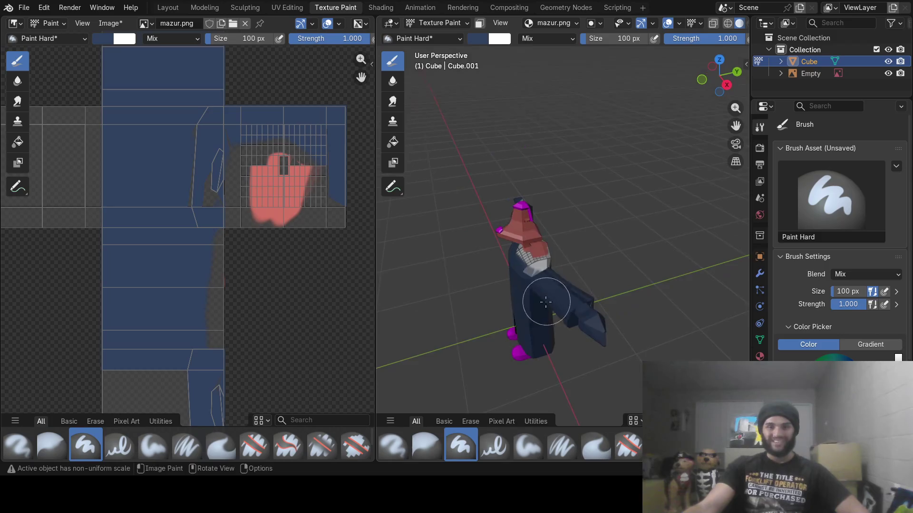
pyautogui.scroll(5, 540, 295)
pyautogui.moveTo(467, 346)
pyautogui.mouseDown()
pyautogui.moveTo(447, 337)
pyautogui.moveTo(476, 285)
pyautogui.moveTo(442, 293)
pyautogui.moveTo(497, 280)
pyautogui.moveTo(523, 352)
pyautogui.mouseUp()
pyautogui.scroll(-3, 557, 276)
pyautogui.moveTo(523, 352)
pyautogui.mouseDown(button='middle')
pyautogui.moveTo(556, 275)
pyautogui.moveTo(633, 248)
pyautogui.mouseUp(button='middle')
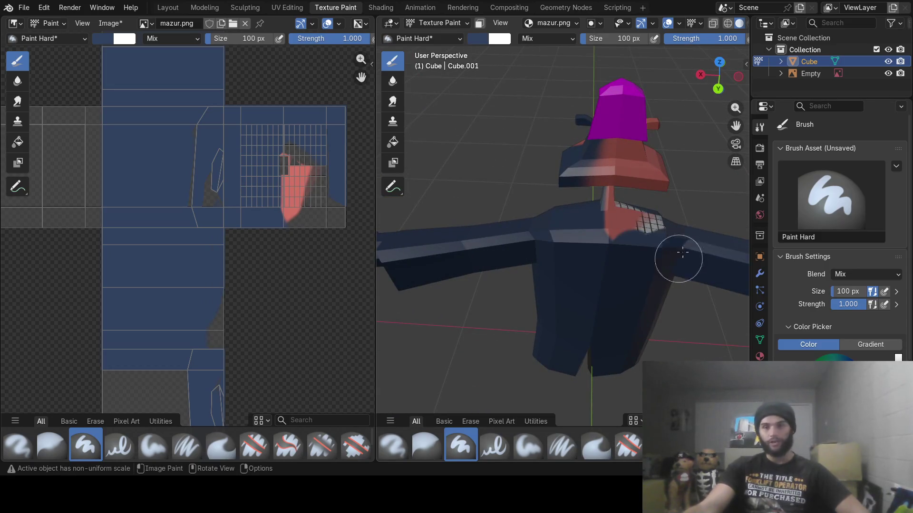
pyautogui.moveTo(632, 248)
pyautogui.mouseDown()
pyautogui.moveTo(621, 230)
pyautogui.moveTo(638, 243)
pyautogui.mouseUp()
pyautogui.moveTo(637, 244)
pyautogui.mouseDown(button='middle')
pyautogui.moveTo(745, 245)
pyautogui.moveTo(666, 266)
pyautogui.moveTo(589, 336)
pyautogui.mouseUp(button='middle')
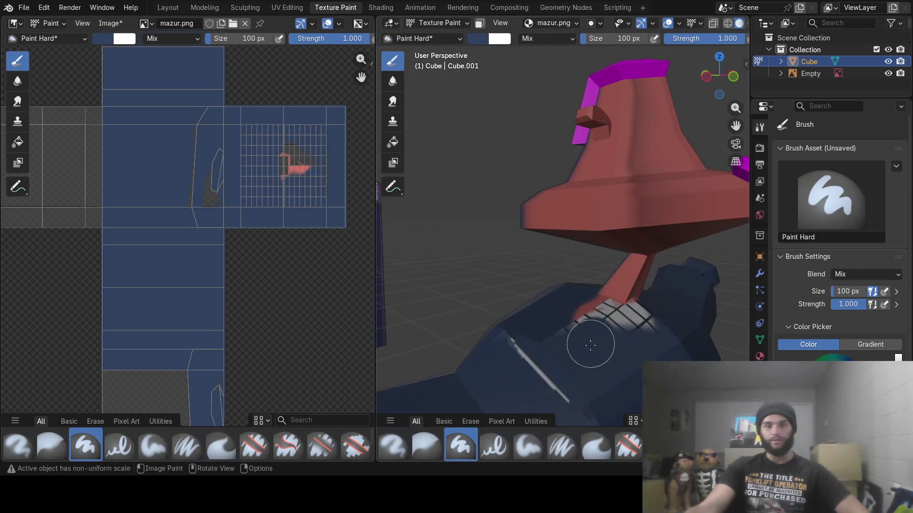
pyautogui.moveTo(559, 373)
pyautogui.mouseDown()
pyautogui.moveTo(593, 310)
pyautogui.moveTo(636, 325)
pyautogui.mouseUp()
pyautogui.moveTo(636, 325); pyautogui.dragTo(581, 331, button='middle')
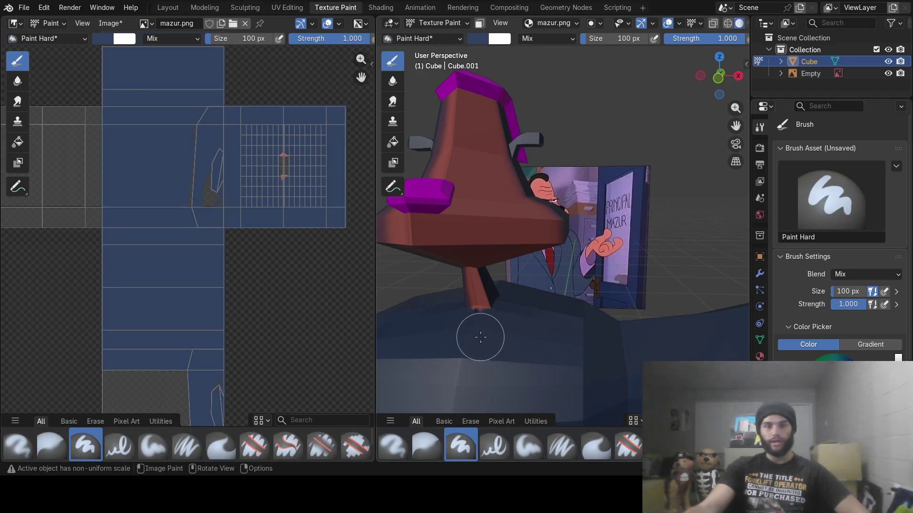
pyautogui.moveTo(470, 331)
pyautogui.mouseDown()
pyautogui.moveTo(484, 320)
pyautogui.moveTo(468, 328)
pyautogui.mouseUp()
pyautogui.moveTo(468, 328)
pyautogui.mouseDown(button='middle')
pyautogui.moveTo(502, 350)
pyautogui.moveTo(567, 352)
pyautogui.mouseUp(button='middle')
pyautogui.moveTo(513, 357)
pyautogui.mouseDown(button='middle')
pyautogui.moveTo(533, 331)
pyautogui.moveTo(499, 327)
pyautogui.moveTo(590, 308)
pyautogui.moveTo(648, 326)
pyautogui.moveTo(618, 328)
pyautogui.mouseUp(button='middle')
pyautogui.hotkey('ctrl', 'z')
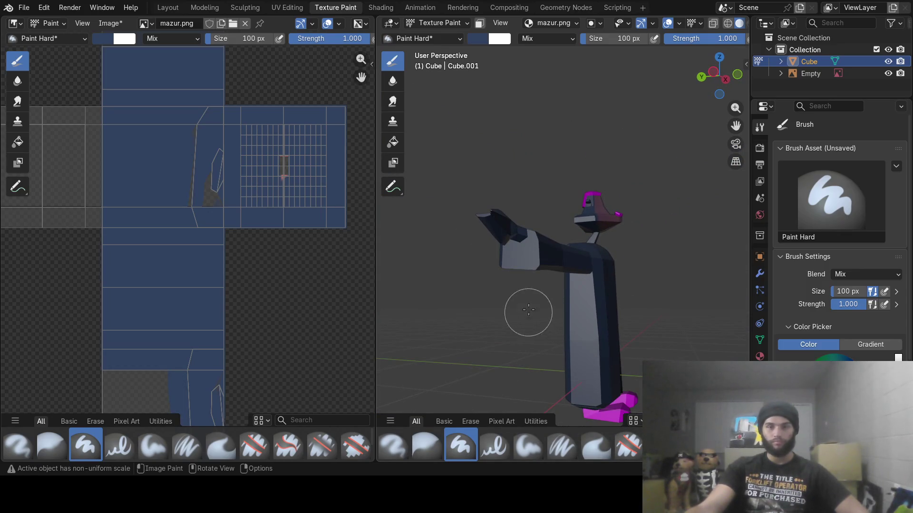
pyautogui.moveTo(607, 255)
pyautogui.mouseDown(button='middle')
pyautogui.moveTo(669, 280)
pyautogui.moveTo(497, 285)
pyautogui.mouseUp(button='middle')
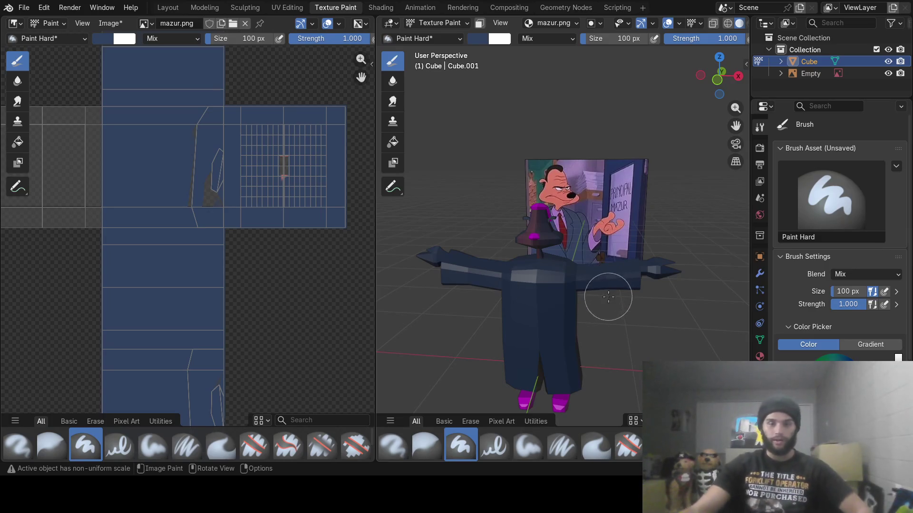
# - Zoom in and open the brush colour picker showing the dark blue #304260
pyautogui.scroll(2, 606, 291)
pyautogui.click(476, 40)
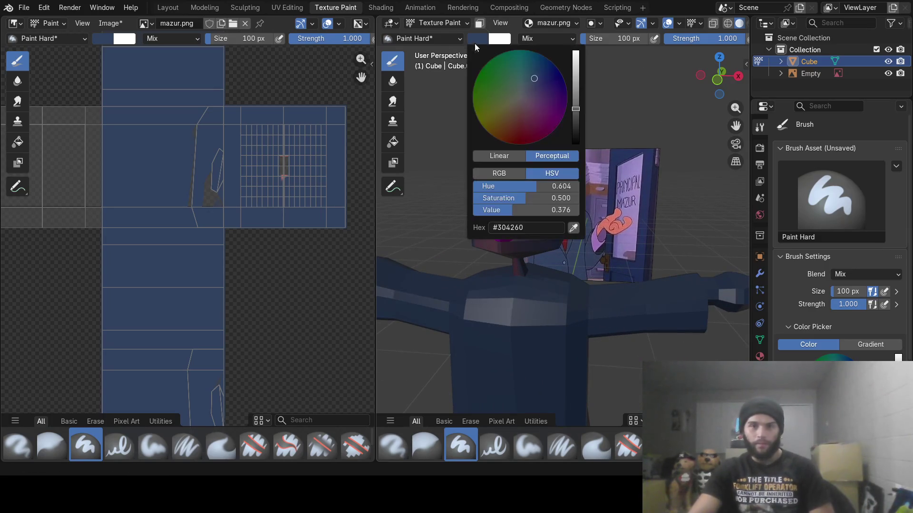
# - Sample the shirt's purple (#9A71B5), set a 20 px brush, and outline the shirt V
pyautogui.click(575, 227)
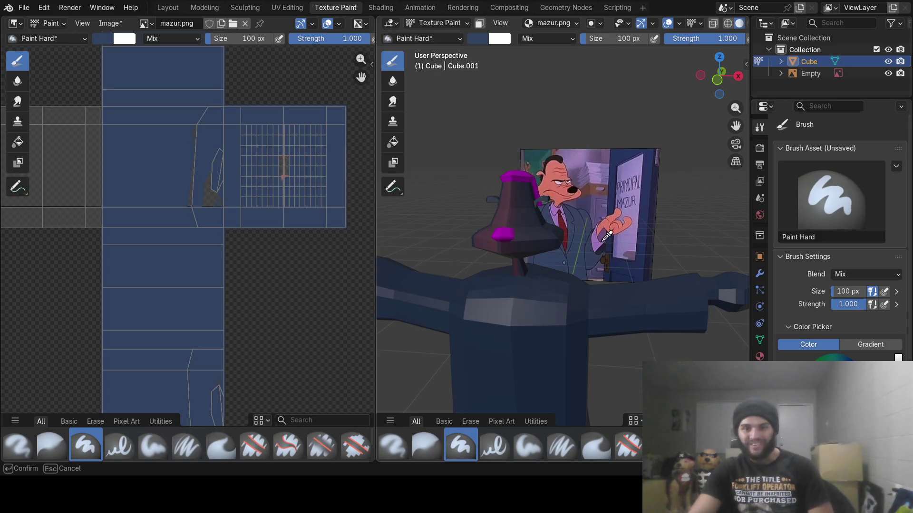
pyautogui.click(598, 244)
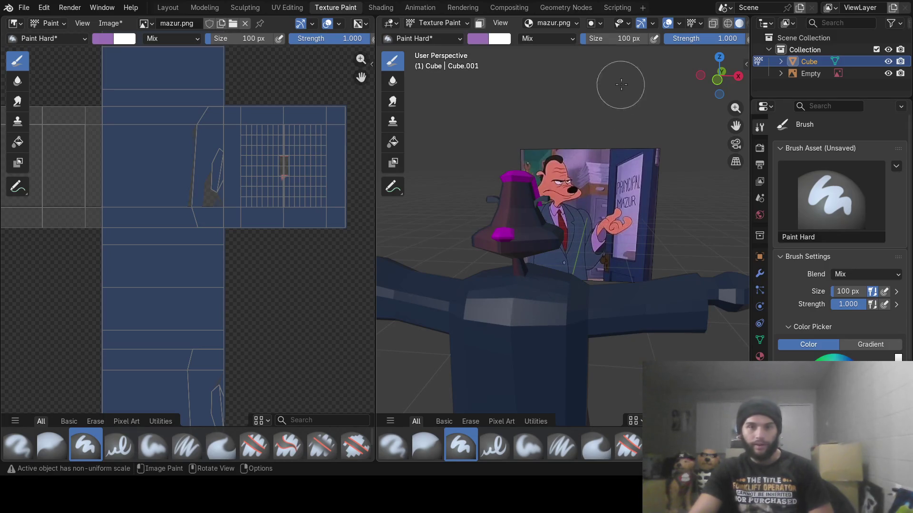
pyautogui.click(626, 42)
pyautogui.write('20')
pyautogui.press('Return')
pyautogui.moveTo(507, 323)
pyautogui.mouseDown(button='middle')
pyautogui.moveTo(528, 309)
pyautogui.moveTo(535, 269)
pyautogui.mouseUp(button='middle')
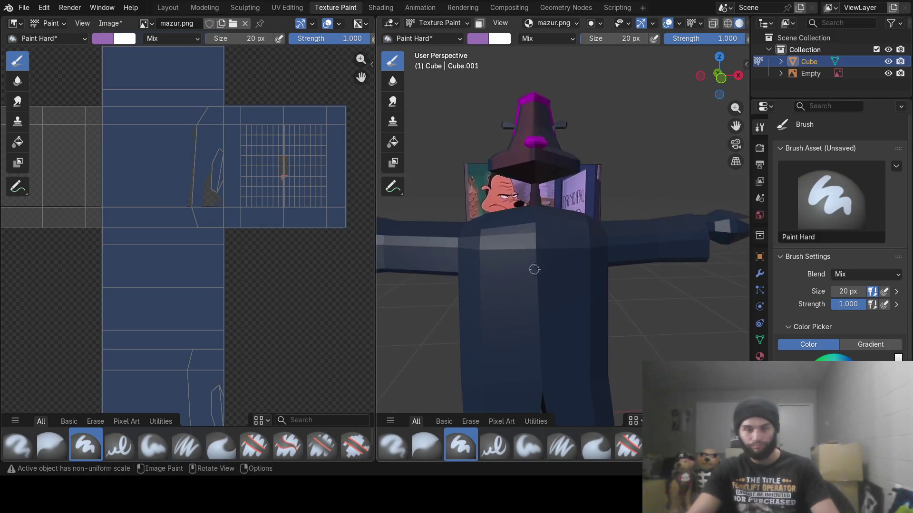
pyautogui.scroll(5, 534, 269)
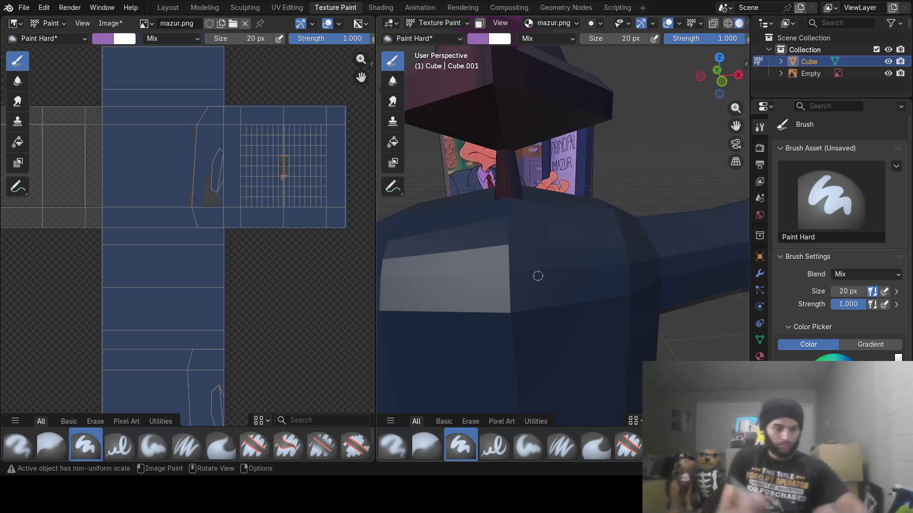
pyautogui.moveTo(485, 230)
pyautogui.mouseDown()
pyautogui.moveTo(492, 209)
pyautogui.moveTo(488, 282)
pyautogui.moveTo(517, 315)
pyautogui.moveTo(537, 256)
pyautogui.moveTo(521, 210)
pyautogui.mouseUp()
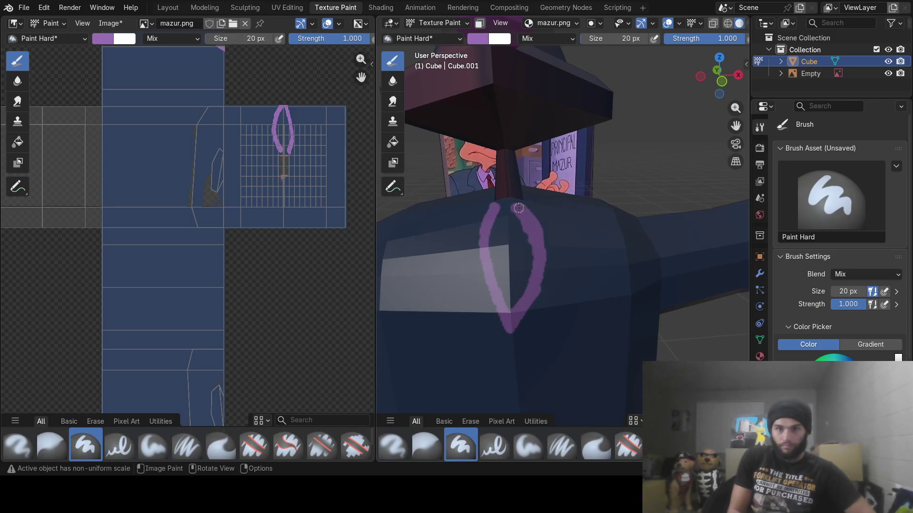
pyautogui.moveTo(512, 202)
pyautogui.mouseDown()
pyautogui.moveTo(494, 243)
pyautogui.moveTo(497, 280)
pyautogui.moveTo(498, 261)
pyautogui.mouseUp()
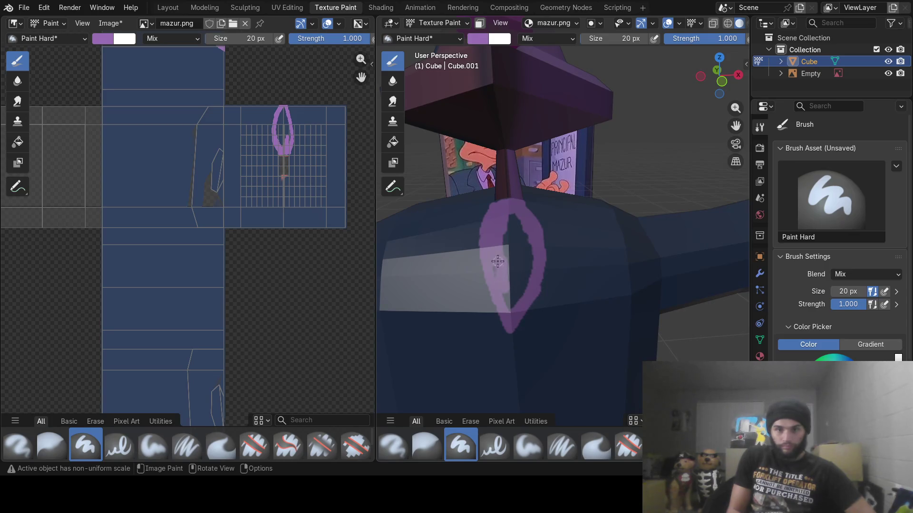
pyautogui.moveTo(506, 293)
pyautogui.mouseDown()
pyautogui.moveTo(510, 302)
pyautogui.moveTo(532, 254)
pyautogui.moveTo(513, 280)
pyautogui.moveTo(506, 226)
pyautogui.moveTo(521, 242)
pyautogui.moveTo(510, 229)
pyautogui.mouseUp()
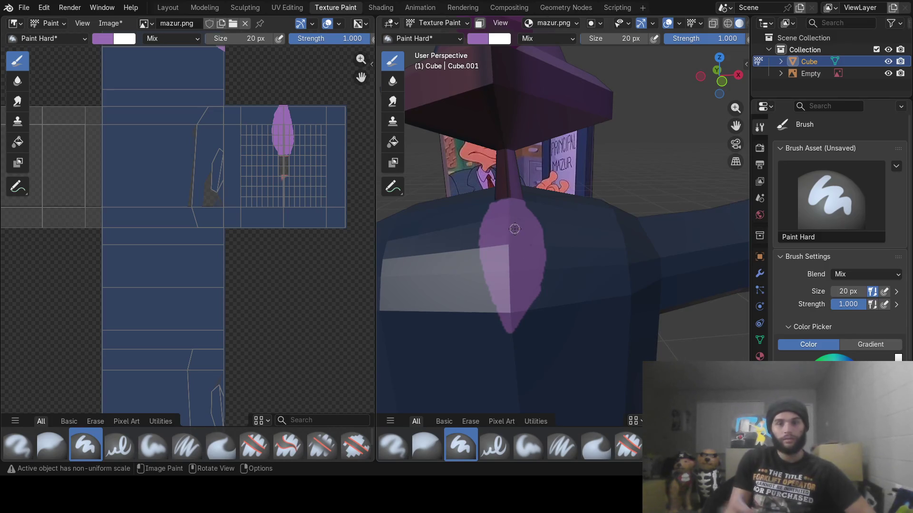
# - Extend the purple V down the torso and fill the dark gaps inside it
pyautogui.moveTo(515, 229)
pyautogui.mouseDown(button='middle')
pyautogui.moveTo(527, 226)
pyautogui.moveTo(506, 229)
pyautogui.moveTo(595, 255)
pyautogui.moveTo(604, 261)
pyautogui.moveTo(591, 272)
pyautogui.moveTo(612, 269)
pyautogui.mouseUp(button='middle')
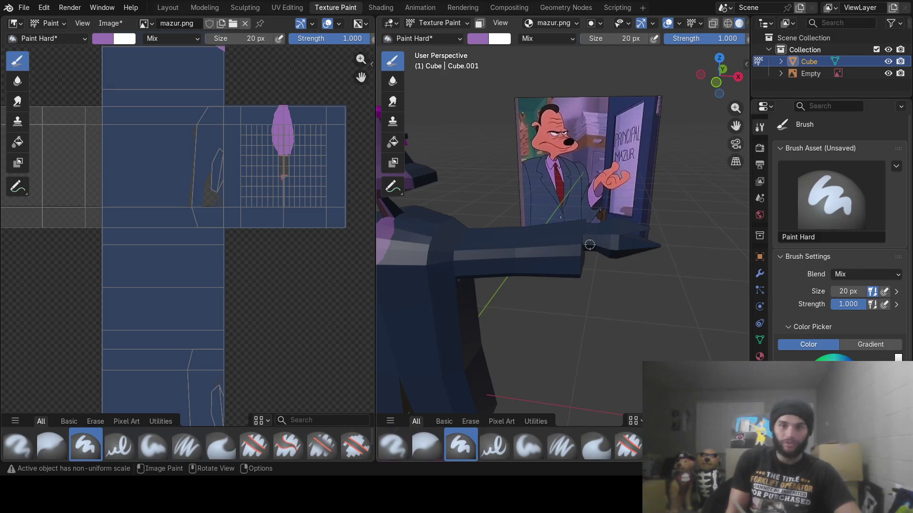
pyautogui.scroll(2, 544, 299)
pyautogui.moveTo(544, 298)
pyautogui.mouseDown(button='middle')
pyautogui.moveTo(624, 265)
pyautogui.moveTo(577, 264)
pyautogui.moveTo(608, 245)
pyautogui.mouseUp(button='middle')
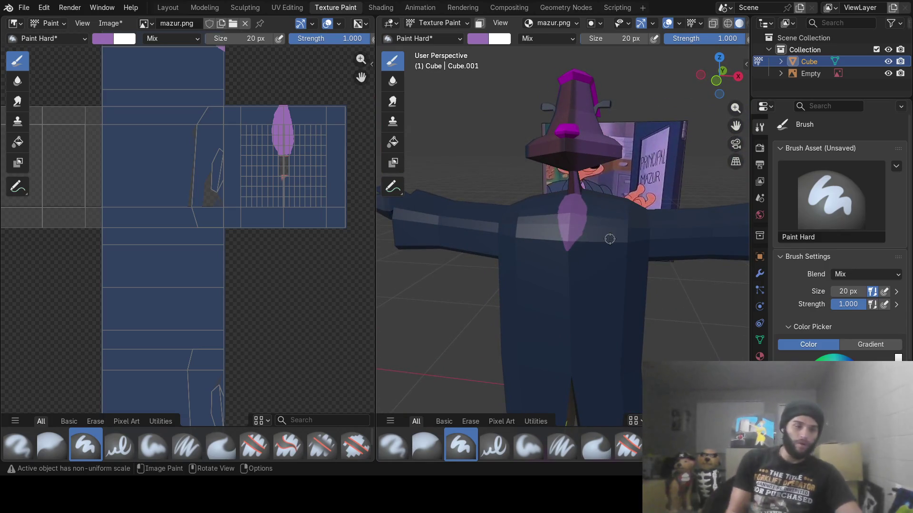
pyautogui.moveTo(626, 215)
pyautogui.mouseDown(button='middle')
pyautogui.moveTo(601, 252)
pyautogui.moveTo(563, 231)
pyautogui.moveTo(578, 206)
pyautogui.mouseUp(button='middle')
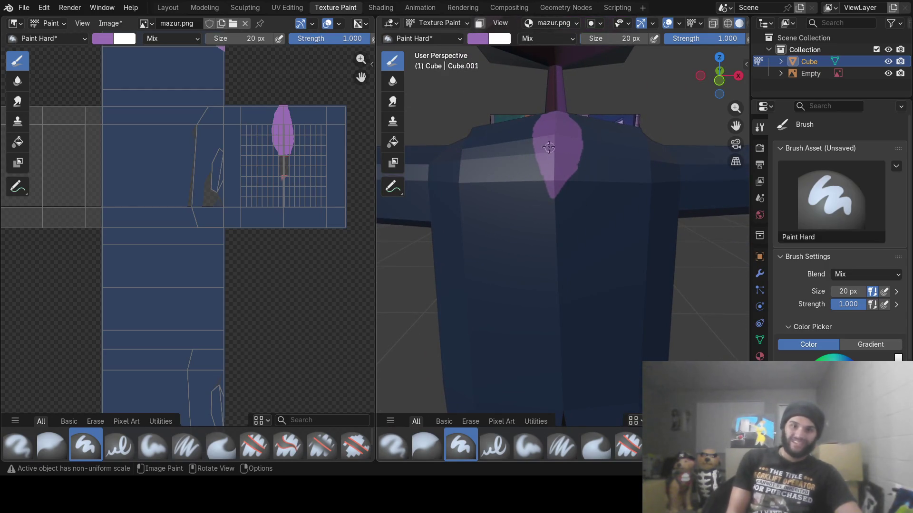
pyautogui.moveTo(533, 140)
pyautogui.mouseDown()
pyautogui.moveTo(532, 181)
pyautogui.moveTo(559, 260)
pyautogui.moveTo(576, 168)
pyautogui.moveTo(567, 230)
pyautogui.moveTo(546, 214)
pyautogui.moveTo(540, 166)
pyautogui.mouseUp()
pyautogui.moveTo(552, 204); pyautogui.dragTo(552, 229)
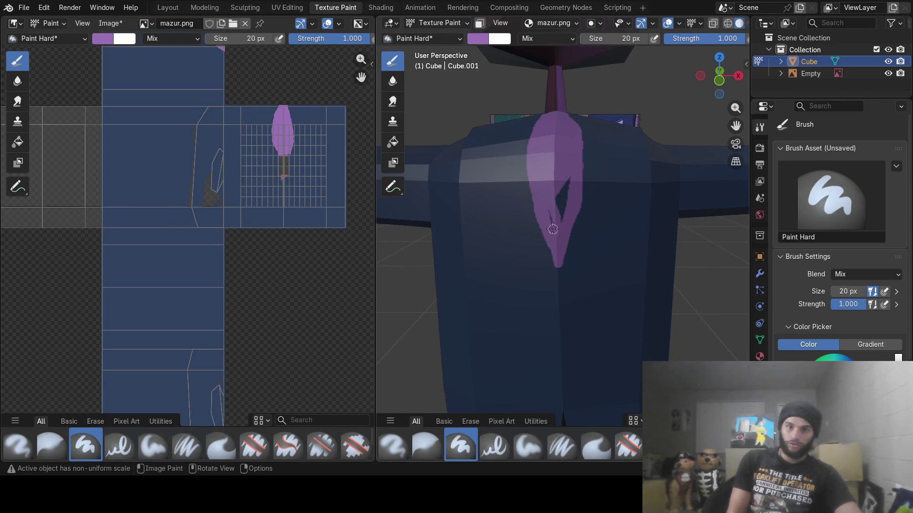
pyautogui.moveTo(562, 170); pyautogui.dragTo(558, 215)
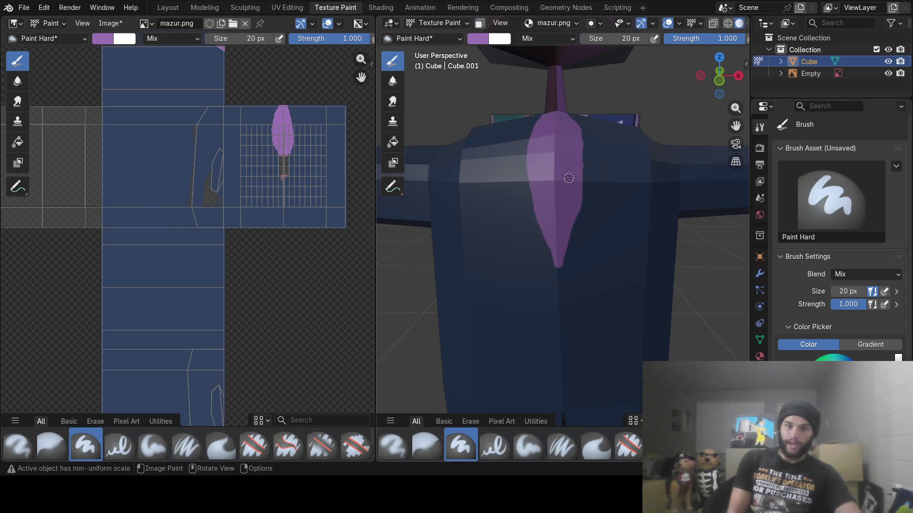
pyautogui.moveTo(548, 195)
pyautogui.mouseDown(button='middle')
pyautogui.moveTo(547, 209)
pyautogui.moveTo(548, 195)
pyautogui.moveTo(530, 195)
pyautogui.moveTo(558, 189)
pyautogui.moveTo(499, 188)
pyautogui.mouseUp(button='middle')
pyautogui.scroll(-5, 547, 194)
pyautogui.click(475, 39)
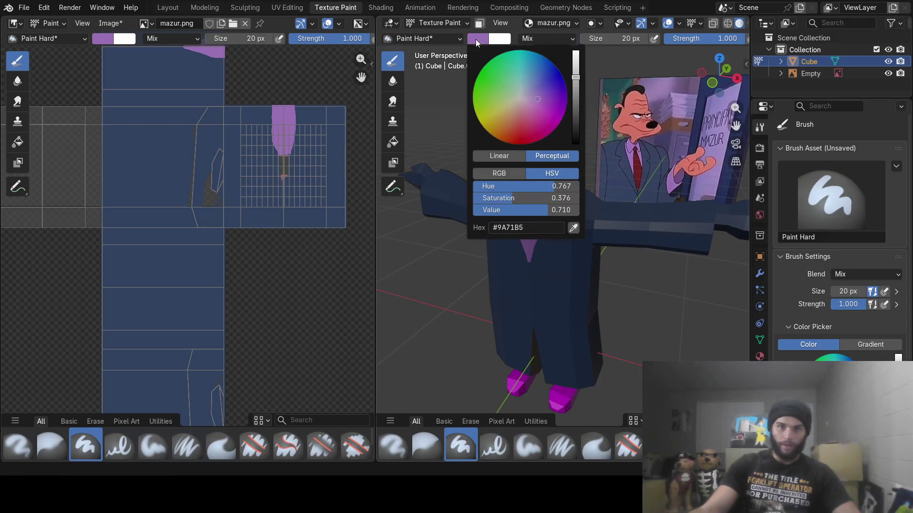
# - Sample the dark red of the reference's tie and zoom onto the chest
pyautogui.click(573, 228)
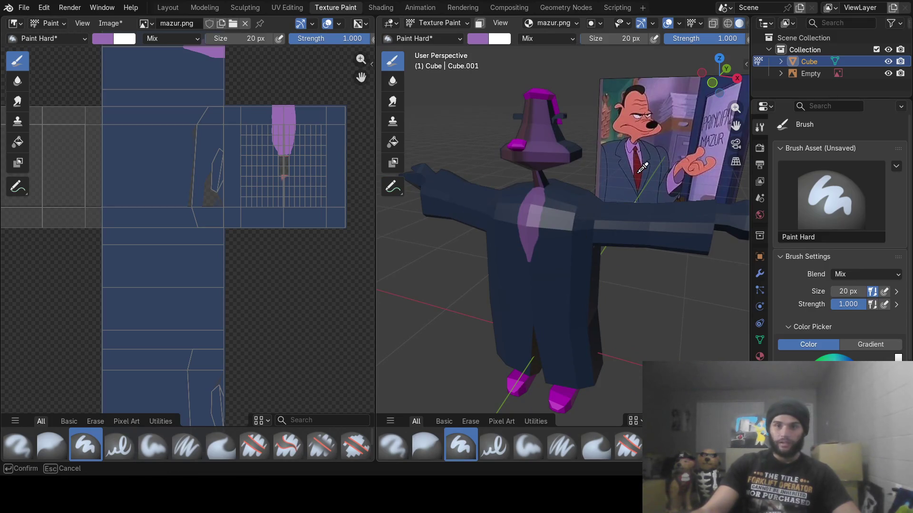
pyautogui.click(639, 171)
pyautogui.moveTo(550, 227); pyautogui.dragTo(546, 233, button='middle')
pyautogui.scroll(5, 546, 237)
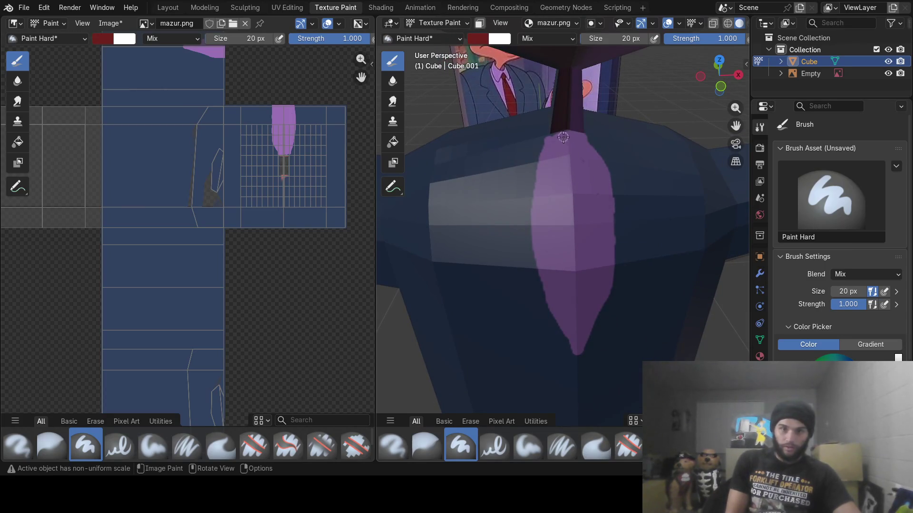
# - Paint the dark red tie down the shirt, undoing and redoing the right edge
pyautogui.moveTo(563, 142)
pyautogui.mouseDown()
pyautogui.moveTo(565, 149)
pyautogui.moveTo(575, 141)
pyautogui.moveTo(556, 271)
pyautogui.mouseUp()
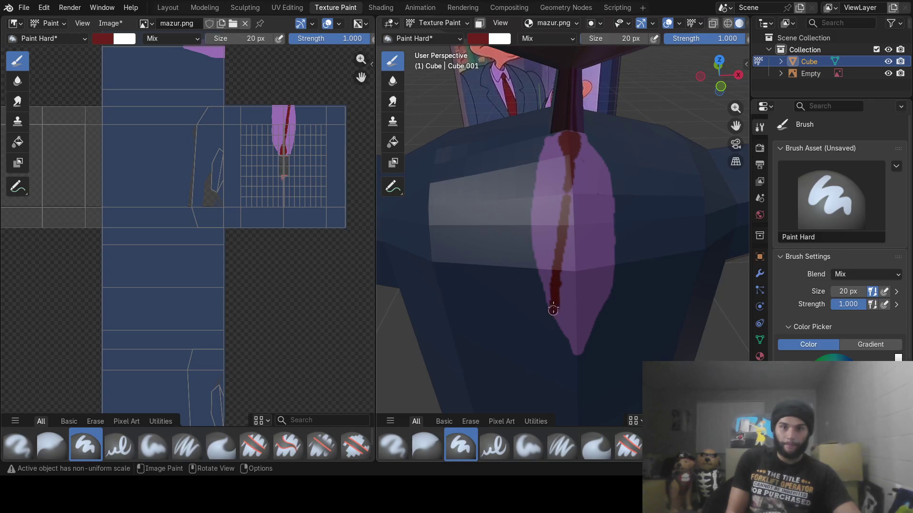
pyautogui.moveTo(557, 314); pyautogui.dragTo(559, 316)
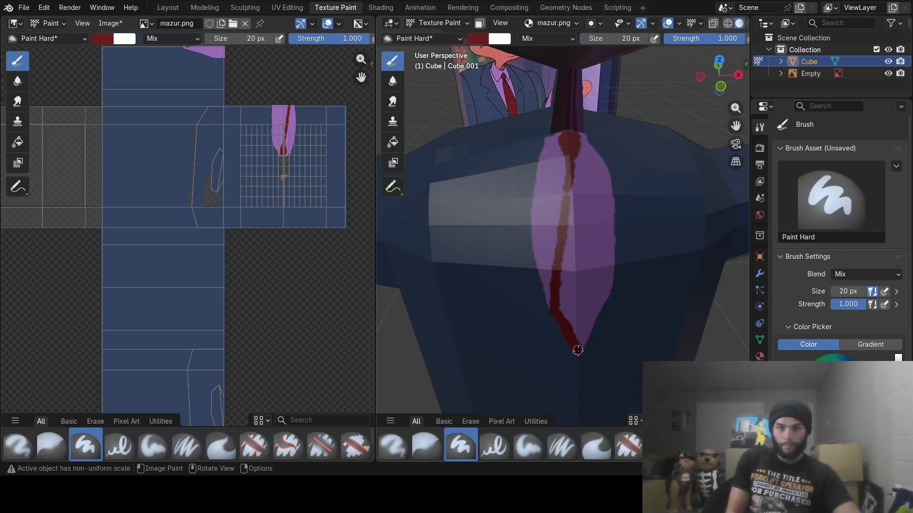
pyautogui.moveTo(576, 347)
pyautogui.mouseDown()
pyautogui.moveTo(608, 284)
pyautogui.moveTo(612, 218)
pyautogui.moveTo(608, 229)
pyautogui.mouseUp()
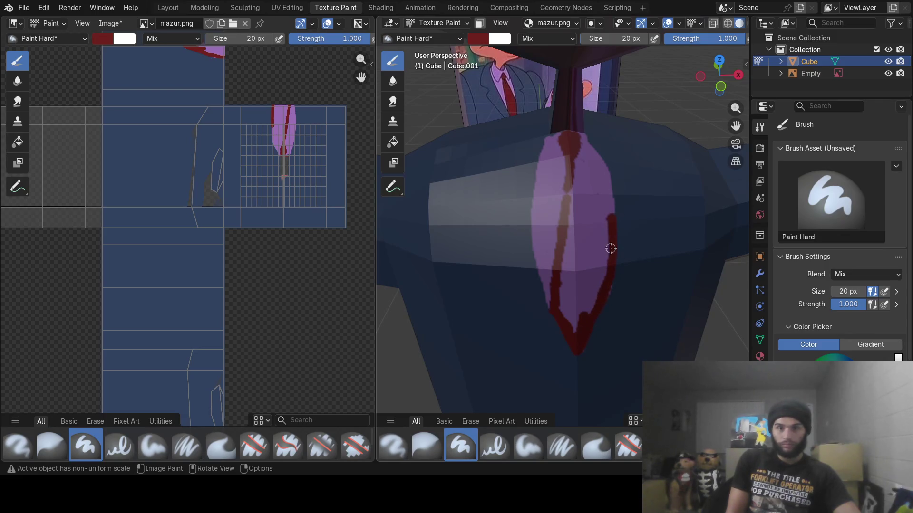
pyautogui.hotkey('ctrl', 'z')
pyautogui.moveTo(579, 349); pyautogui.dragTo(598, 276)
pyautogui.moveTo(571, 171)
pyautogui.mouseDown()
pyautogui.moveTo(599, 295)
pyautogui.moveTo(576, 320)
pyautogui.moveTo(563, 284)
pyautogui.moveTo(572, 202)
pyautogui.moveTo(580, 264)
pyautogui.moveTo(573, 312)
pyautogui.moveTo(584, 275)
pyautogui.mouseUp()
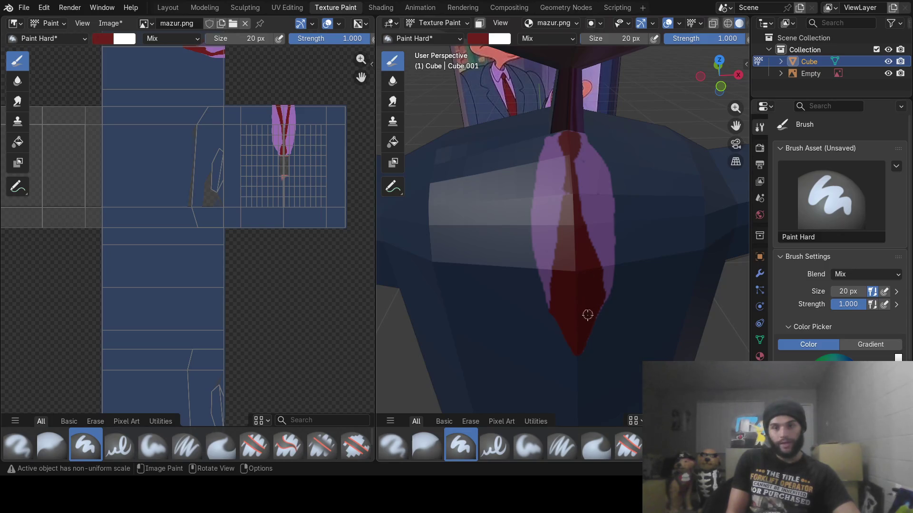
# - Pull the view back to show the whole torso with the red tie
pyautogui.moveTo(580, 326)
pyautogui.mouseDown(button='middle')
pyautogui.moveTo(572, 310)
pyautogui.moveTo(564, 328)
pyautogui.moveTo(558, 316)
pyautogui.moveTo(505, 305)
pyautogui.moveTo(501, 331)
pyautogui.moveTo(546, 294)
pyautogui.mouseUp(button='middle')
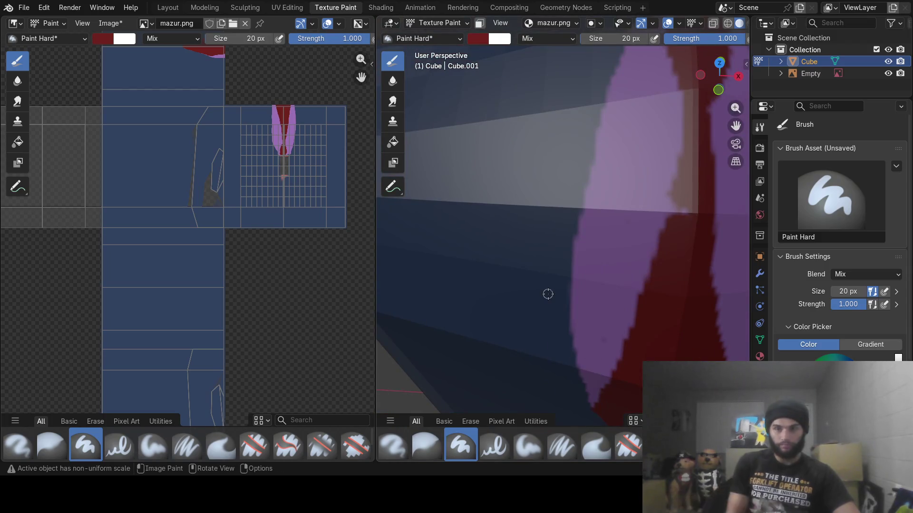
pyautogui.rightClick(687, 203)
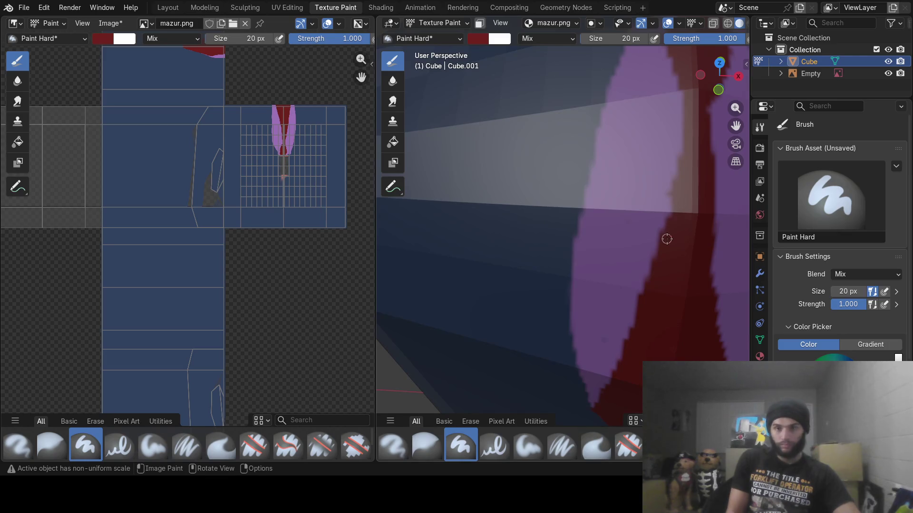
pyautogui.scroll(-6, 635, 148)
pyautogui.moveTo(648, 200)
pyautogui.mouseDown(button='middle')
pyautogui.moveTo(645, 209)
pyautogui.moveTo(617, 206)
pyautogui.moveTo(592, 97)
pyautogui.mouseUp(button='middle')
# - Set the brush colour to black with Value 0 and brush size to 10 px
pyautogui.click(477, 39)
pyautogui.moveTo(576, 130); pyautogui.dragTo(575, 144)
pyautogui.click(626, 38)
pyautogui.write('0')
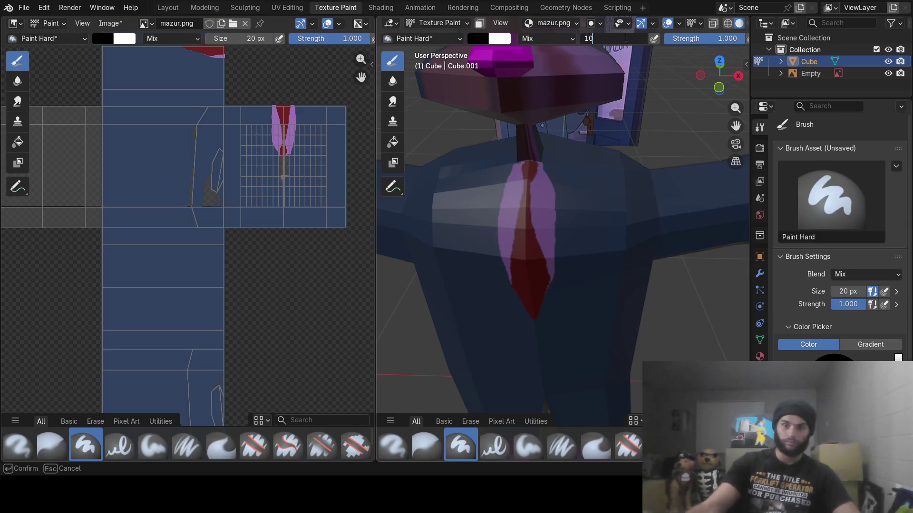
pyautogui.press('Return')
# - Outline the red tie's edges in black from a frontal view
pyautogui.moveTo(528, 195); pyautogui.dragTo(511, 209, button='middle')
pyautogui.scroll(1, 511, 210)
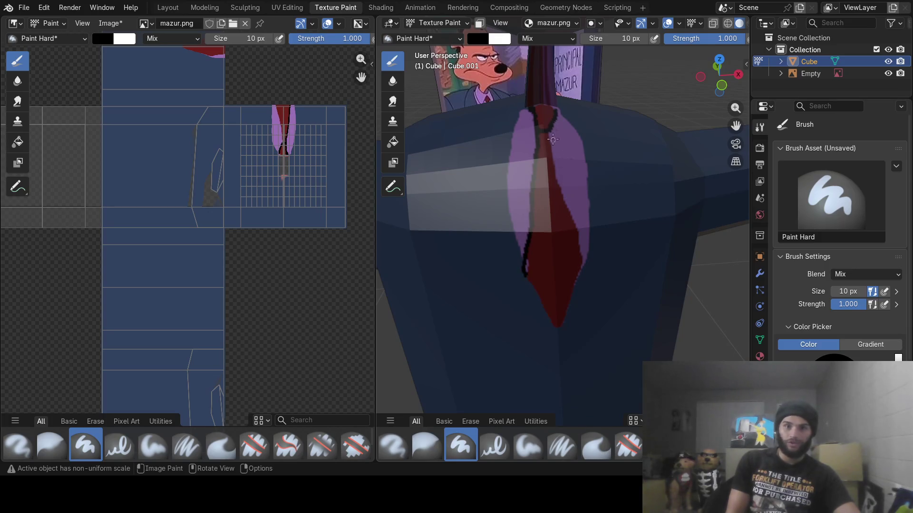
pyautogui.moveTo(584, 259); pyautogui.dragTo(585, 270)
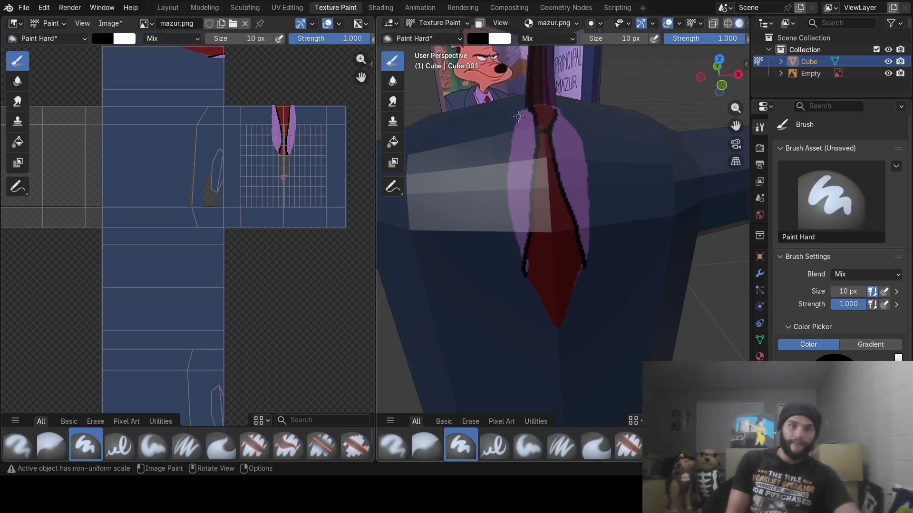
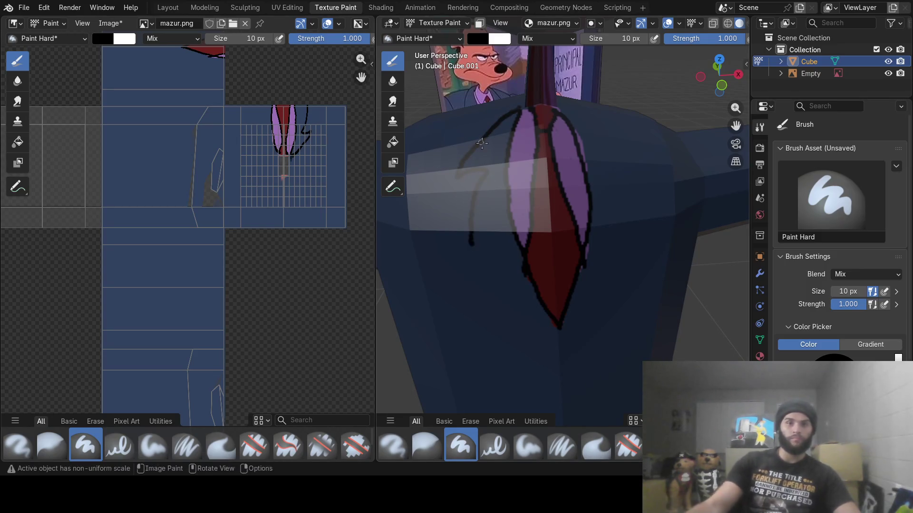
# - Paint a black line across the lower front of the jacket with the Paint Hard brush
pyautogui.scroll(-3, 529, 194)
pyautogui.moveTo(564, 226); pyautogui.dragTo(571, 222, button='middle')
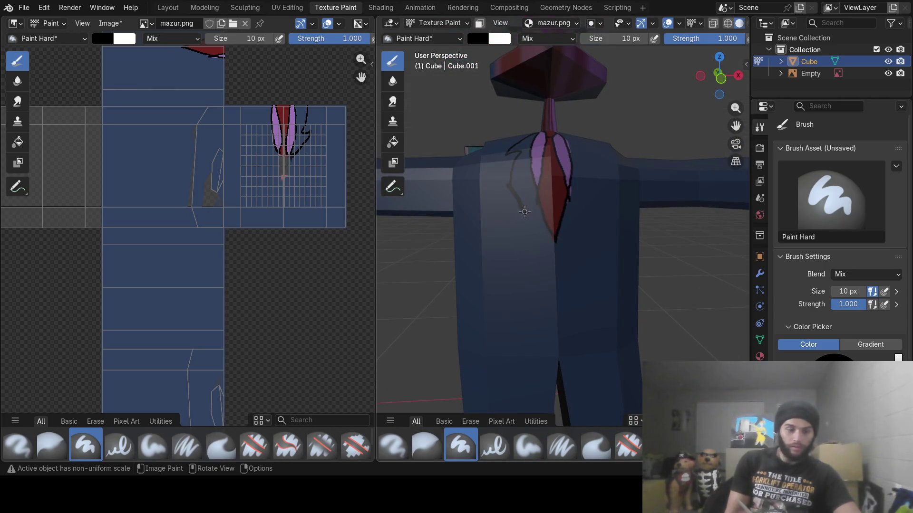
pyautogui.scroll(5, 524, 209)
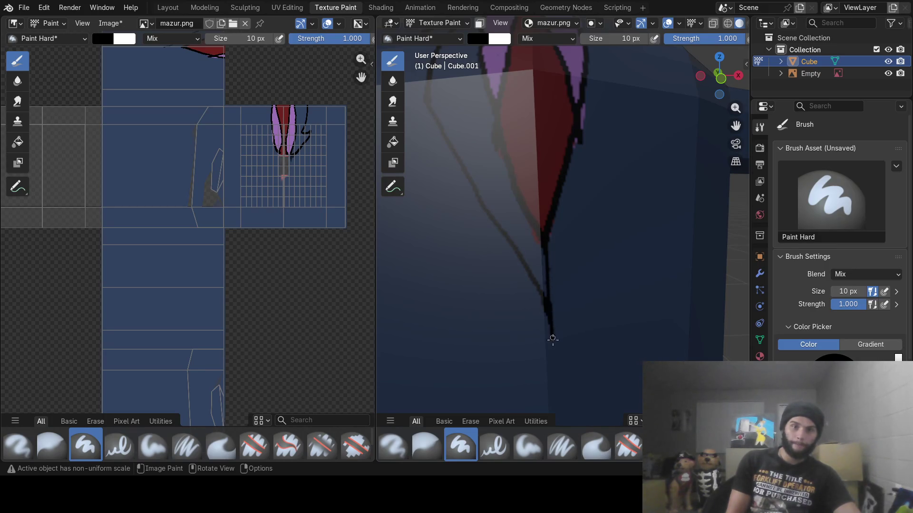
pyautogui.scroll(-6, 569, 320)
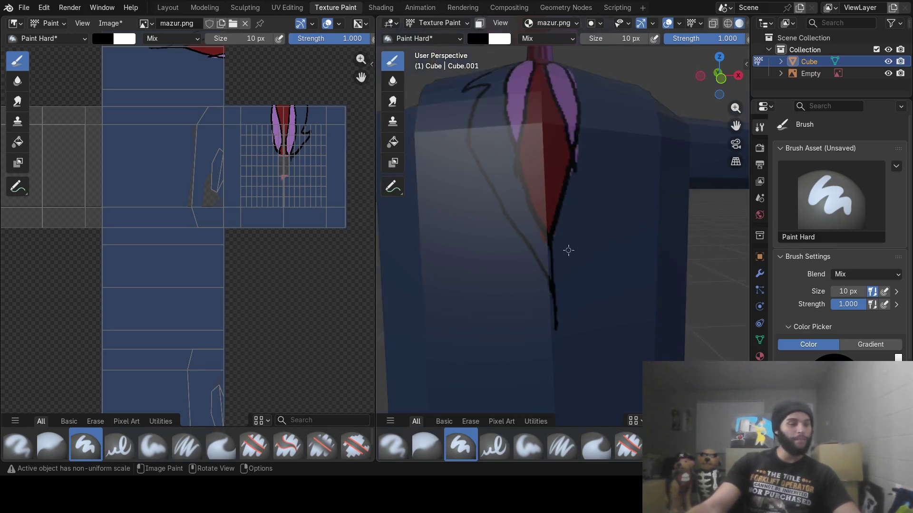
pyautogui.scroll(2, 564, 275)
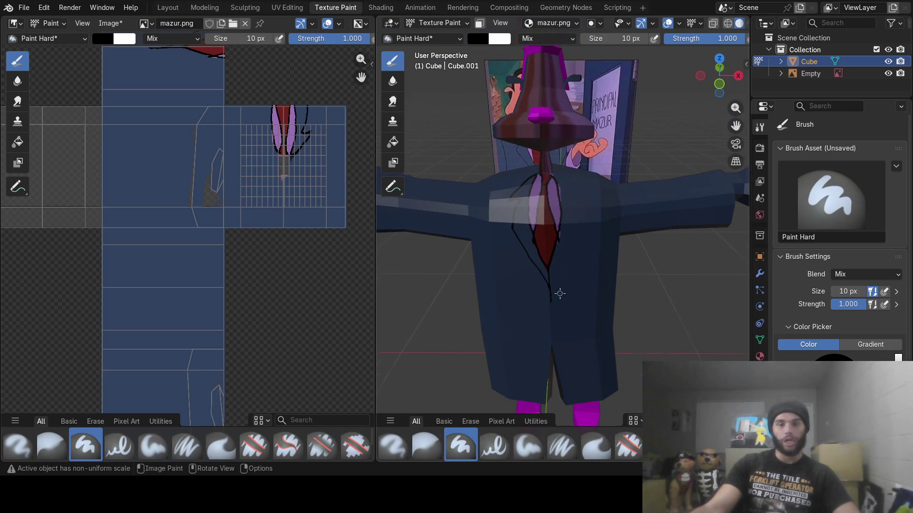
pyautogui.scroll(3, 538, 364)
pyautogui.moveTo(569, 298); pyautogui.dragTo(590, 267, button='middle')
pyautogui.scroll(3, 600, 235)
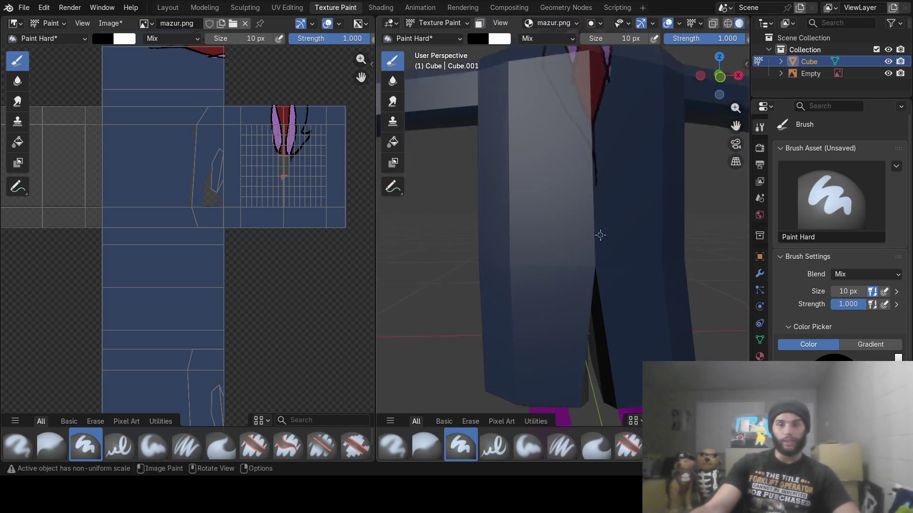
pyautogui.scroll(2, 600, 235)
pyautogui.moveTo(616, 224); pyautogui.dragTo(576, 218, button='middle')
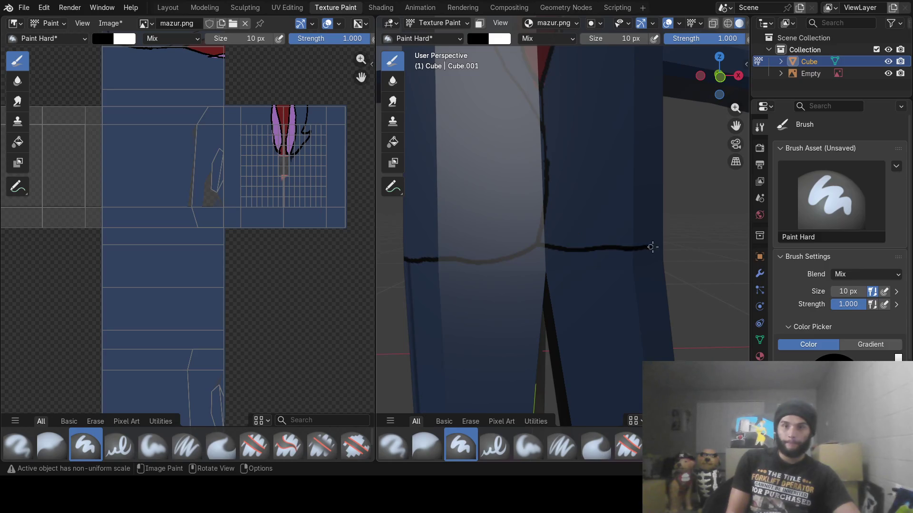
# - Continue the black hem line around the jacket's side, then return to a front view
pyautogui.moveTo(525, 320)
pyautogui.mouseDown(button='middle')
pyautogui.moveTo(513, 265)
pyautogui.moveTo(589, 252)
pyautogui.mouseUp(button='middle')
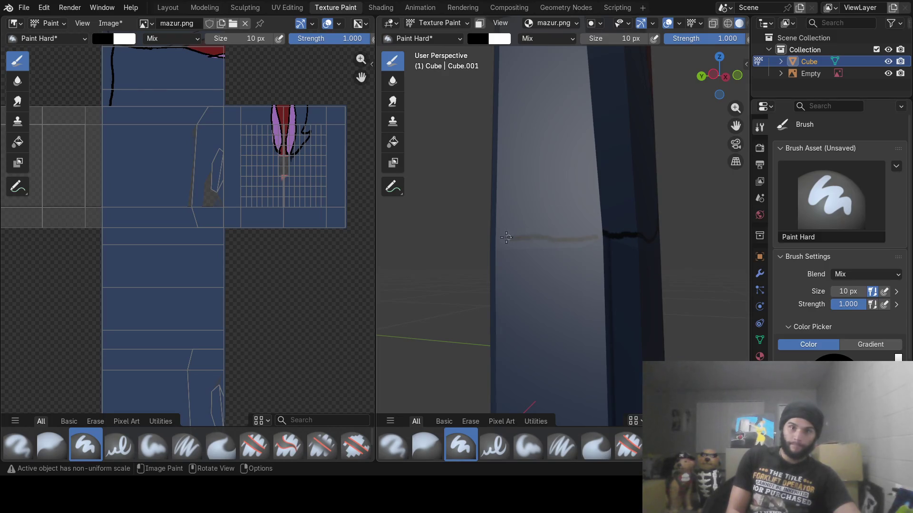
pyautogui.moveTo(607, 234); pyautogui.dragTo(678, 248, button='middle')
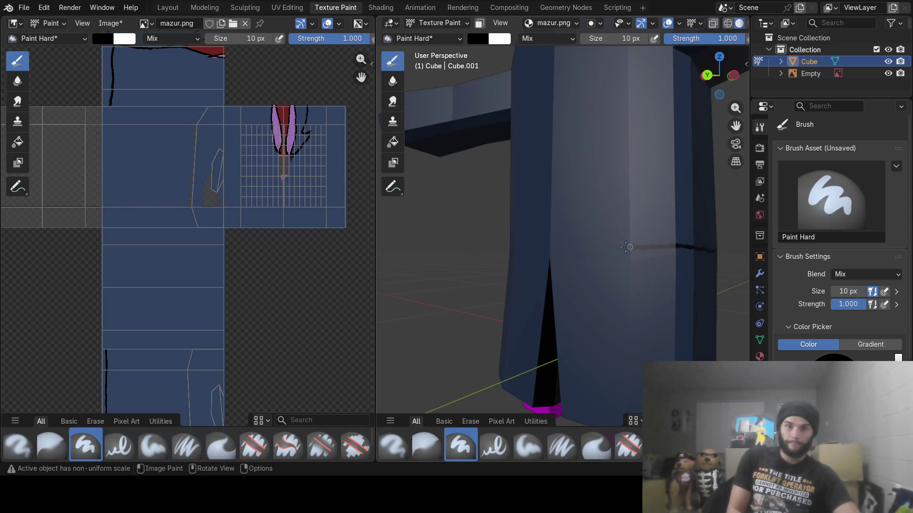
pyautogui.moveTo(493, 239); pyautogui.dragTo(518, 244)
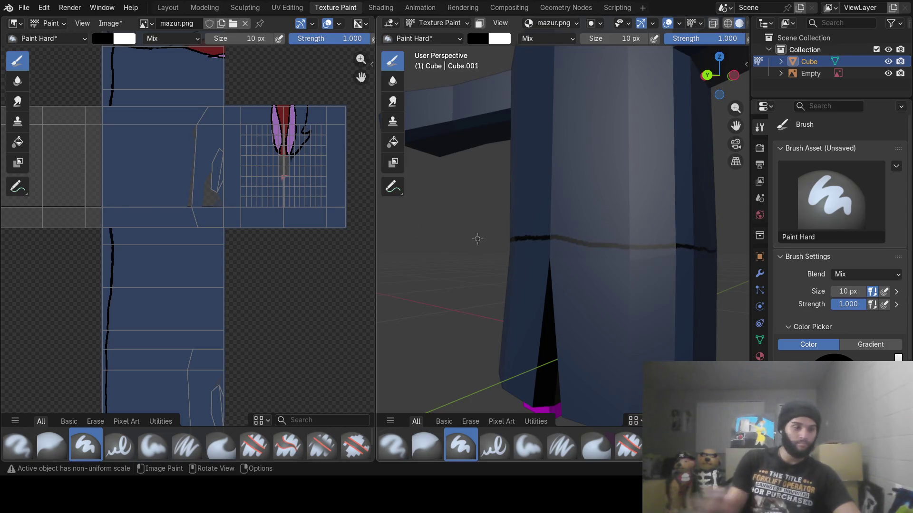
pyautogui.moveTo(500, 267)
pyautogui.mouseDown(button='middle')
pyautogui.moveTo(597, 261)
pyautogui.moveTo(548, 265)
pyautogui.mouseUp(button='middle')
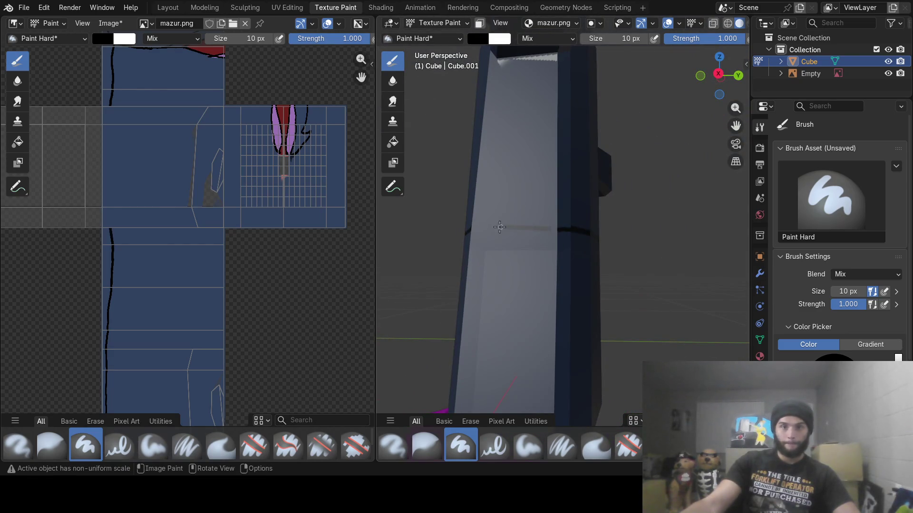
pyautogui.moveTo(389, 265); pyautogui.dragTo(547, 257, button='middle')
pyautogui.scroll(-3, 547, 257)
pyautogui.moveTo(576, 189); pyautogui.dragTo(573, 224, button='middle')
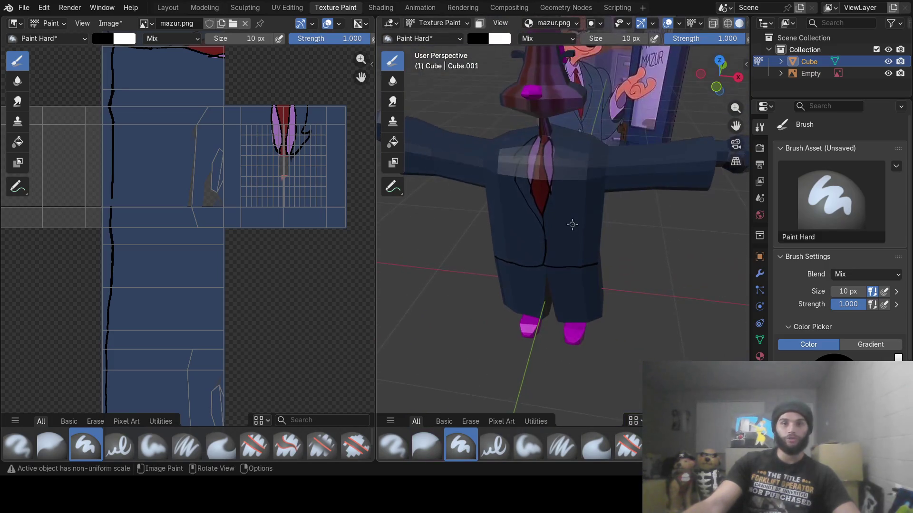
# - Paint black lapel outlines beside the red tie and orbit out to inspect the suit
pyautogui.scroll(6, 573, 191)
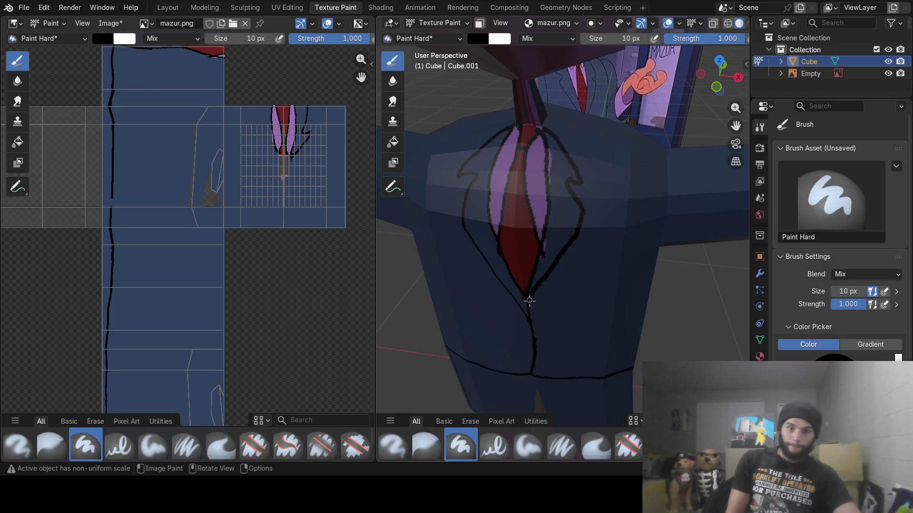
pyautogui.scroll(-6, 566, 302)
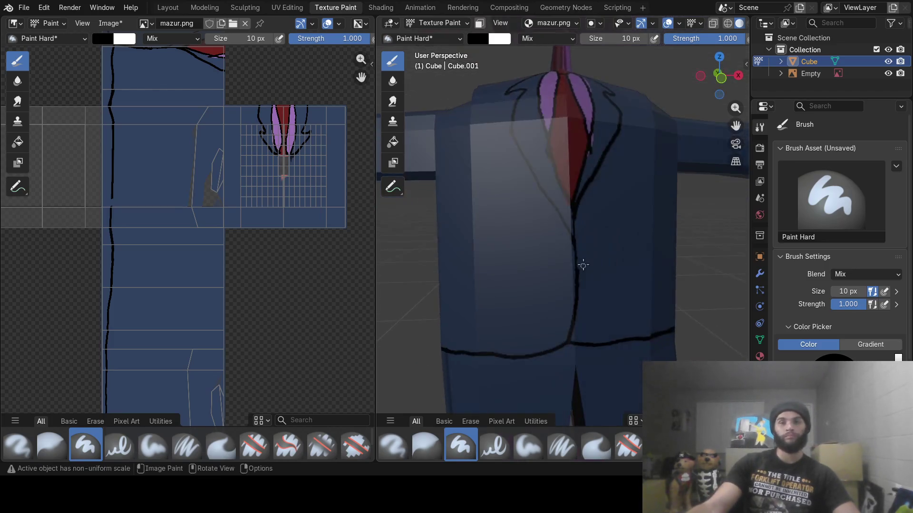
pyautogui.moveTo(584, 256)
pyautogui.mouseDown(button='middle')
pyautogui.moveTo(639, 258)
pyautogui.moveTo(563, 263)
pyautogui.moveTo(580, 267)
pyautogui.mouseUp(button='middle')
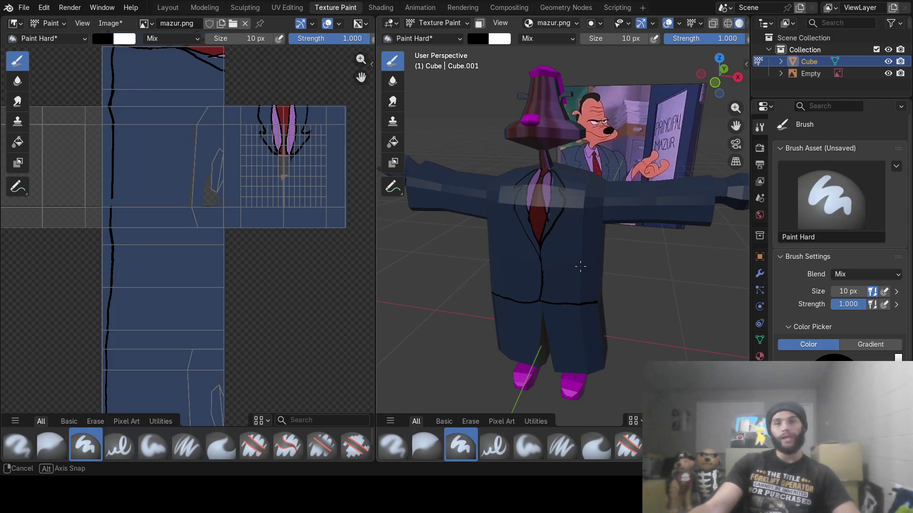
pyautogui.moveTo(580, 267); pyautogui.dragTo(581, 266, button='middle')
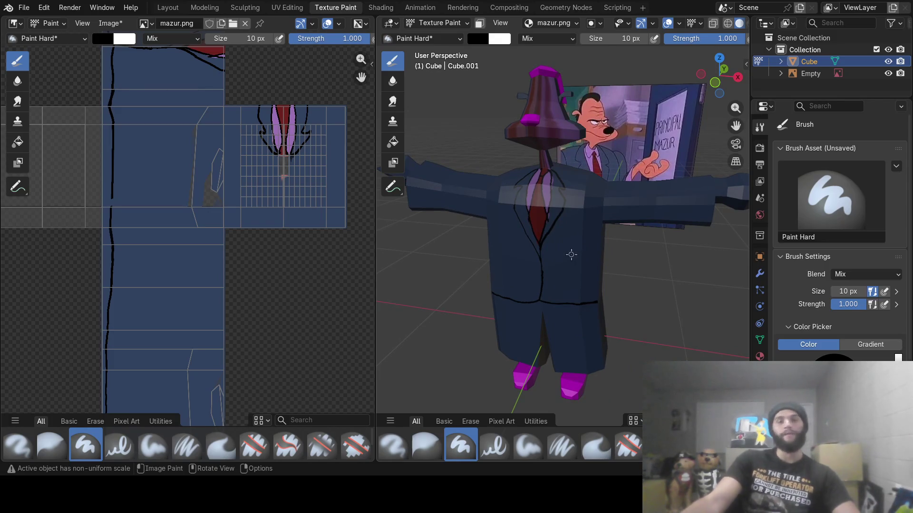
pyautogui.moveTo(563, 248)
pyautogui.mouseDown(button='middle')
pyautogui.moveTo(603, 219)
pyautogui.moveTo(672, 212)
pyautogui.moveTo(580, 215)
pyautogui.mouseUp(button='middle')
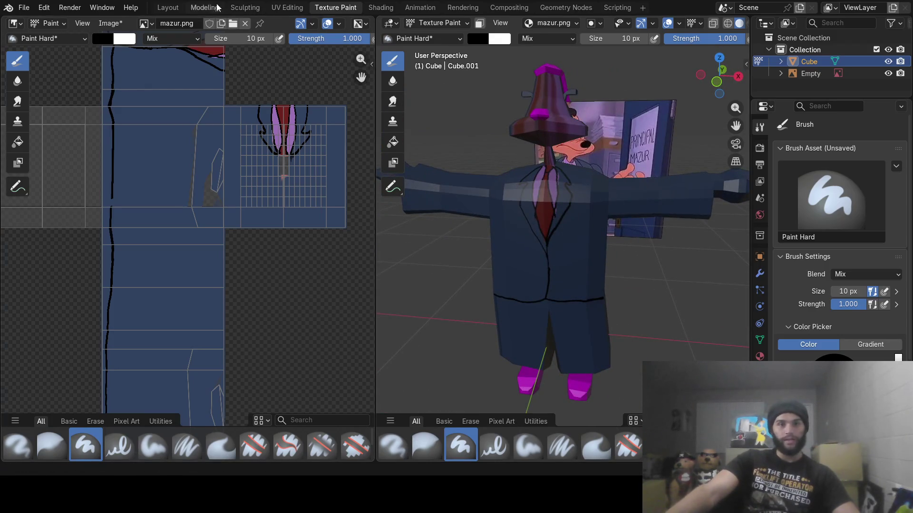
# - In the Modeling workspace, enter Edit Mode, deselect everything and turn on X-ray
pyautogui.click(204, 7)
pyautogui.press('Tab')
pyautogui.moveTo(524, 291)
pyautogui.mouseDown(button='middle')
pyautogui.moveTo(509, 320)
pyautogui.moveTo(533, 312)
pyautogui.moveTo(506, 321)
pyautogui.moveTo(415, 302)
pyautogui.moveTo(453, 300)
pyautogui.moveTo(372, 332)
pyautogui.moveTo(387, 332)
pyautogui.moveTo(336, 333)
pyautogui.moveTo(456, 333)
pyautogui.mouseUp(button='middle')
pyautogui.press('Tab')
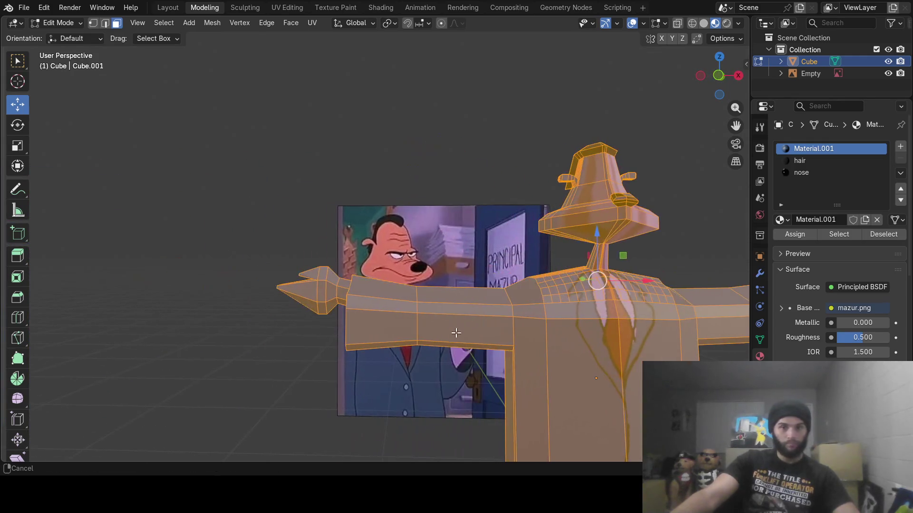
pyautogui.moveTo(370, 335)
pyautogui.mouseDown(button='middle')
pyautogui.moveTo(493, 334)
pyautogui.moveTo(467, 336)
pyautogui.mouseUp(button='middle')
pyautogui.hotkey('alt', 'a')
pyautogui.hotkey('alt', 'z')
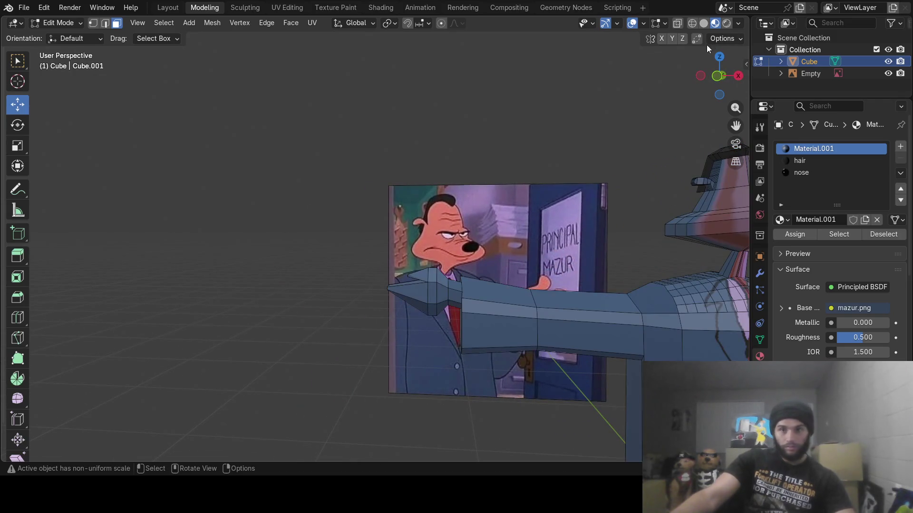
# - Circle-select the left and right hands, then add an empty material slot
pyautogui.press('c')
pyautogui.moveTo(397, 305)
pyautogui.mouseDown()
pyautogui.moveTo(408, 301)
pyautogui.moveTo(407, 316)
pyautogui.moveTo(443, 275)
pyautogui.mouseUp()
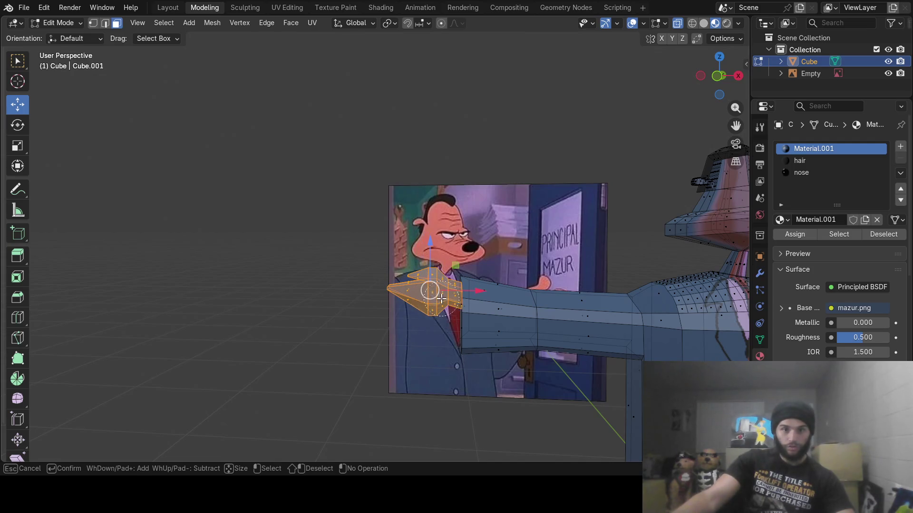
pyautogui.rightClick(432, 312)
pyautogui.moveTo(434, 315)
pyautogui.mouseDown(button='middle')
pyautogui.moveTo(491, 193)
pyautogui.moveTo(489, 202)
pyautogui.moveTo(526, 185)
pyautogui.moveTo(505, 278)
pyautogui.moveTo(603, 306)
pyautogui.moveTo(489, 327)
pyautogui.moveTo(544, 312)
pyautogui.moveTo(570, 269)
pyautogui.moveTo(589, 309)
pyautogui.moveTo(560, 336)
pyautogui.moveTo(656, 316)
pyautogui.moveTo(577, 312)
pyautogui.mouseUp(button='middle')
pyautogui.press('c')
pyautogui.moveTo(564, 244)
pyautogui.mouseDown()
pyautogui.moveTo(538, 223)
pyautogui.moveTo(520, 242)
pyautogui.moveTo(559, 200)
pyautogui.moveTo(574, 218)
pyautogui.mouseUp()
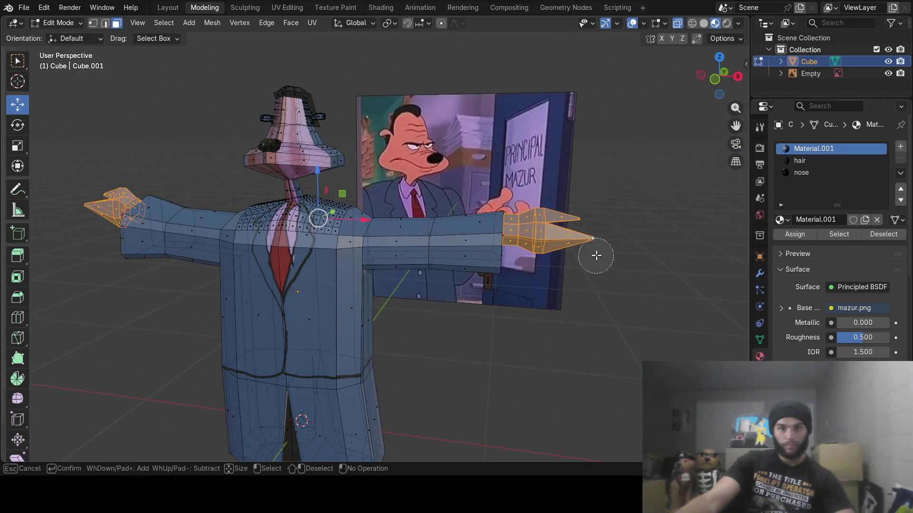
pyautogui.rightClick(92, 203)
pyautogui.moveTo(91, 204)
pyautogui.mouseDown(button='middle')
pyautogui.moveTo(416, 220)
pyautogui.moveTo(344, 211)
pyautogui.moveTo(353, 276)
pyautogui.moveTo(362, 259)
pyautogui.moveTo(365, 287)
pyautogui.moveTo(453, 220)
pyautogui.moveTo(512, 237)
pyautogui.moveTo(572, 236)
pyautogui.moveTo(514, 247)
pyautogui.moveTo(532, 244)
pyautogui.mouseUp(button='middle')
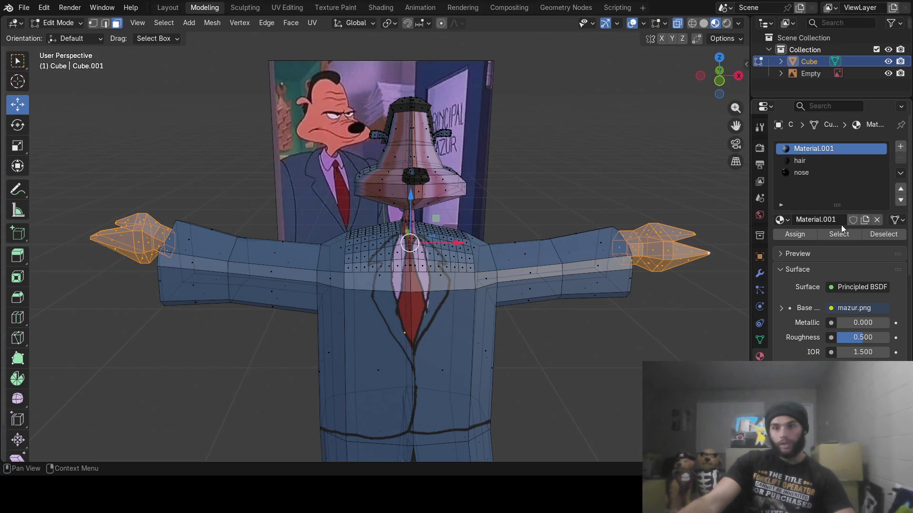
pyautogui.click(901, 149)
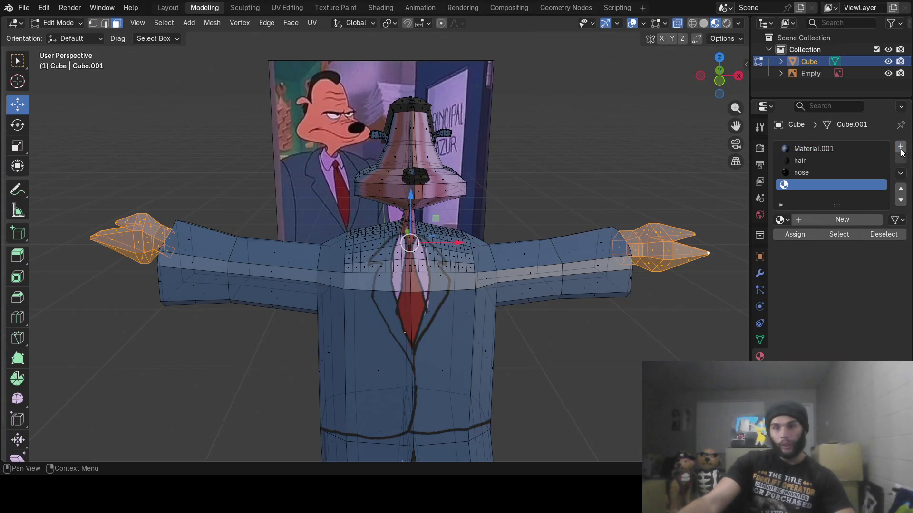
# - Create Material.002 with the face's salmon skin tone and assign it to the hands
pyautogui.click(817, 221)
pyautogui.click(846, 308)
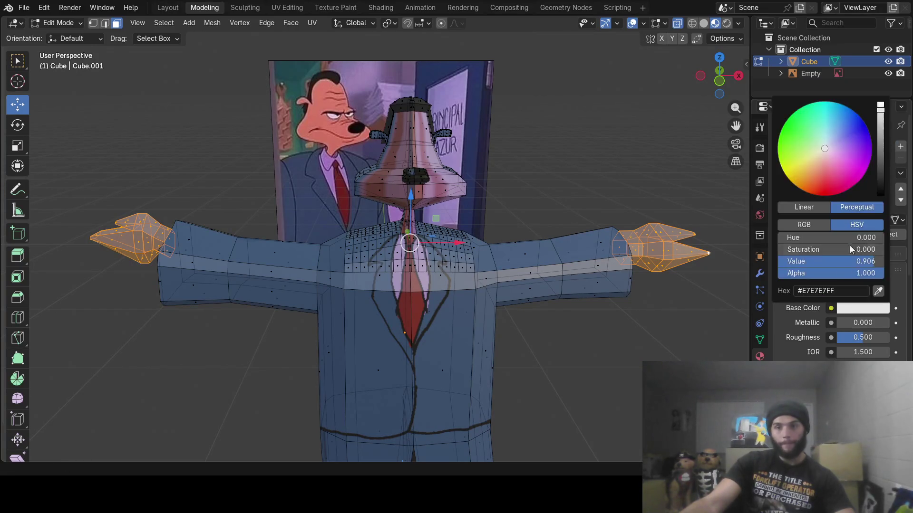
pyautogui.click(878, 291)
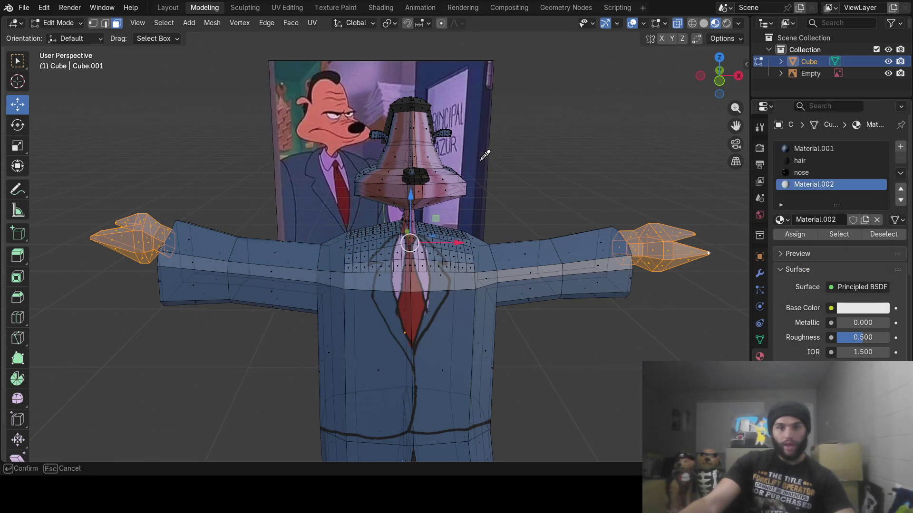
pyautogui.click(323, 117)
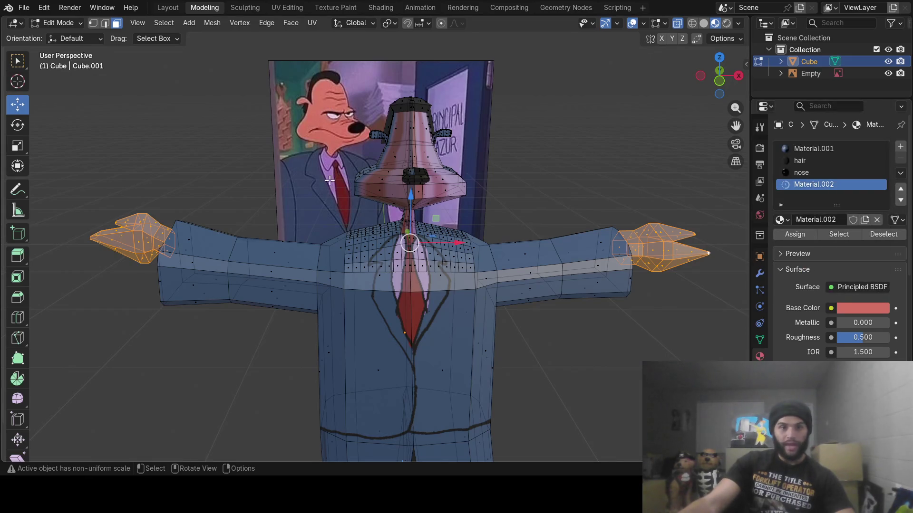
pyautogui.click(802, 235)
# - Deselect the hands and begin circle-selecting the nose faces
pyautogui.hotkey('alt', 'a')
pyautogui.moveTo(573, 292)
pyautogui.mouseDown(button='middle')
pyautogui.moveTo(562, 249)
pyautogui.moveTo(542, 254)
pyautogui.mouseUp(button='middle')
pyautogui.press('c')
pyautogui.moveTo(401, 179)
pyautogui.mouseDown()
pyautogui.moveTo(420, 181)
pyautogui.moveTo(423, 199)
pyautogui.moveTo(409, 186)
pyautogui.moveTo(475, 190)
pyautogui.moveTo(395, 177)
pyautogui.mouseUp()
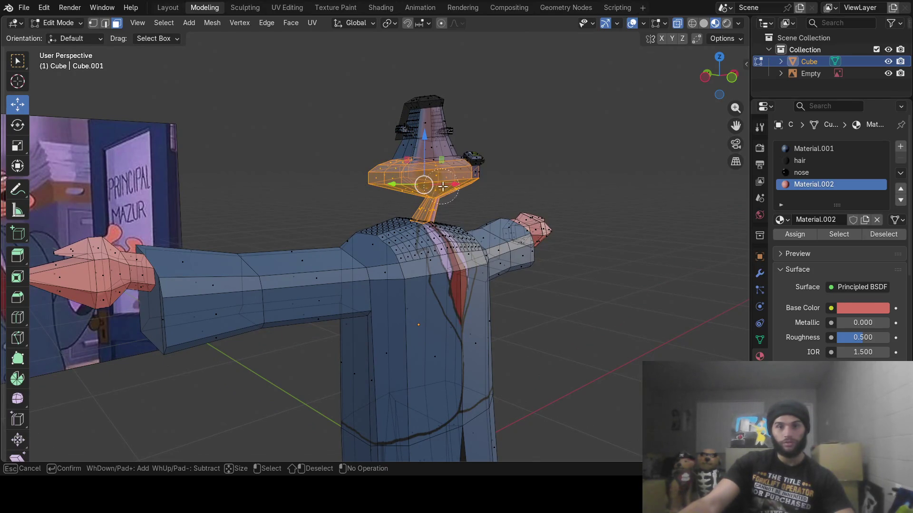
# - Circle-select the head's skin faces, adding the upper and side faces and removing extras
pyautogui.moveTo(418, 193); pyautogui.dragTo(364, 190, button='middle')
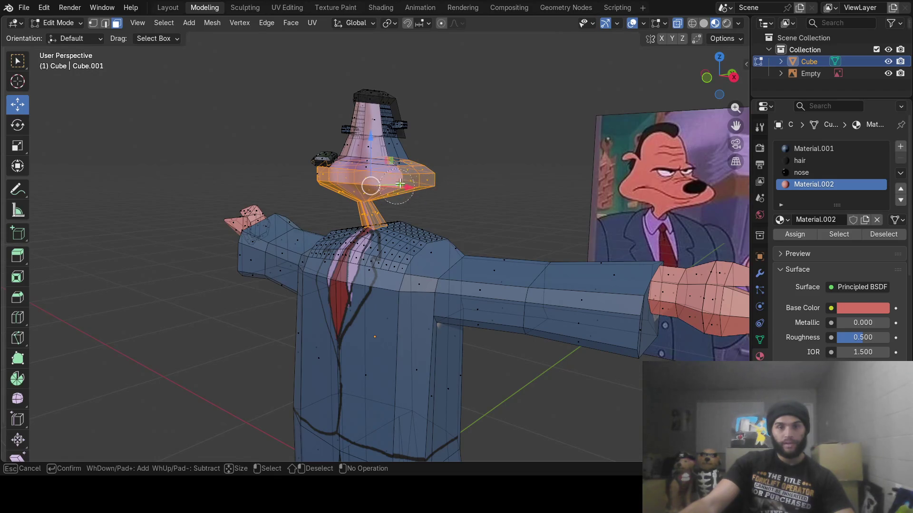
pyautogui.click(373, 169)
pyautogui.moveTo(403, 164)
pyautogui.mouseDown(button='middle')
pyautogui.moveTo(418, 173)
pyautogui.moveTo(347, 179)
pyautogui.moveTo(369, 156)
pyautogui.moveTo(408, 292)
pyautogui.moveTo(414, 230)
pyautogui.mouseUp(button='middle')
pyautogui.scroll(4, 346, 179)
pyautogui.press('c')
pyautogui.moveTo(327, 200)
pyautogui.mouseDown()
pyautogui.moveTo(333, 176)
pyautogui.moveTo(474, 190)
pyautogui.moveTo(435, 190)
pyautogui.moveTo(456, 191)
pyautogui.mouseUp()
pyautogui.moveTo(471, 183); pyautogui.dragTo(332, 219, button='middle')
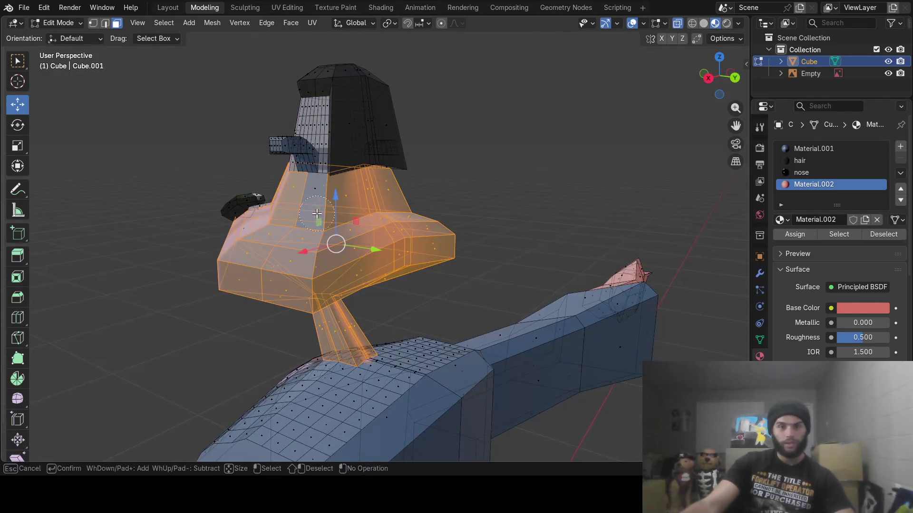
pyautogui.moveTo(328, 210); pyautogui.dragTo(314, 221)
pyautogui.moveTo(307, 191); pyautogui.dragTo(390, 177, button='middle')
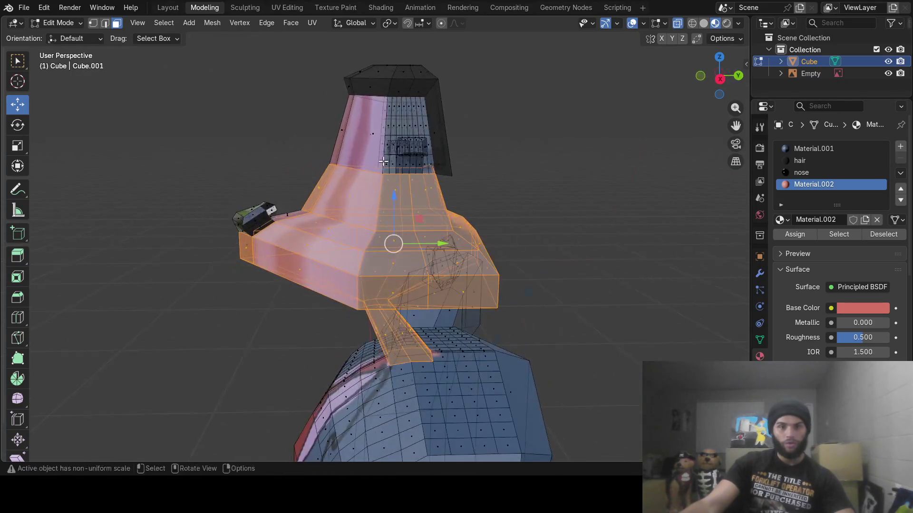
pyautogui.moveTo(395, 162)
pyautogui.keyDown('shift'); pyautogui.mouseDown()
pyautogui.moveTo(393, 200)
pyautogui.moveTo(362, 143)
pyautogui.moveTo(397, 152)
pyautogui.mouseUp(); pyautogui.keyUp('shift')
pyautogui.moveTo(392, 151); pyautogui.dragTo(387, 162, button='middle')
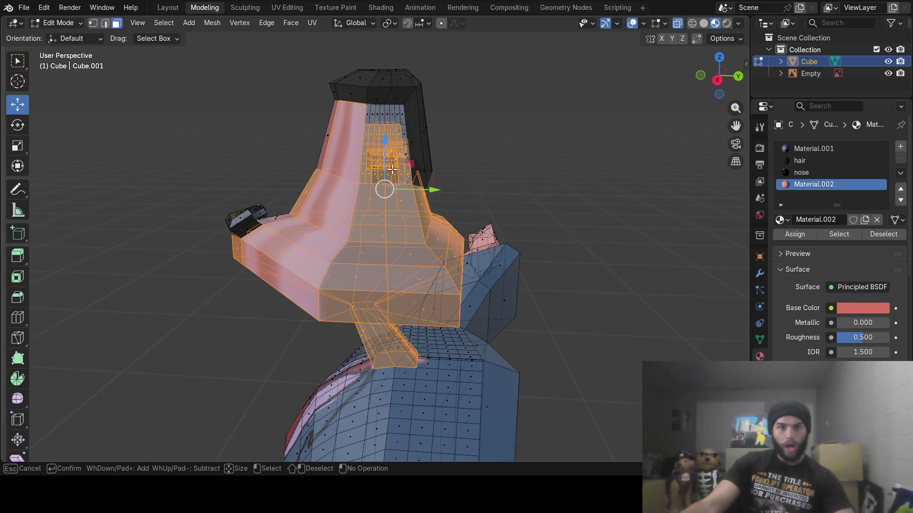
pyautogui.moveTo(388, 131); pyautogui.dragTo(334, 127)
pyautogui.moveTo(331, 193)
pyautogui.mouseDown(button='middle')
pyautogui.moveTo(320, 266)
pyautogui.moveTo(465, 181)
pyautogui.moveTo(476, 245)
pyautogui.mouseUp(button='middle')
# - Refine the head skin selection from further angles with circle select
pyautogui.press('c')
pyautogui.press('Escape')
pyautogui.moveTo(436, 277); pyautogui.dragTo(512, 262, button='middle')
pyautogui.moveTo(555, 239)
pyautogui.mouseDown(button='middle')
pyautogui.moveTo(564, 302)
pyautogui.moveTo(380, 163)
pyautogui.moveTo(362, 266)
pyautogui.moveTo(337, 321)
pyautogui.mouseUp(button='middle')
pyautogui.press('c')
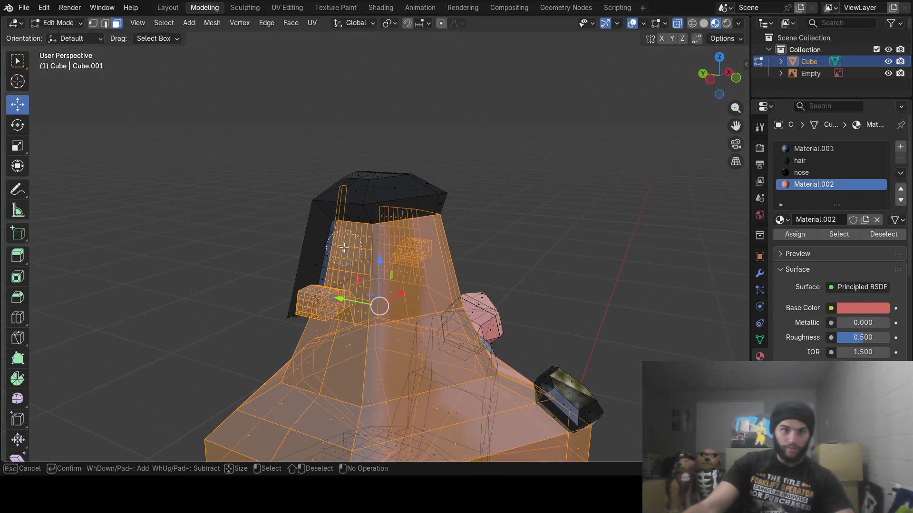
pyautogui.press('Escape')
pyautogui.moveTo(351, 281)
pyautogui.mouseDown(button='middle')
pyautogui.moveTo(479, 271)
pyautogui.moveTo(422, 273)
pyautogui.moveTo(445, 259)
pyautogui.moveTo(414, 254)
pyautogui.moveTo(426, 212)
pyautogui.moveTo(448, 245)
pyautogui.moveTo(472, 224)
pyautogui.mouseUp(button='middle')
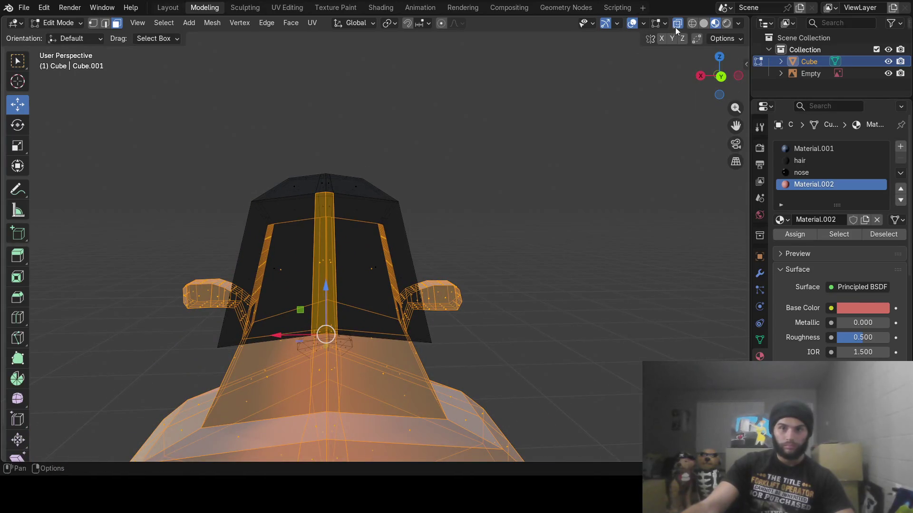
# - Turn off X-ray so the mesh draws solid, and add an empty material slot
pyautogui.click(677, 24)
pyautogui.keyDown('shift'); pyautogui.click(321, 261); pyautogui.keyUp('shift')
pyautogui.moveTo(288, 278)
pyautogui.mouseDown(button='middle')
pyautogui.moveTo(369, 275)
pyautogui.moveTo(361, 271)
pyautogui.moveTo(438, 252)
pyautogui.moveTo(428, 285)
pyautogui.moveTo(473, 299)
pyautogui.moveTo(408, 275)
pyautogui.moveTo(575, 260)
pyautogui.mouseUp(button='middle')
pyautogui.scroll(-5, 361, 270)
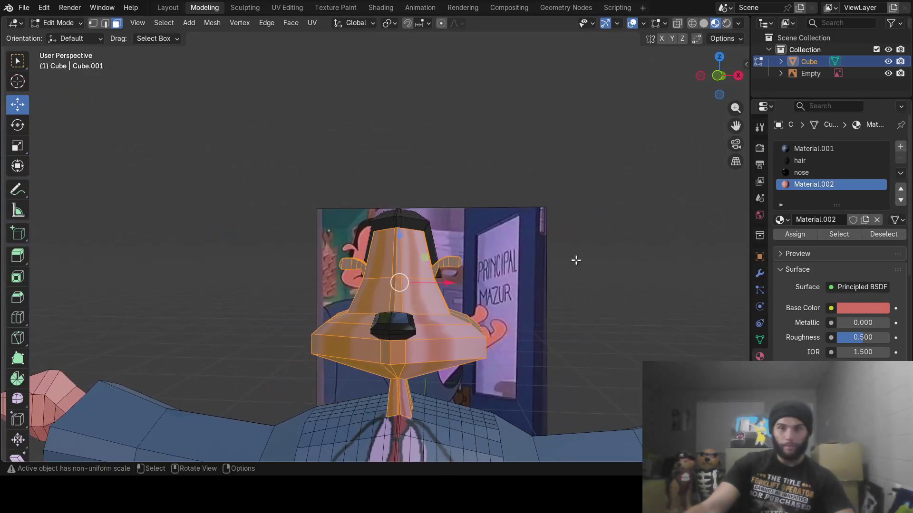
pyautogui.click(899, 148)
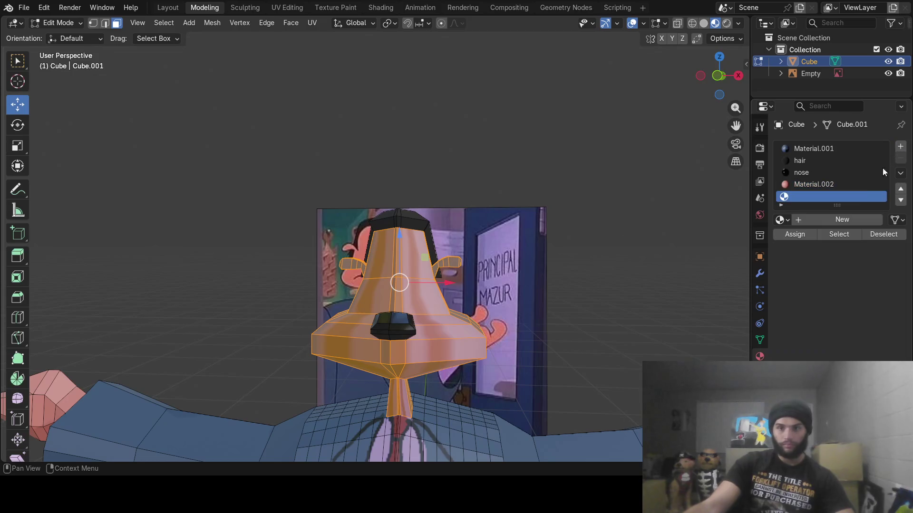
# - Create a new white material, assign it to the head faces and name it 'face'
pyautogui.click(822, 221)
pyautogui.click(800, 238)
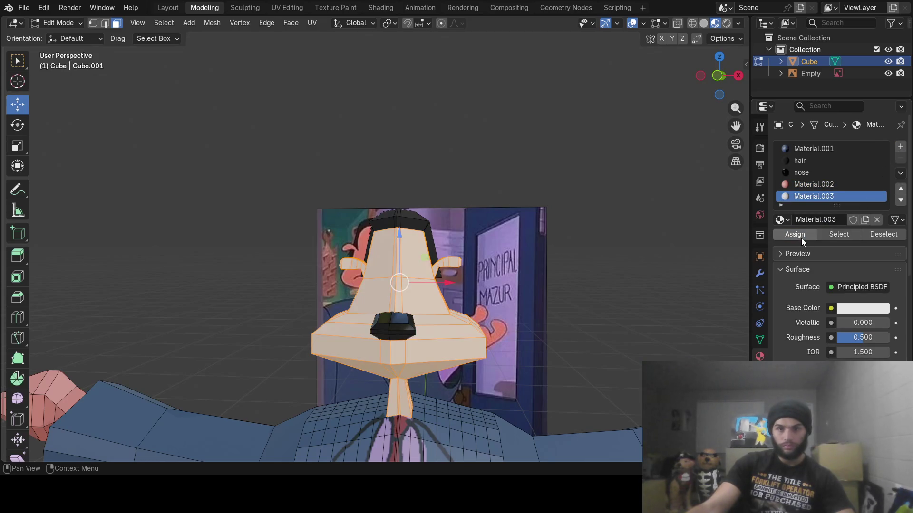
pyautogui.doubleClick(811, 196)
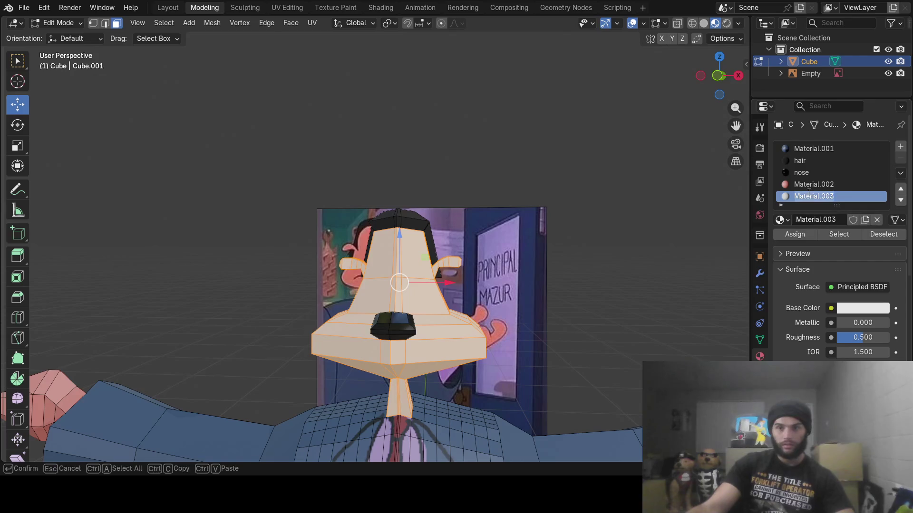
pyautogui.write('face')
pyautogui.press('Return')
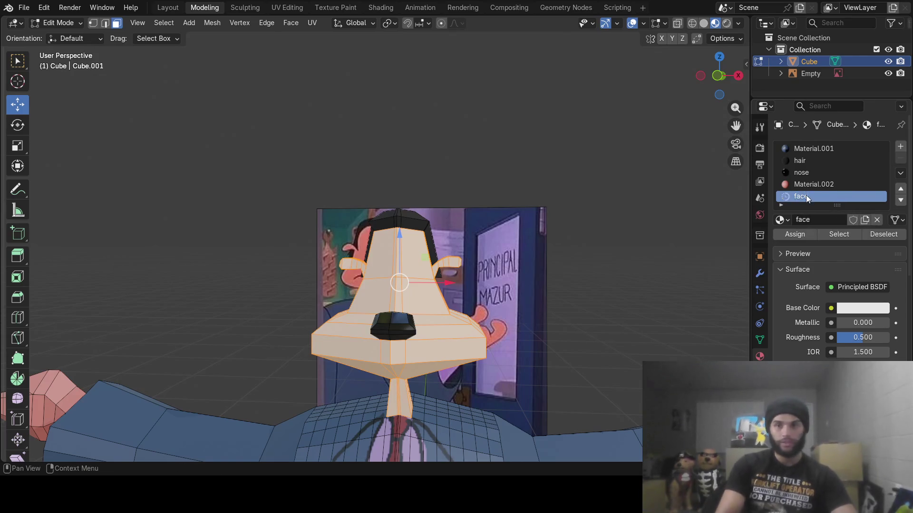
# - Inspect the white head in Object Mode, then return to Edit Mode
pyautogui.moveTo(651, 219)
pyautogui.mouseDown(button='middle')
pyautogui.moveTo(594, 299)
pyautogui.moveTo(628, 326)
pyautogui.moveTo(373, 330)
pyautogui.moveTo(401, 326)
pyautogui.moveTo(469, 359)
pyautogui.moveTo(506, 335)
pyautogui.moveTo(372, 350)
pyautogui.moveTo(457, 335)
pyautogui.moveTo(431, 348)
pyautogui.mouseUp(button='middle')
pyautogui.press('Tab')
pyautogui.scroll(-3, 401, 326)
pyautogui.scroll(-3, 372, 350)
pyautogui.scroll(3, 388, 290)
pyautogui.scroll(2, 388, 290)
pyautogui.moveTo(388, 290)
pyautogui.mouseDown(button='middle')
pyautogui.moveTo(420, 284)
pyautogui.moveTo(409, 276)
pyautogui.moveTo(456, 285)
pyautogui.mouseUp(button='middle')
pyautogui.press('Tab')
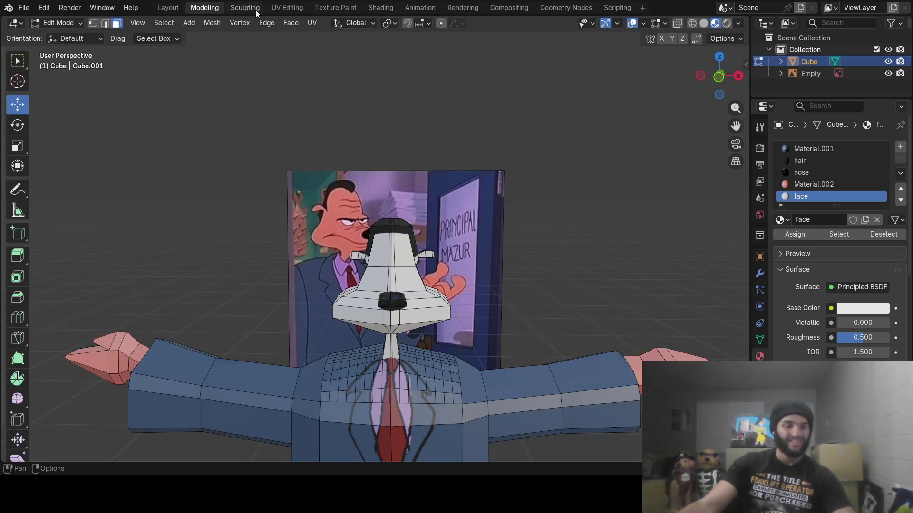
# - Switch to the UV Editing workspace and show the Material properties
pyautogui.click(289, 8)
pyautogui.moveTo(523, 267); pyautogui.dragTo(552, 238, button='middle')
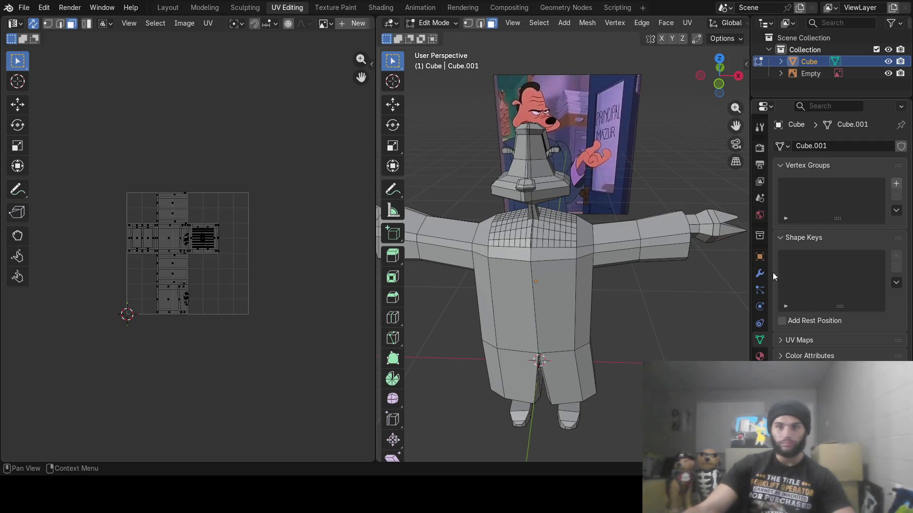
pyautogui.click(760, 355)
pyautogui.moveTo(589, 204); pyautogui.dragTo(625, 202, button='middle')
pyautogui.moveTo(545, 203)
pyautogui.mouseDown(button='middle')
pyautogui.moveTo(613, 216)
pyautogui.moveTo(563, 223)
pyautogui.mouseUp(button='middle')
# - Circle-select the upper head, side, front, underside and neck faces
pyautogui.press('c')
pyautogui.moveTo(563, 224)
pyautogui.mouseDown()
pyautogui.moveTo(591, 177)
pyautogui.moveTo(597, 102)
pyautogui.mouseUp()
pyautogui.moveTo(596, 102); pyautogui.dragTo(658, 124, button='middle')
pyautogui.moveTo(659, 124); pyautogui.dragTo(653, 138)
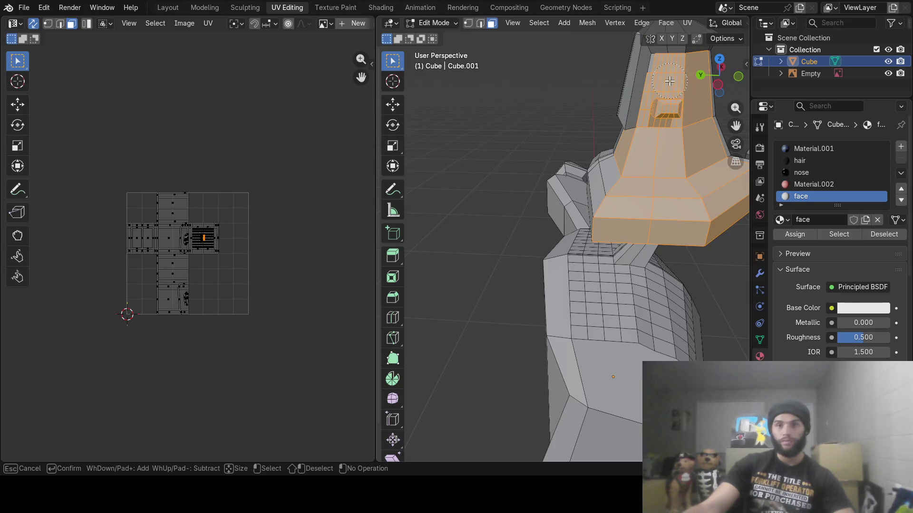
pyautogui.rightClick(622, 181)
pyautogui.moveTo(622, 180)
pyautogui.mouseDown(button='middle')
pyautogui.moveTo(670, 186)
pyautogui.moveTo(562, 246)
pyautogui.mouseUp(button='middle')
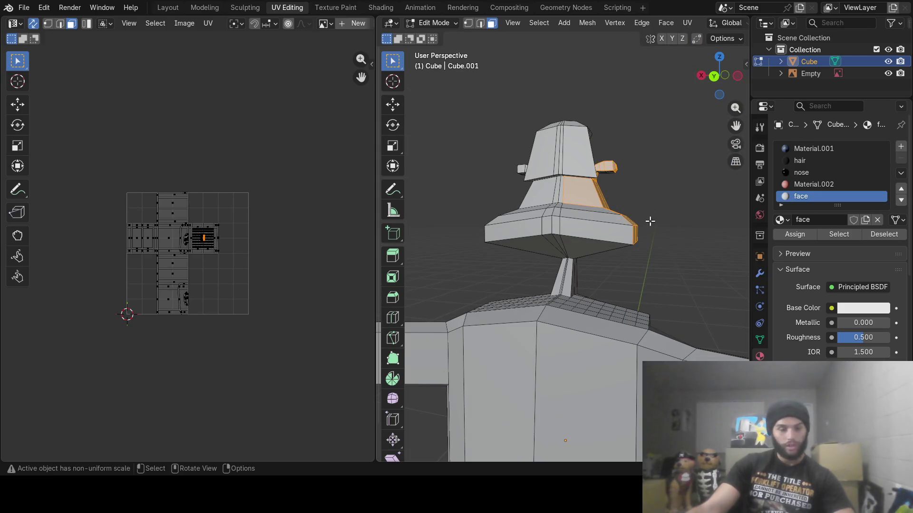
pyautogui.press('c')
pyautogui.moveTo(647, 223); pyautogui.dragTo(628, 228)
pyautogui.moveTo(579, 243); pyautogui.dragTo(556, 256)
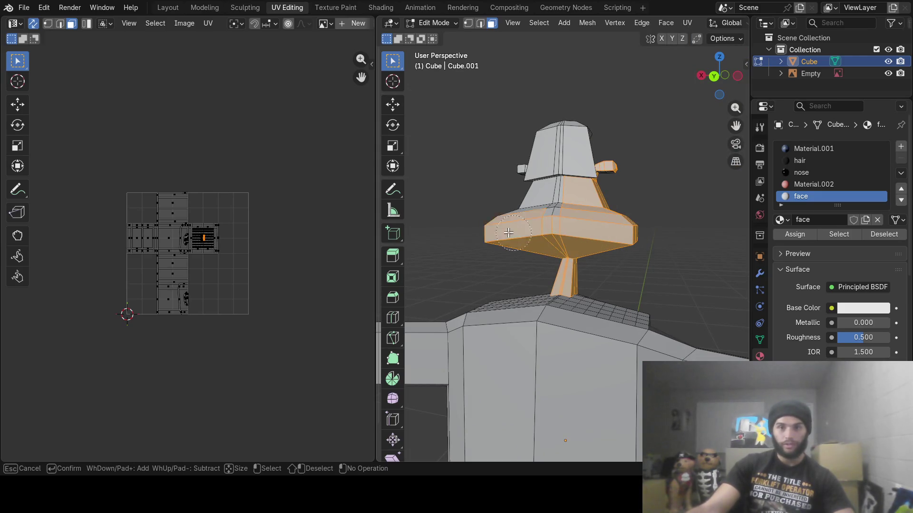
pyautogui.rightClick(565, 214)
pyautogui.moveTo(566, 215)
pyautogui.mouseDown(button='middle')
pyautogui.moveTo(521, 208)
pyautogui.moveTo(613, 233)
pyautogui.mouseUp(button='middle')
pyautogui.press('c')
pyautogui.moveTo(628, 233); pyautogui.dragTo(638, 247)
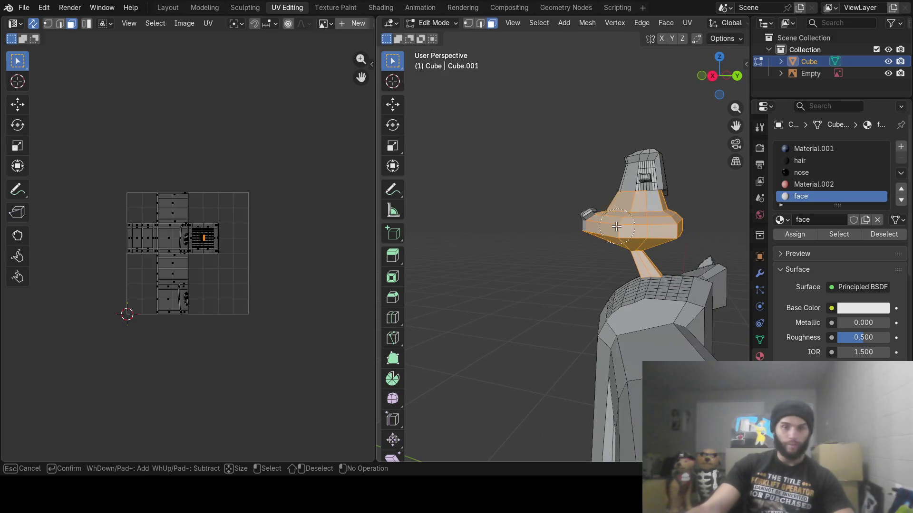
pyautogui.rightClick(648, 221)
pyautogui.moveTo(648, 220)
pyautogui.mouseDown(button='middle')
pyautogui.moveTo(454, 304)
pyautogui.moveTo(544, 215)
pyautogui.moveTo(585, 198)
pyautogui.moveTo(452, 224)
pyautogui.moveTo(603, 228)
pyautogui.mouseUp(button='middle')
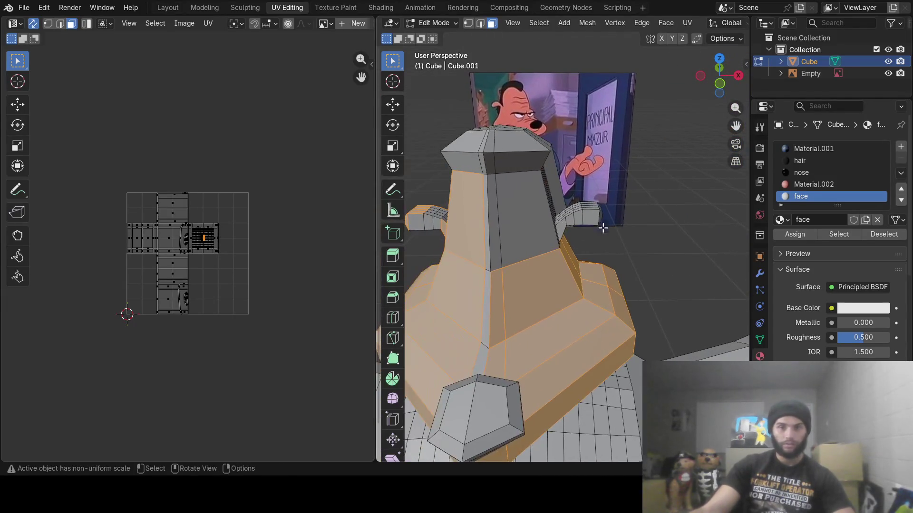
# - Add the front head strip and the lower grey face to the selection
pyautogui.press('c')
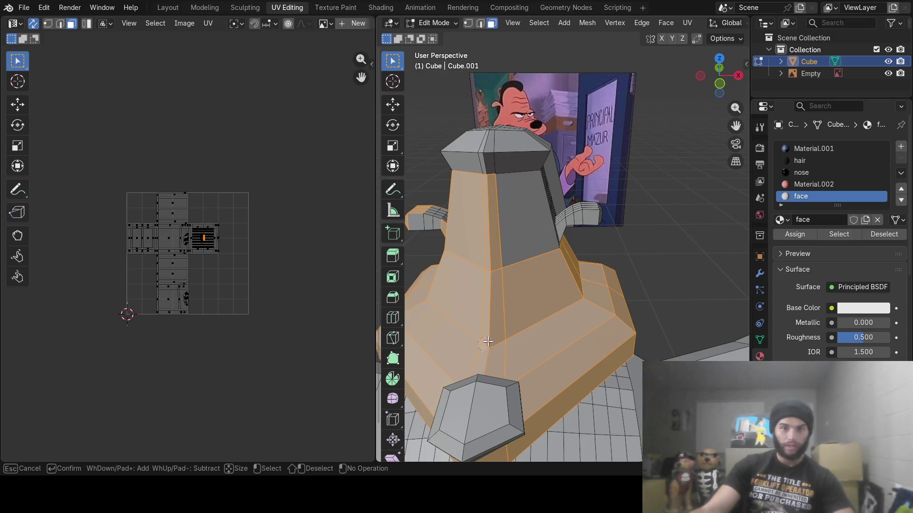
pyautogui.press('Escape')
pyautogui.moveTo(504, 220)
pyautogui.mouseDown(button='middle')
pyautogui.moveTo(599, 246)
pyautogui.moveTo(523, 240)
pyautogui.mouseUp(button='middle')
pyautogui.moveTo(655, 282); pyautogui.dragTo(504, 281, button='middle')
pyautogui.press('c')
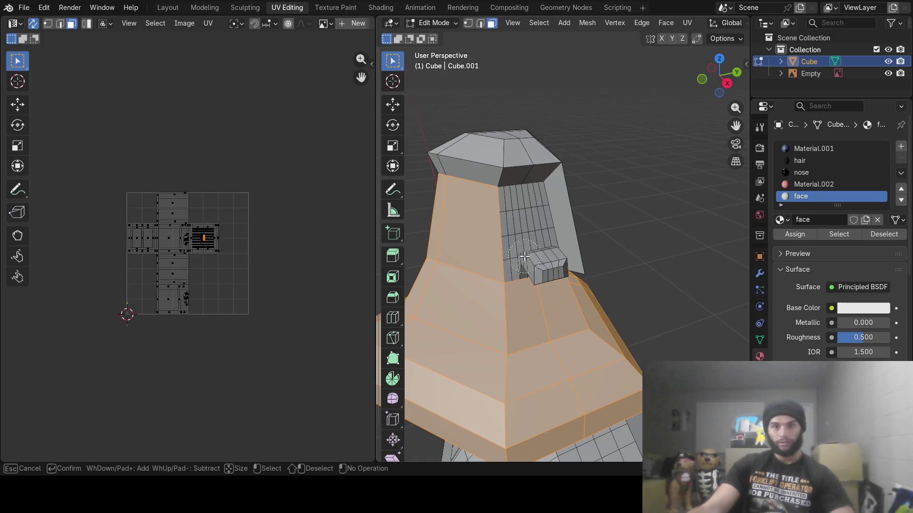
pyautogui.moveTo(524, 257); pyautogui.dragTo(525, 249)
pyautogui.moveTo(519, 216); pyautogui.dragTo(566, 261, button='middle')
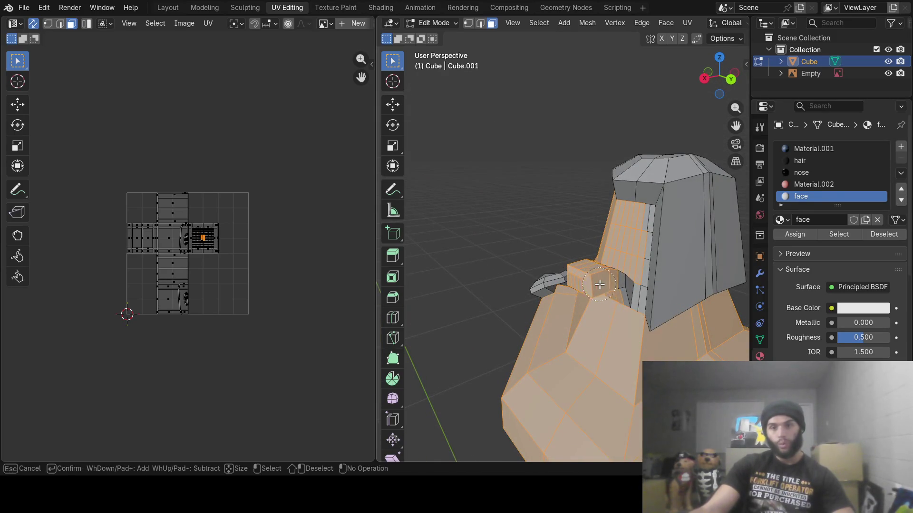
pyautogui.moveTo(618, 292); pyautogui.dragTo(570, 263, button='middle')
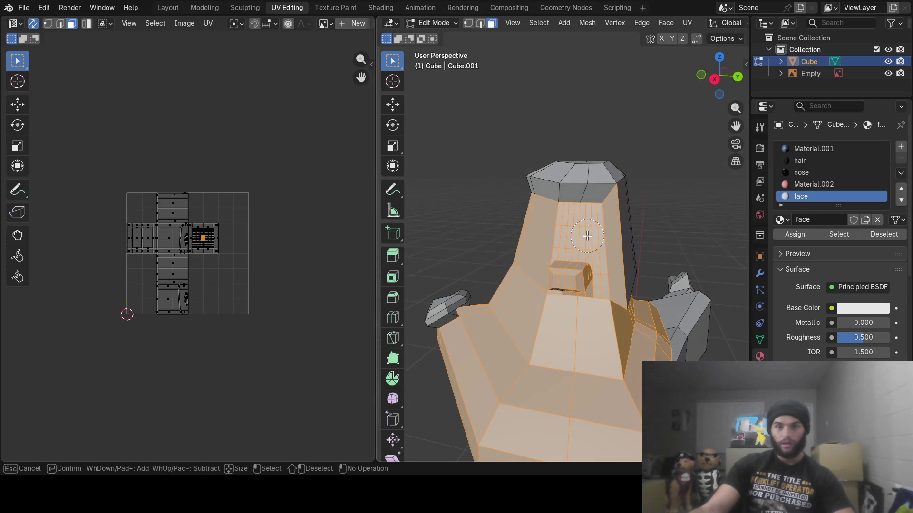
pyautogui.moveTo(610, 205)
pyautogui.mouseDown(button='middle')
pyautogui.moveTo(475, 301)
pyautogui.moveTo(620, 307)
pyautogui.moveTo(499, 326)
pyautogui.moveTo(617, 312)
pyautogui.moveTo(546, 306)
pyautogui.moveTo(667, 323)
pyautogui.moveTo(609, 301)
pyautogui.moveTo(587, 316)
pyautogui.moveTo(606, 331)
pyautogui.moveTo(661, 307)
pyautogui.mouseUp(button='middle')
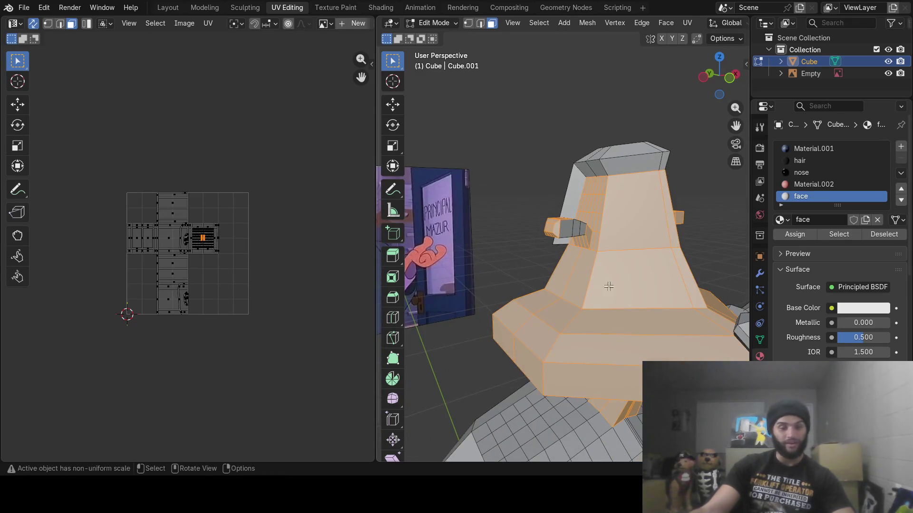
pyautogui.scroll(5, 609, 286)
pyautogui.moveTo(578, 285)
pyautogui.mouseDown(button='middle')
pyautogui.moveTo(589, 292)
pyautogui.moveTo(556, 274)
pyautogui.mouseUp(button='middle')
pyautogui.press('c')
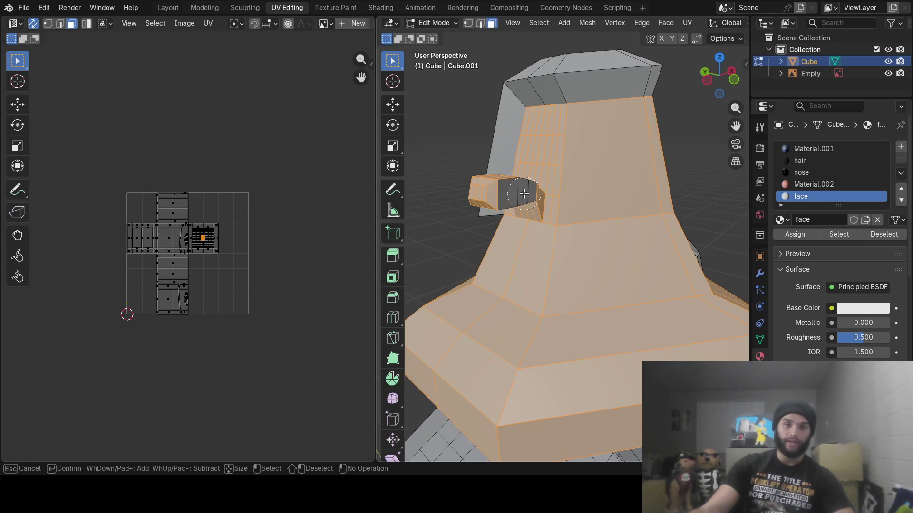
pyautogui.press('Escape')
pyautogui.moveTo(524, 193)
pyautogui.mouseDown(button='middle')
pyautogui.moveTo(573, 178)
pyautogui.moveTo(509, 264)
pyautogui.moveTo(610, 210)
pyautogui.moveTo(483, 279)
pyautogui.moveTo(658, 257)
pyautogui.moveTo(586, 305)
pyautogui.moveTo(641, 163)
pyautogui.mouseUp(button='middle')
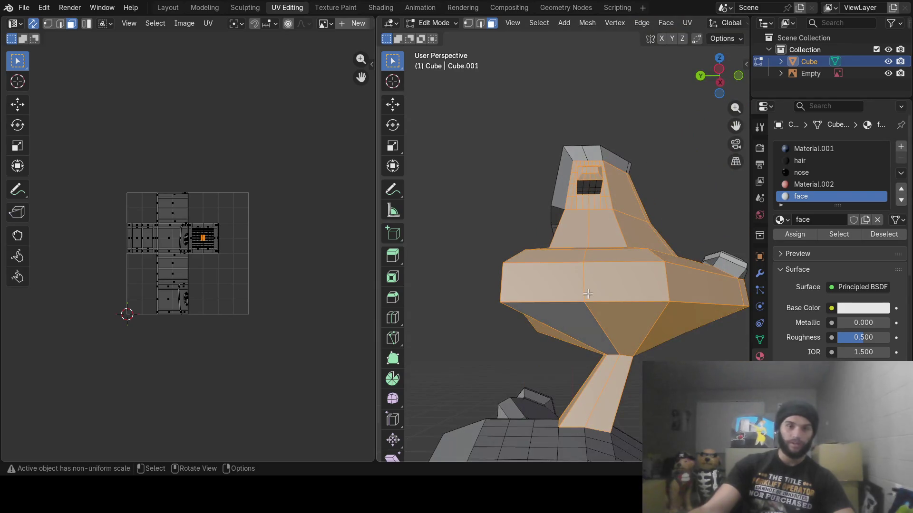
pyautogui.keyDown('shift'); pyautogui.click(570, 320); pyautogui.keyUp('shift')
# - Fix the front band and neck faces, check the selection, and bring up the face menu
pyautogui.moveTo(570, 320)
pyautogui.mouseDown(button='middle')
pyautogui.moveTo(492, 353)
pyautogui.moveTo(583, 296)
pyautogui.moveTo(524, 296)
pyautogui.moveTo(568, 196)
pyautogui.moveTo(584, 223)
pyautogui.mouseUp(button='middle')
pyautogui.press('c')
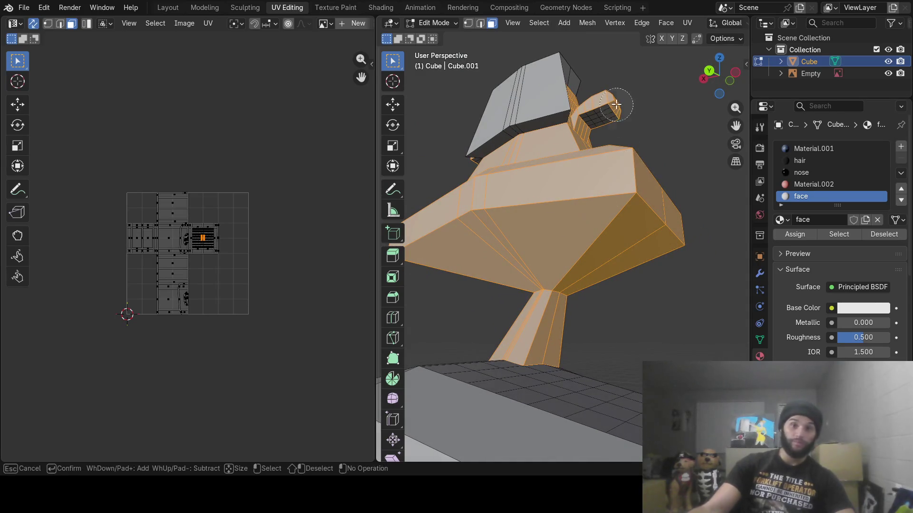
pyautogui.rightClick(603, 116)
pyautogui.moveTo(603, 116)
pyautogui.mouseDown(button='middle')
pyautogui.moveTo(634, 220)
pyautogui.moveTo(584, 236)
pyautogui.moveTo(687, 225)
pyautogui.mouseUp(button='middle')
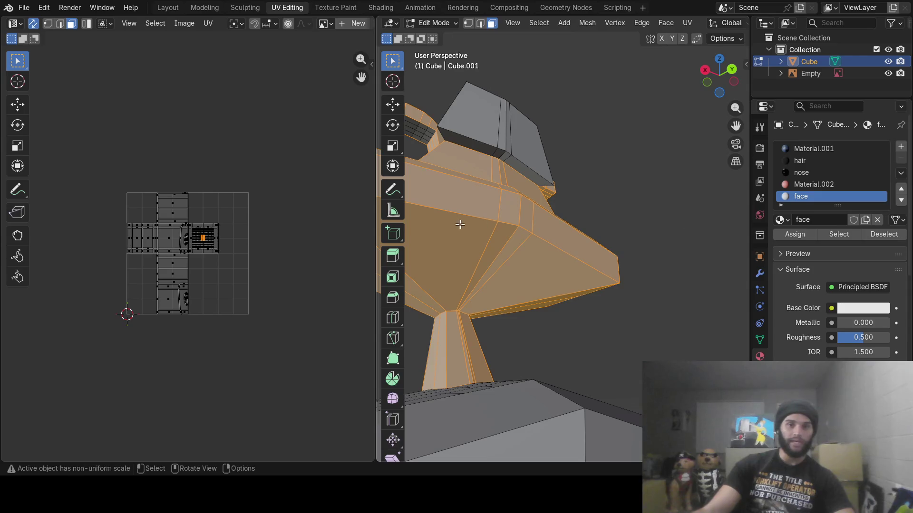
pyautogui.moveTo(459, 224); pyautogui.dragTo(625, 254, button='middle')
pyautogui.press('c')
pyautogui.keyDown('shift'); pyautogui.moveTo(547, 217); pyautogui.dragTo(533, 205); pyautogui.keyUp('shift')
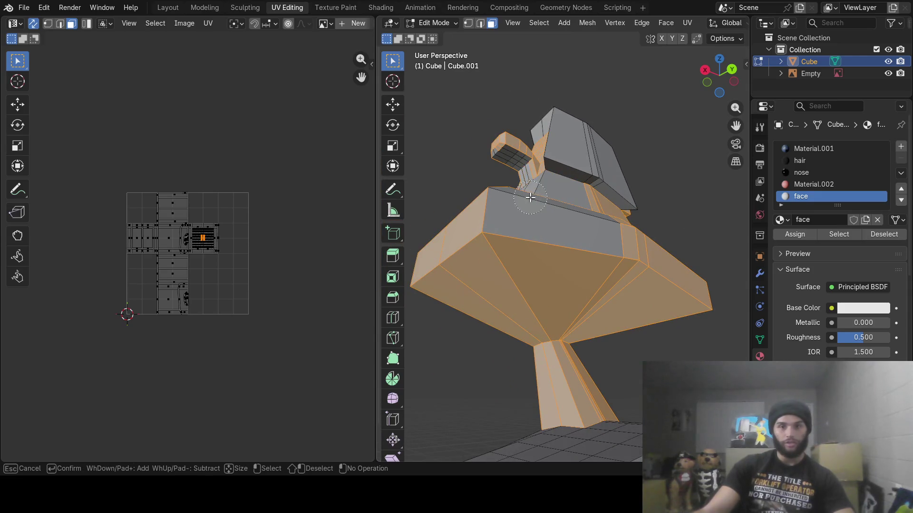
pyautogui.click(531, 199)
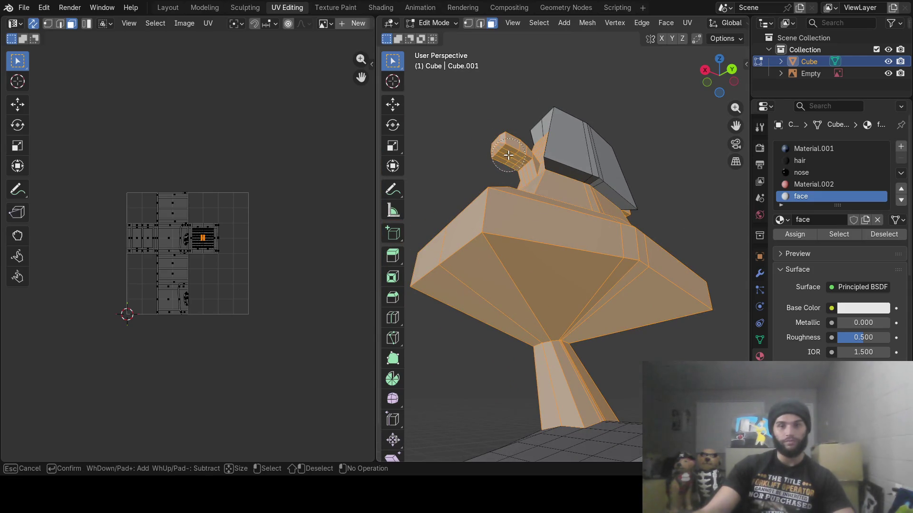
pyautogui.press('Escape')
pyautogui.moveTo(513, 272)
pyautogui.mouseDown(button='middle')
pyautogui.moveTo(515, 300)
pyautogui.moveTo(523, 264)
pyautogui.moveTo(594, 309)
pyautogui.moveTo(638, 320)
pyautogui.moveTo(572, 292)
pyautogui.moveTo(596, 311)
pyautogui.mouseUp(button='middle')
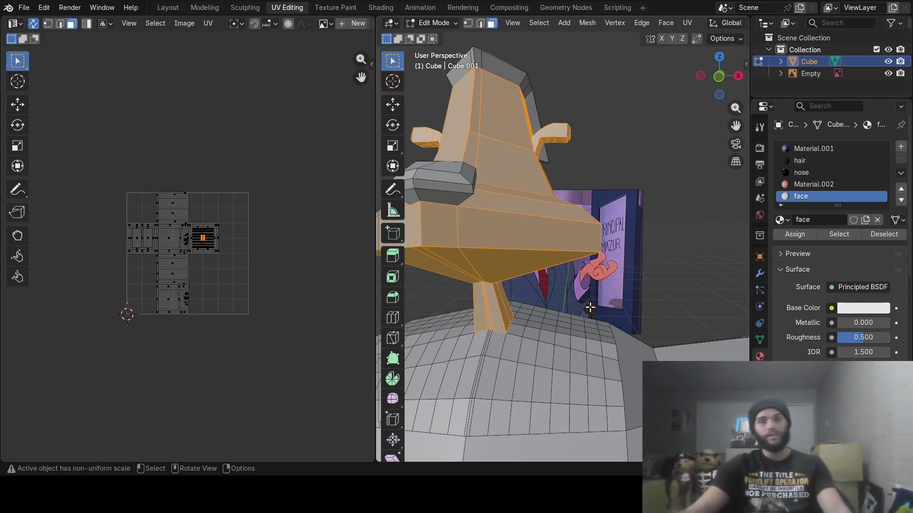
pyautogui.moveTo(603, 192)
pyautogui.mouseDown(button='middle')
pyautogui.moveTo(602, 230)
pyautogui.moveTo(584, 223)
pyautogui.moveTo(611, 201)
pyautogui.mouseUp(button='middle')
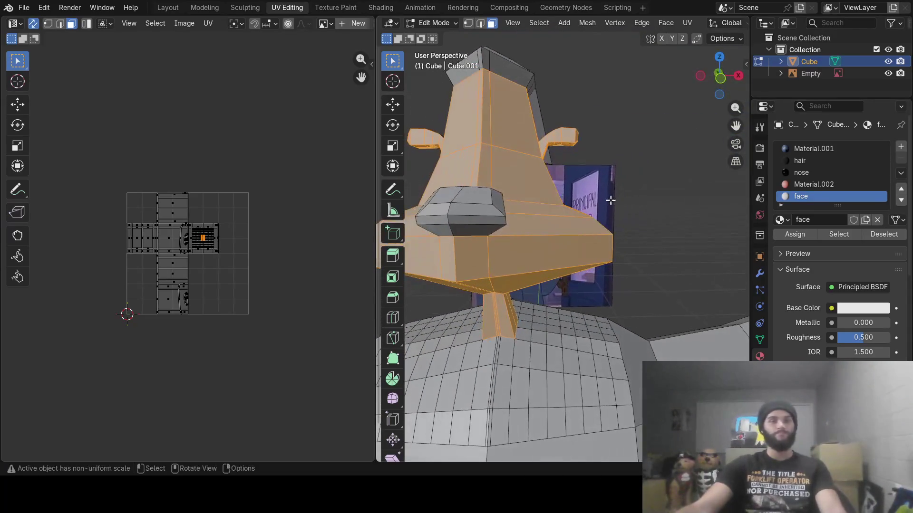
pyautogui.moveTo(524, 222); pyautogui.dragTo(614, 221, button='middle')
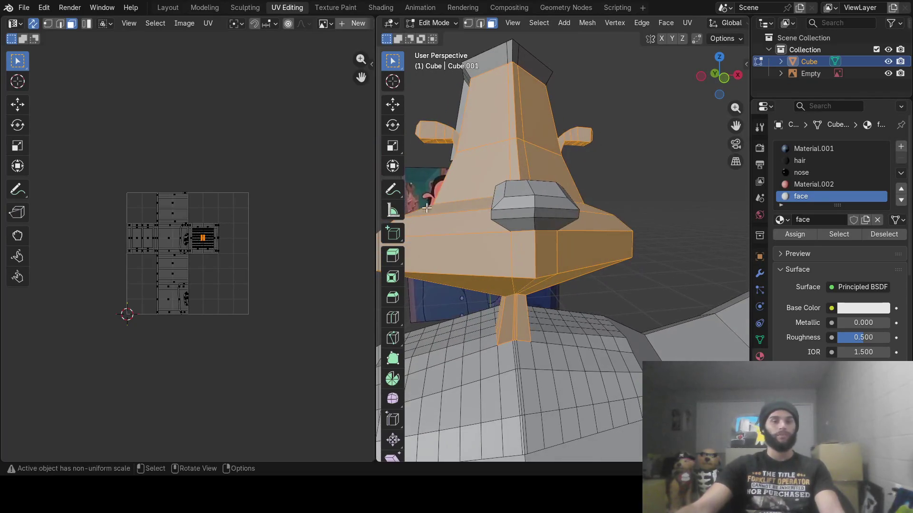
pyautogui.scroll(-5, 614, 221)
pyautogui.moveTo(542, 267); pyautogui.dragTo(552, 255, button='middle')
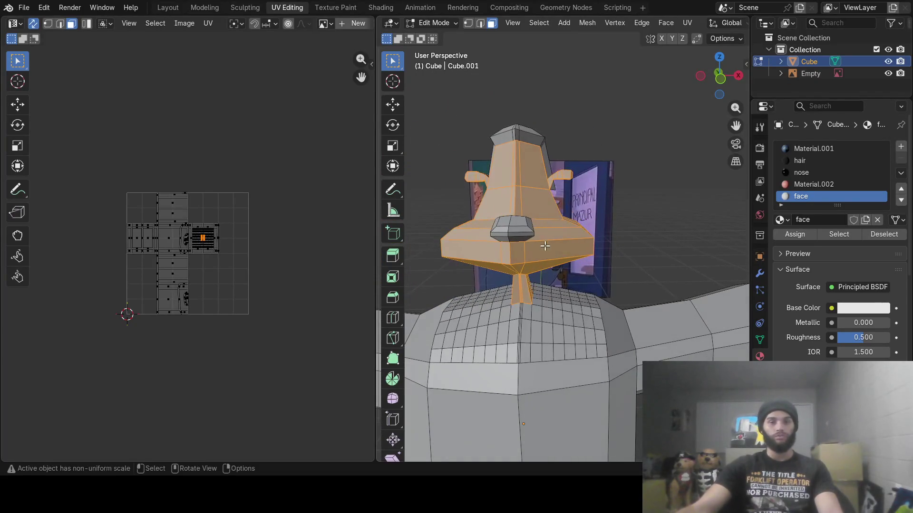
pyautogui.rightClick(551, 254)
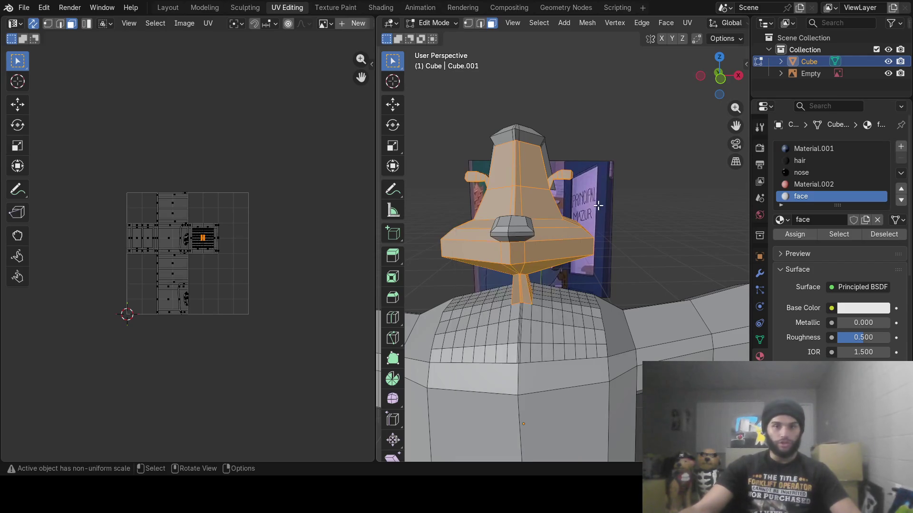
pyautogui.scroll(6, 176, 251)
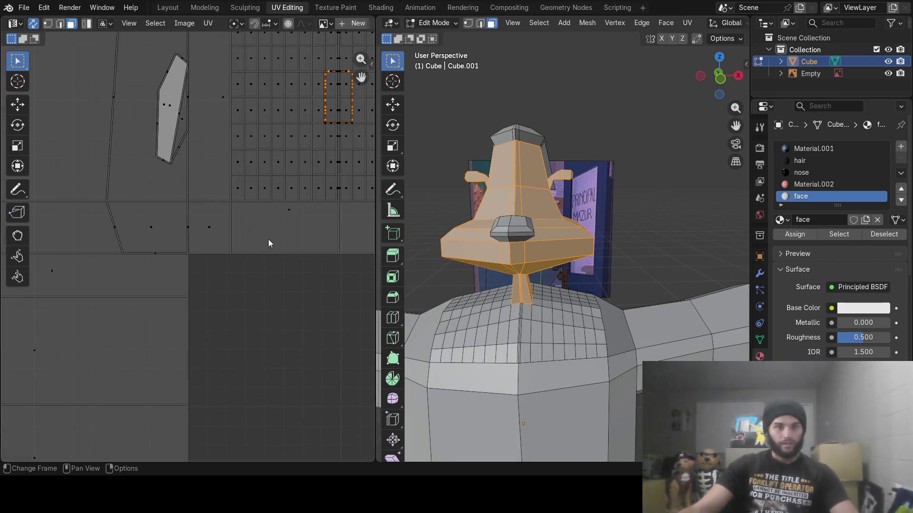
# - Mark the borders of the selected head faces as UV seams
pyautogui.moveTo(272, 238)
pyautogui.mouseDown(button='middle')
pyautogui.moveTo(212, 291)
pyautogui.moveTo(252, 278)
pyautogui.moveTo(185, 296)
pyautogui.moveTo(255, 265)
pyautogui.moveTo(205, 269)
pyautogui.mouseUp(button='middle')
pyautogui.scroll(1, 252, 278)
pyautogui.scroll(3, 267, 275)
pyautogui.scroll(-2, 269, 275)
pyautogui.moveTo(587, 240)
pyautogui.mouseDown(button='middle')
pyautogui.moveTo(612, 235)
pyautogui.moveTo(331, 236)
pyautogui.mouseUp(button='middle')
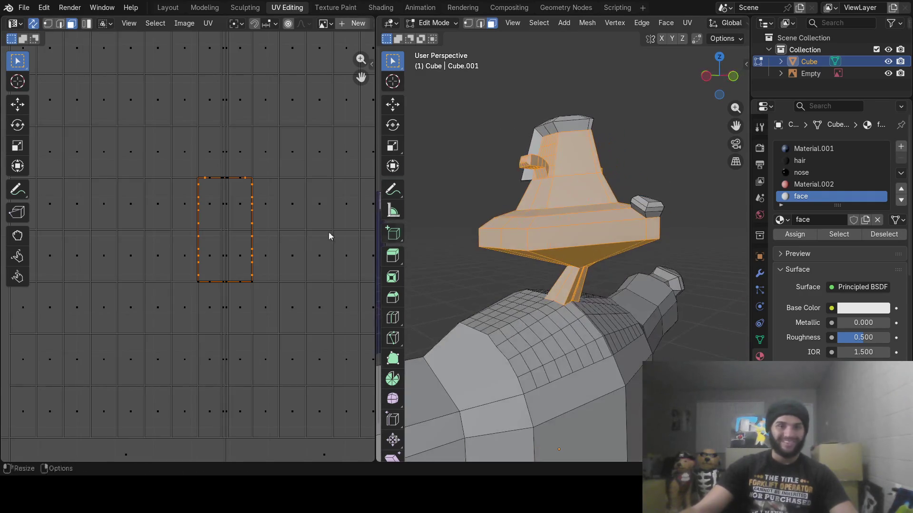
pyautogui.hotkey('ctrl', 'f')
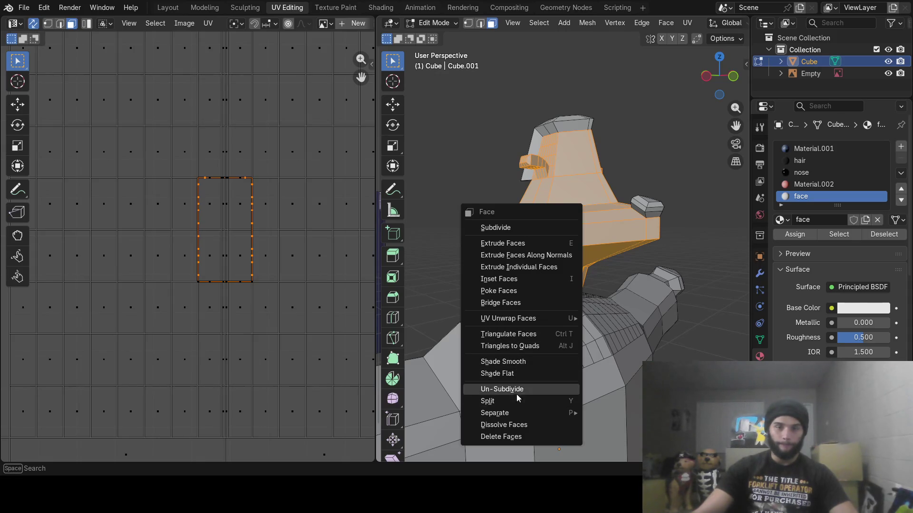
pyautogui.moveTo(525, 319)
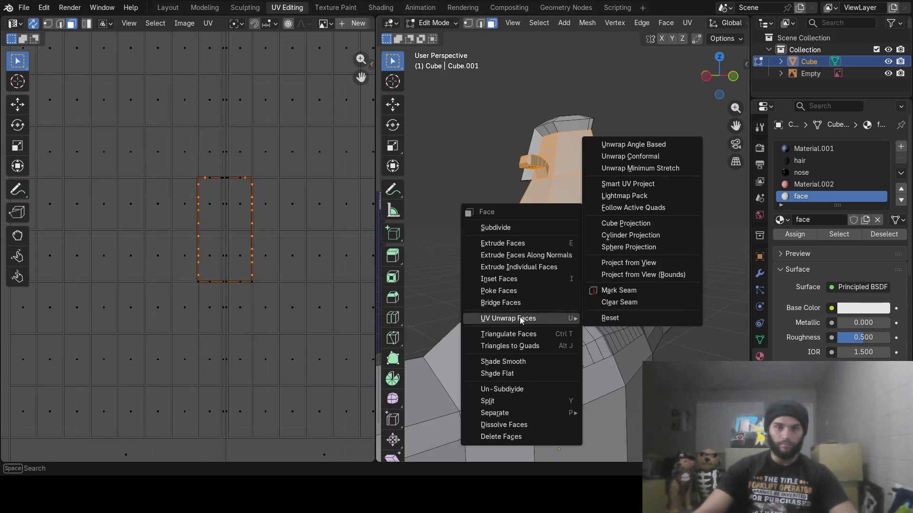
pyautogui.click(617, 292)
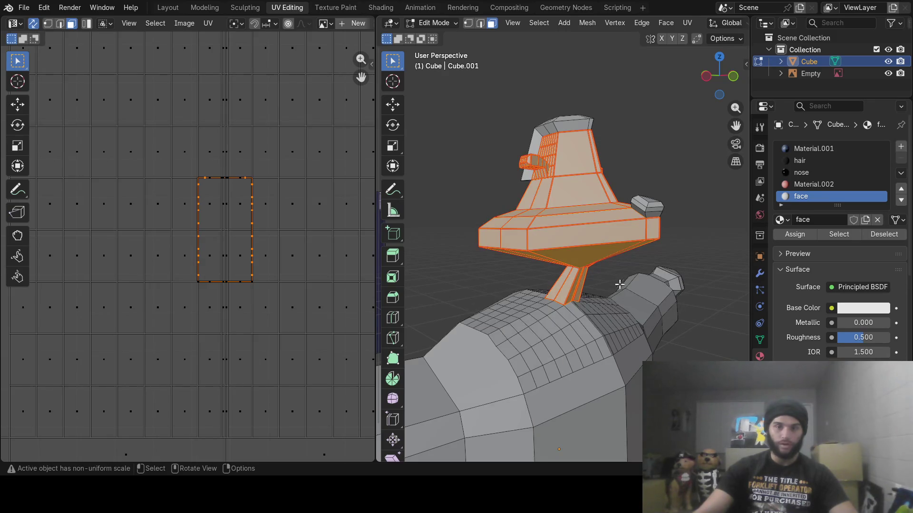
# - Unwrap the head faces angle-based and zoom out the UV editor to view the islands
pyautogui.hotkey('ctrl', 'f')
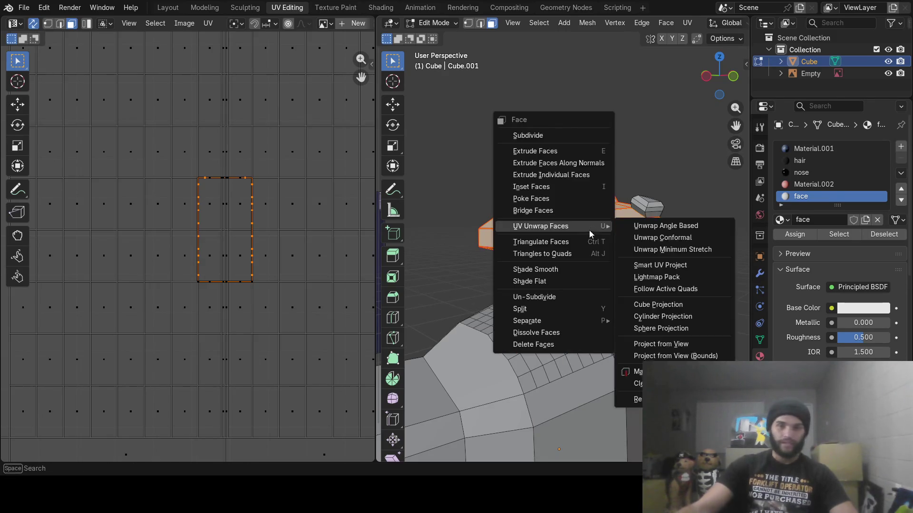
pyautogui.moveTo(585, 225)
pyautogui.click(630, 225)
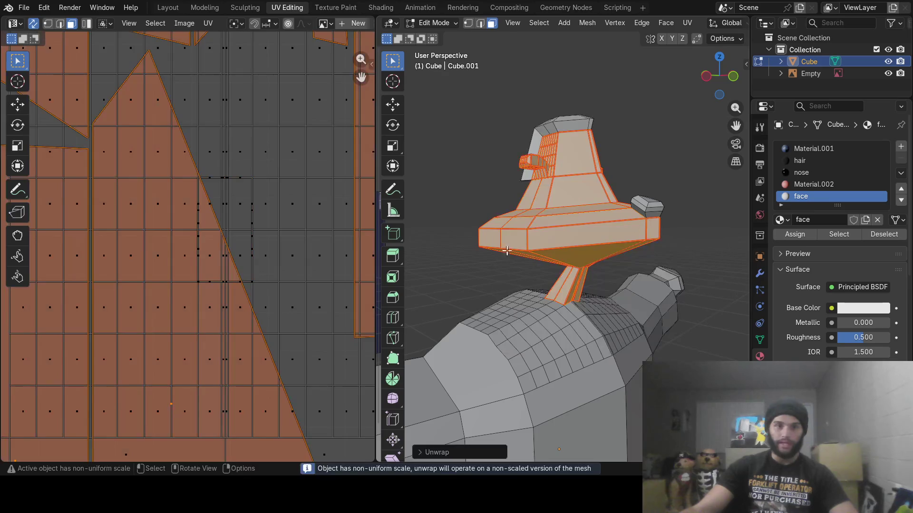
pyautogui.scroll(-5, 229, 284)
pyautogui.scroll(-1, 229, 283)
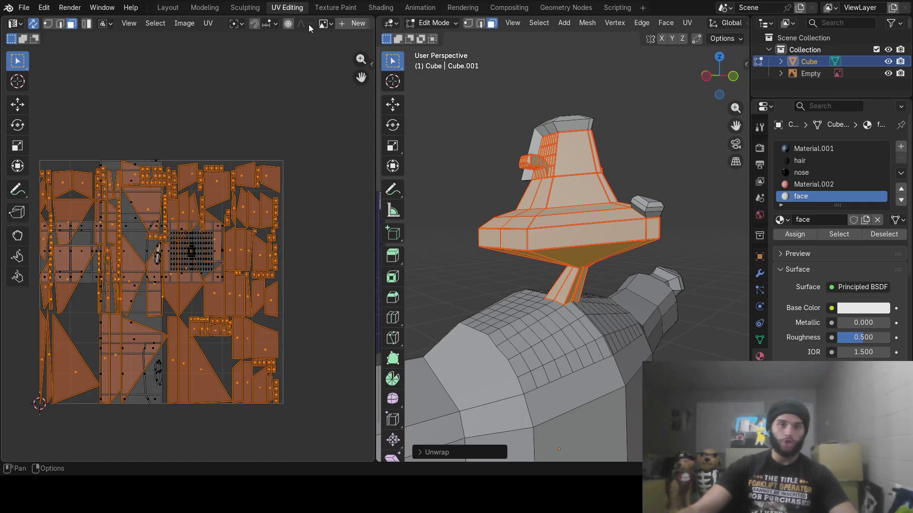
pyautogui.click(207, 24)
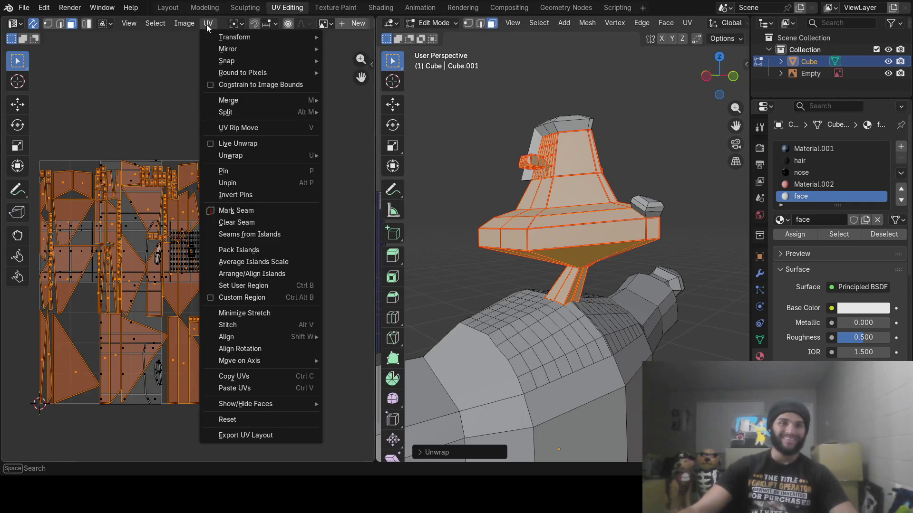
pyautogui.click(240, 434)
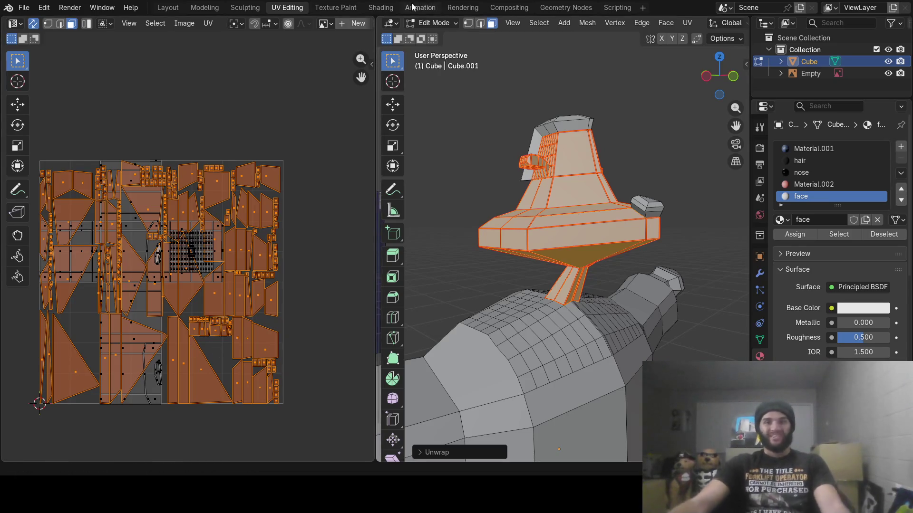
# - In Shading, add an Image Texture node and connect its Color to Base Color
pyautogui.click(380, 9)
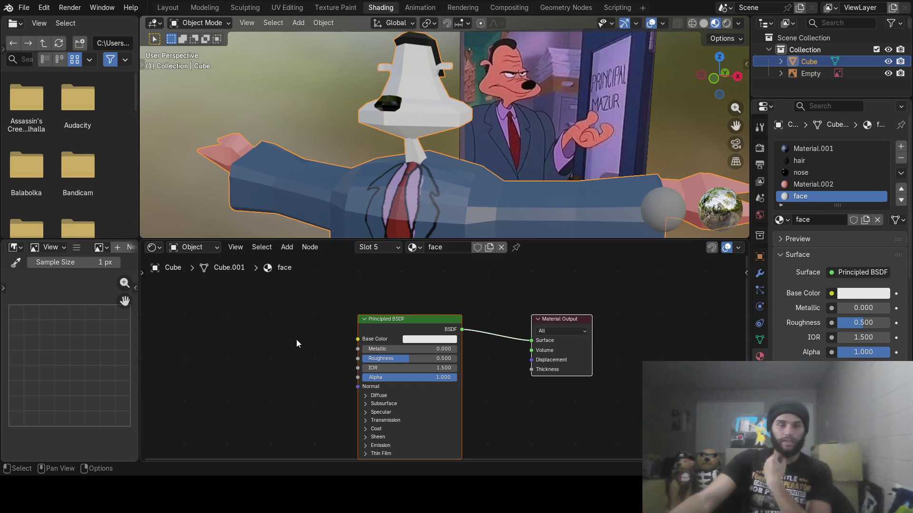
pyautogui.click(287, 248)
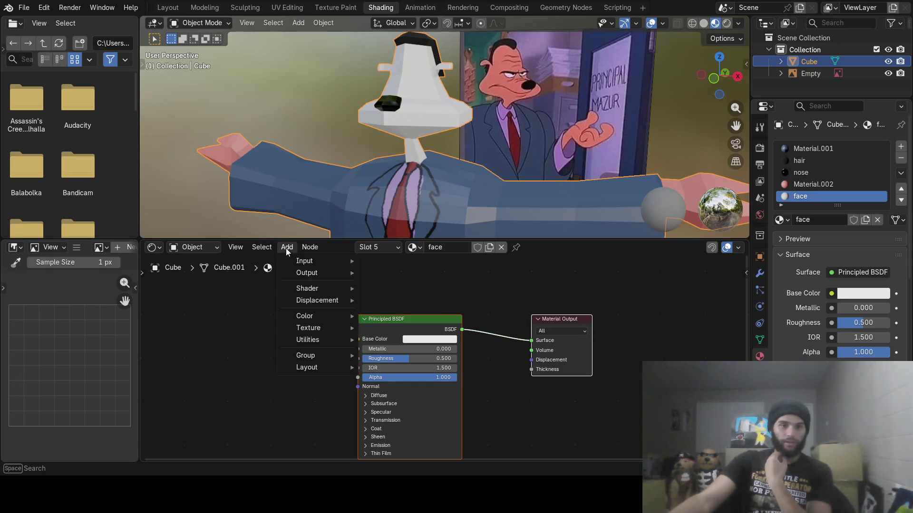
pyautogui.moveTo(333, 328)
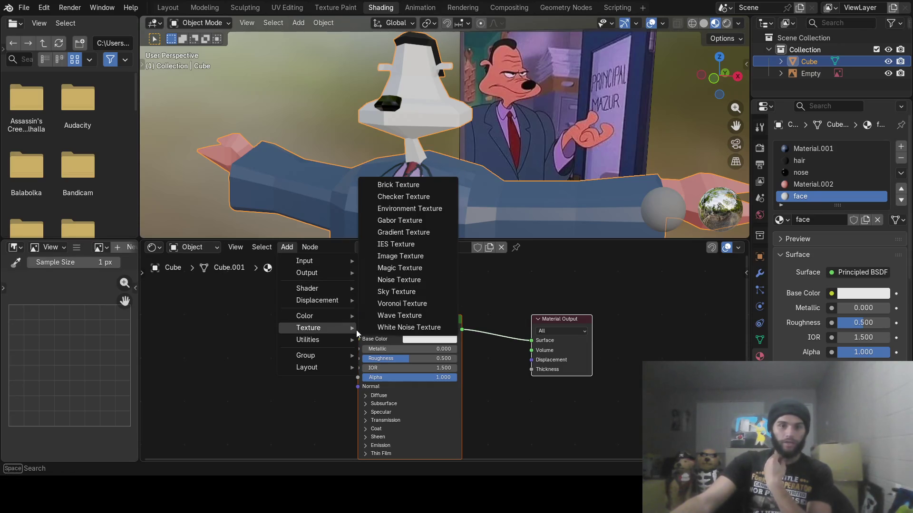
pyautogui.click(405, 255)
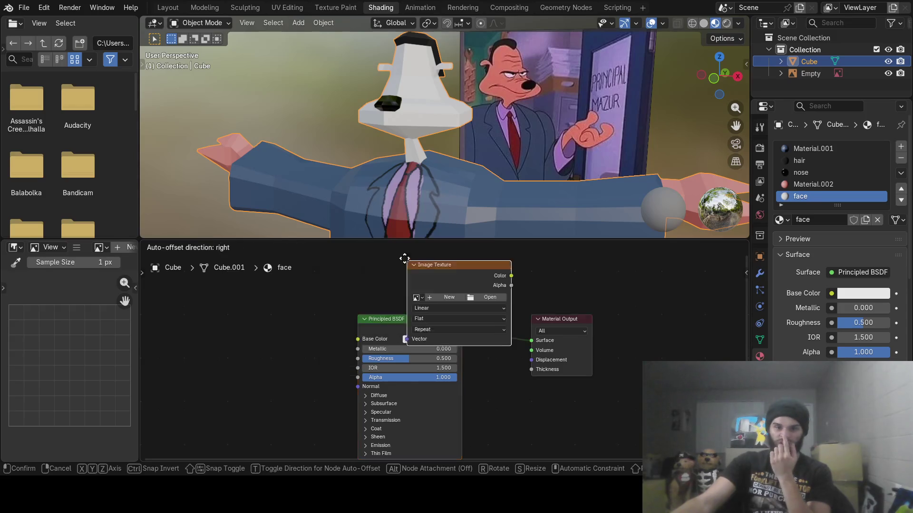
pyautogui.click(207, 332)
pyautogui.moveTo(315, 348); pyautogui.dragTo(348, 341)
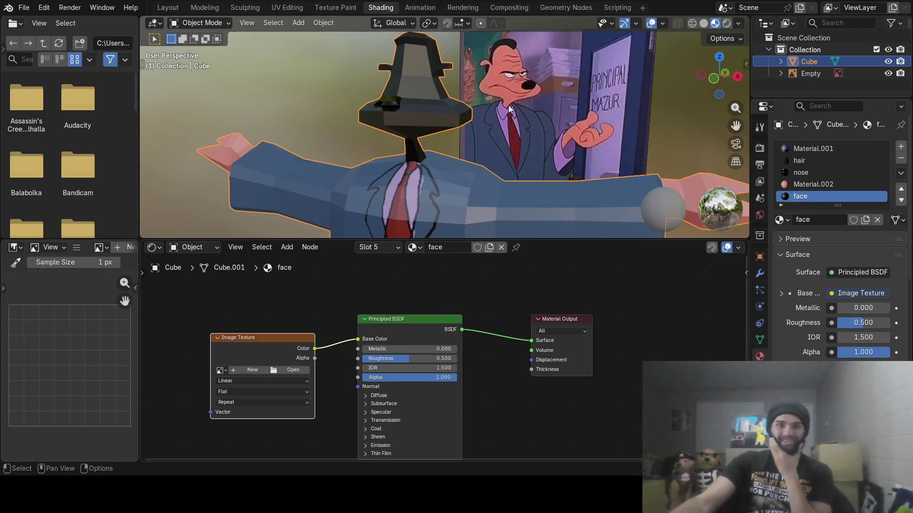
# - Switch to the Texture Paint workspace and orbit around the character
pyautogui.moveTo(440, 176); pyautogui.dragTo(467, 172, button='middle')
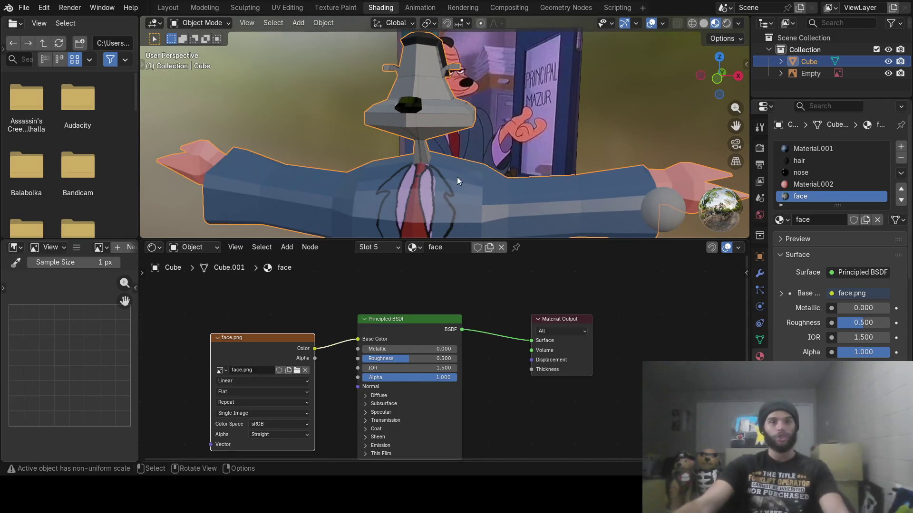
pyautogui.click(335, 7)
pyautogui.moveTo(588, 144); pyautogui.dragTo(596, 156, button='middle')
# - Eyedrop the skin colour from the reference picture as the brush colour
pyautogui.scroll(5, 647, 147)
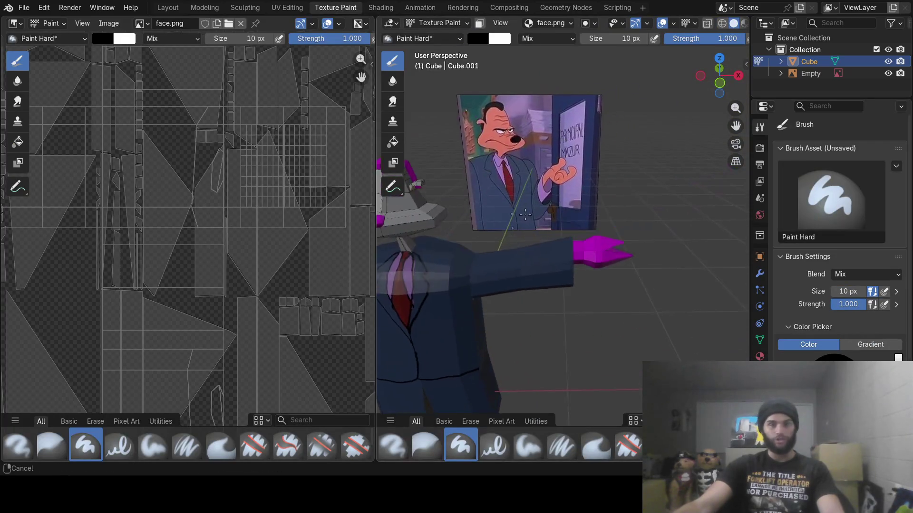
pyautogui.click(478, 39)
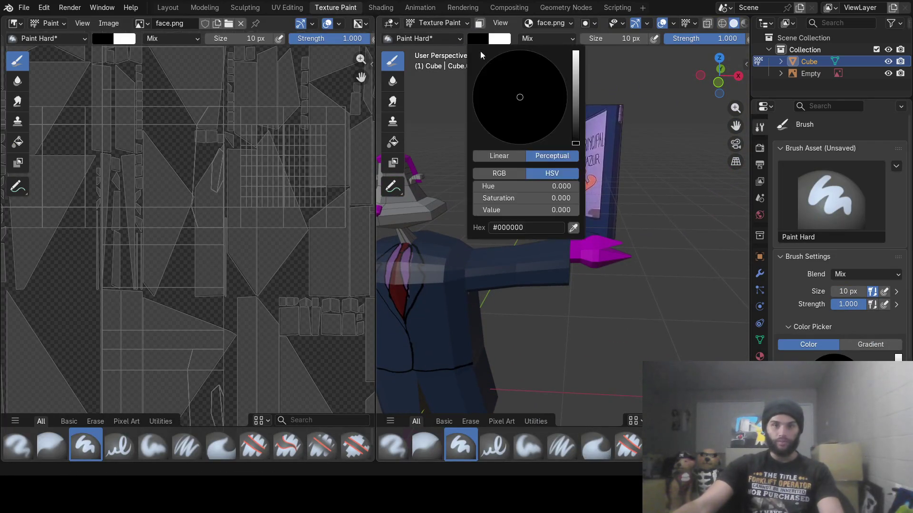
pyautogui.click(573, 228)
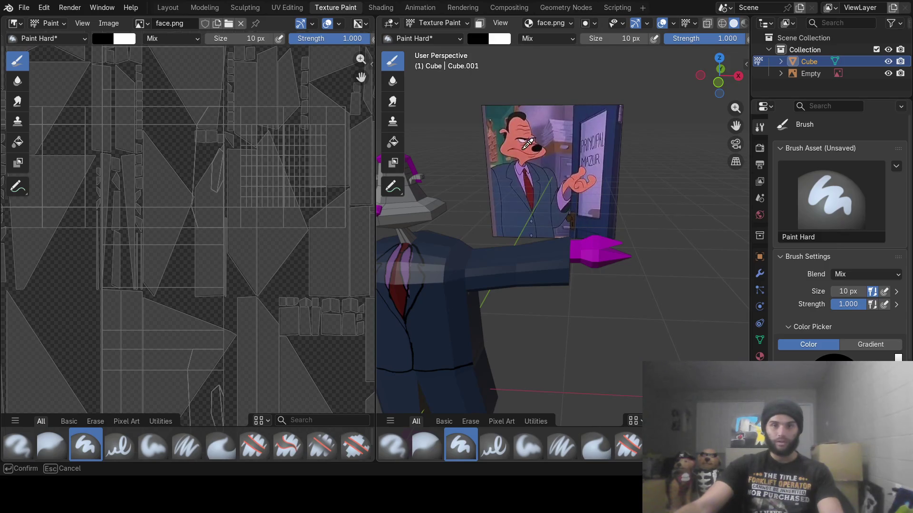
pyautogui.click(527, 143)
pyautogui.scroll(-3, 243, 186)
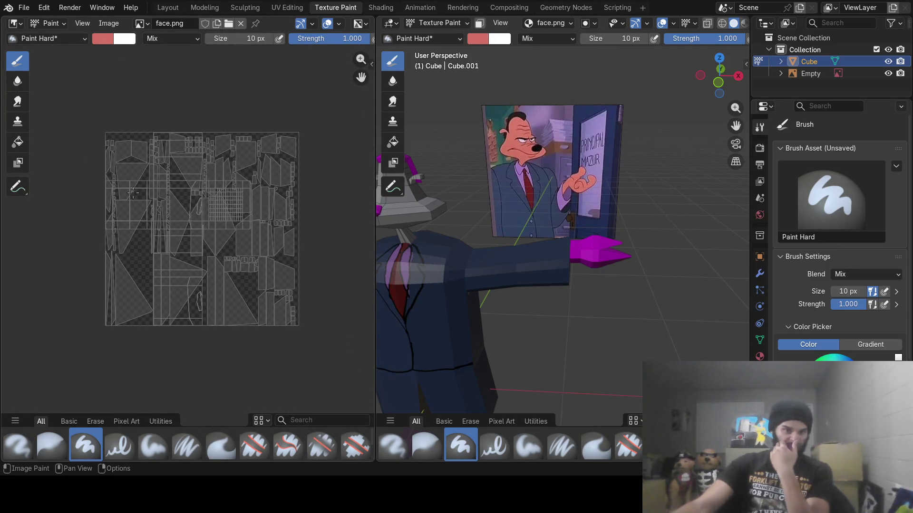
# - Set the brush size to 100 px and paint the colour over the whole face texture
pyautogui.click(248, 38)
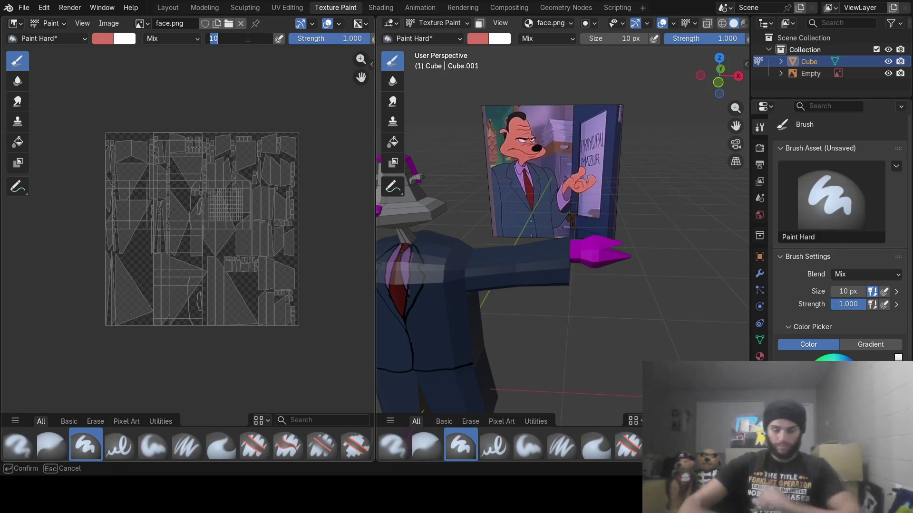
pyautogui.write('0')
pyautogui.press('Return')
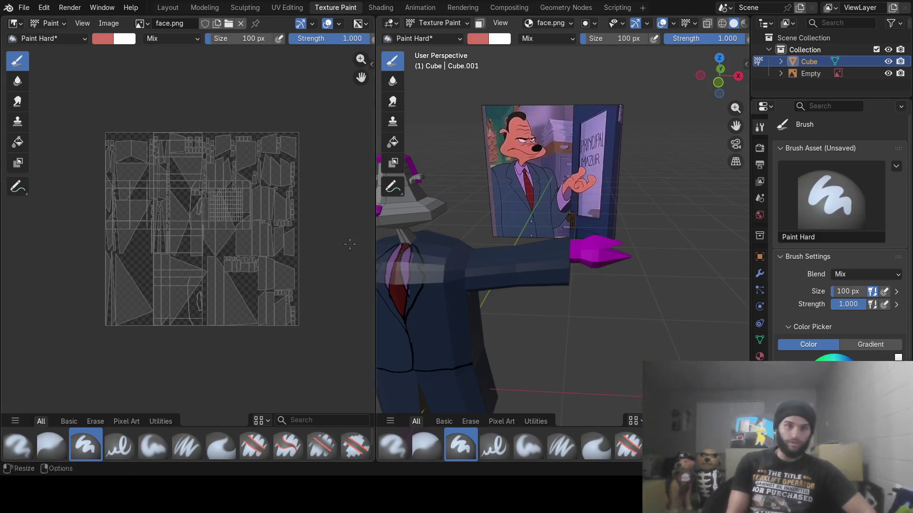
pyautogui.moveTo(128, 137); pyautogui.dragTo(116, 229)
pyautogui.moveTo(169, 137)
pyautogui.mouseDown()
pyautogui.moveTo(131, 244)
pyautogui.moveTo(157, 266)
pyautogui.moveTo(123, 281)
pyautogui.moveTo(115, 247)
pyautogui.moveTo(185, 192)
pyautogui.moveTo(109, 328)
pyautogui.moveTo(205, 216)
pyautogui.moveTo(196, 275)
pyautogui.moveTo(243, 257)
pyautogui.moveTo(299, 309)
pyautogui.moveTo(223, 326)
pyautogui.moveTo(184, 276)
pyautogui.moveTo(188, 264)
pyautogui.moveTo(91, 321)
pyautogui.moveTo(150, 179)
pyautogui.moveTo(164, 178)
pyautogui.moveTo(84, 171)
pyautogui.moveTo(191, 198)
pyautogui.moveTo(252, 167)
pyautogui.moveTo(271, 143)
pyautogui.moveTo(286, 228)
pyautogui.moveTo(301, 173)
pyautogui.moveTo(297, 326)
pyautogui.moveTo(181, 340)
pyautogui.moveTo(174, 319)
pyautogui.mouseUp()
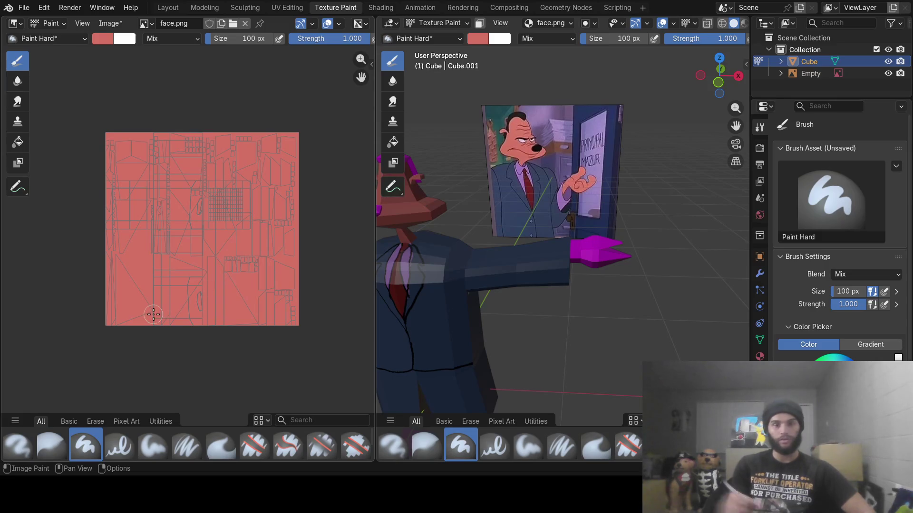
pyautogui.moveTo(518, 202)
pyautogui.mouseDown(button='middle')
pyautogui.moveTo(534, 240)
pyautogui.moveTo(554, 233)
pyautogui.moveTo(566, 245)
pyautogui.mouseUp(button='middle')
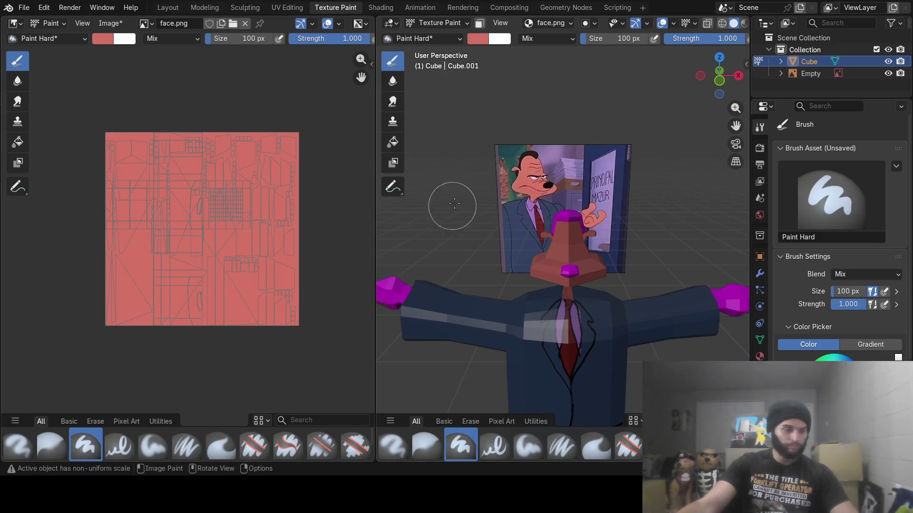
# - Reduce the brush size to 10 px and lighten the brush colour
pyautogui.click(614, 38)
pyautogui.write('10')
pyautogui.press('Return')
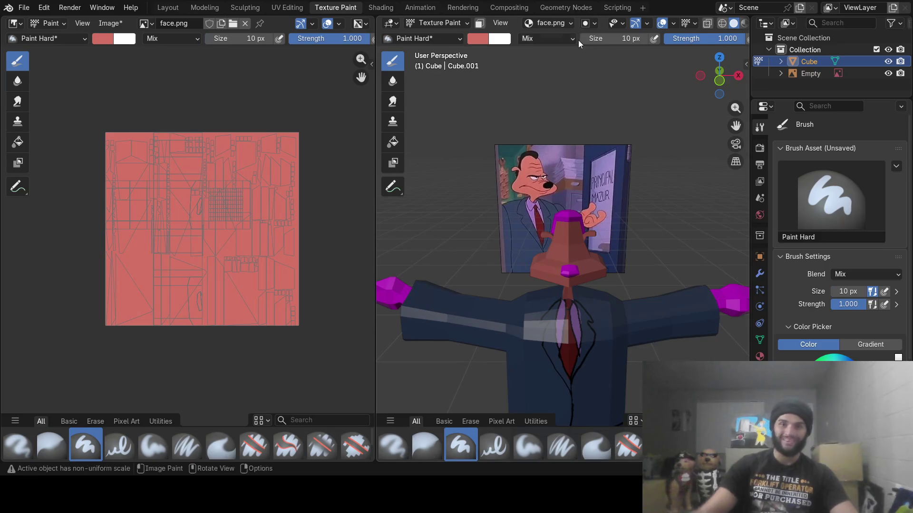
pyautogui.click(480, 39)
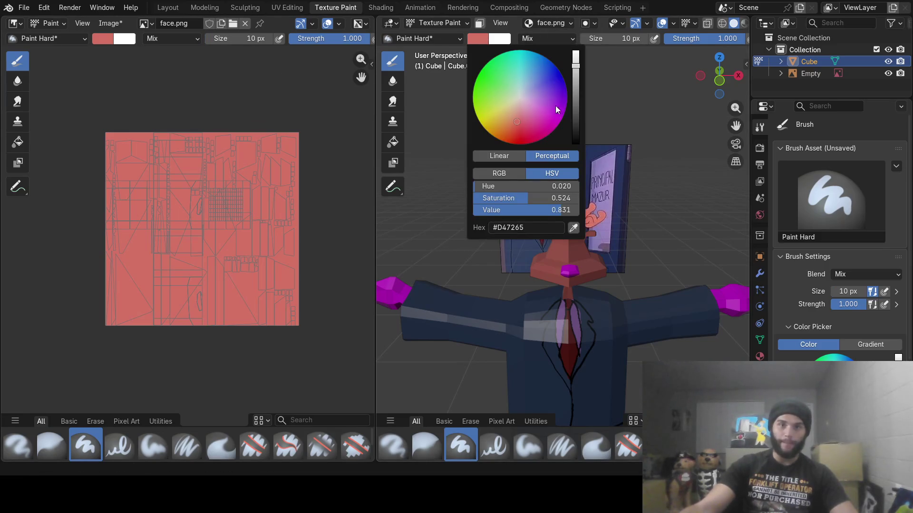
pyautogui.click(577, 61)
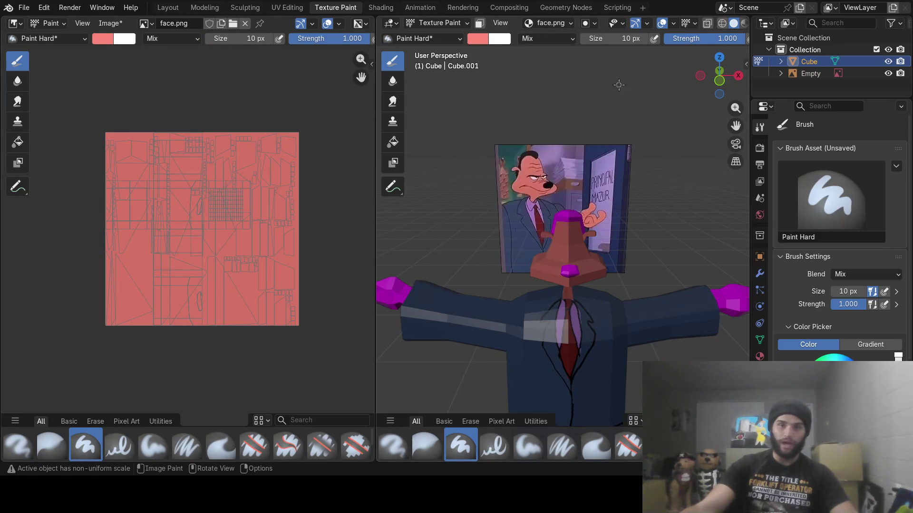
# - Paint a short light test stroke on the head, then set the brush colour to near-white #F8F8FF
pyautogui.moveTo(641, 237); pyautogui.dragTo(566, 240, button='middle')
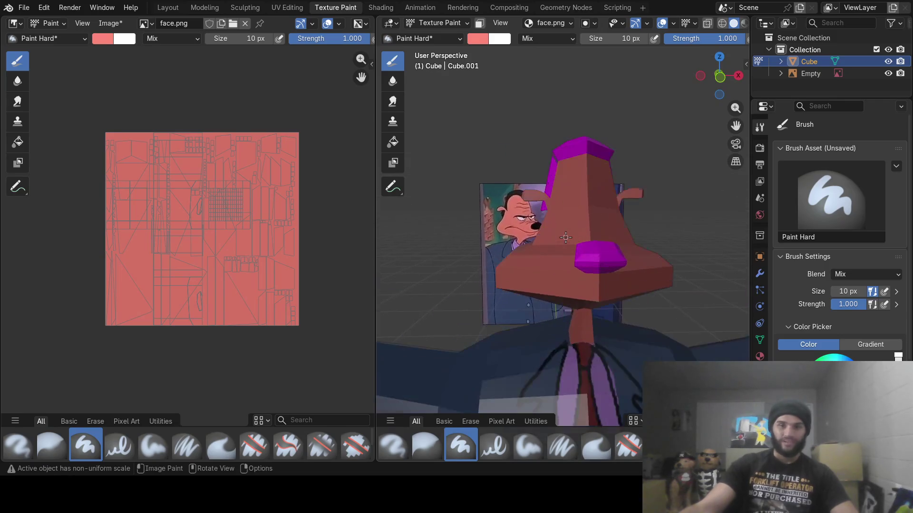
pyautogui.scroll(6, 566, 239)
pyautogui.moveTo(574, 172)
pyautogui.mouseDown(button='middle')
pyautogui.moveTo(546, 205)
pyautogui.moveTo(592, 195)
pyautogui.moveTo(578, 195)
pyautogui.mouseUp(button='middle')
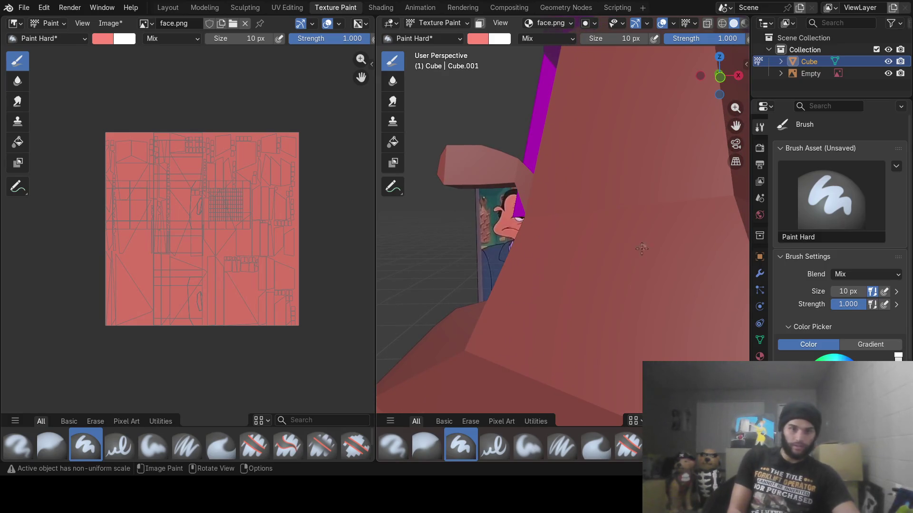
pyautogui.moveTo(609, 223); pyautogui.dragTo(610, 251)
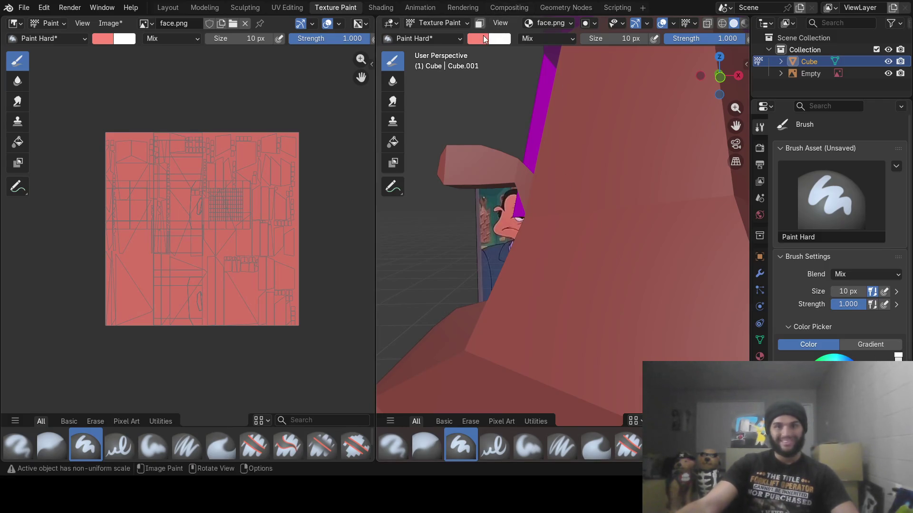
pyautogui.click(478, 39)
pyautogui.click(521, 96)
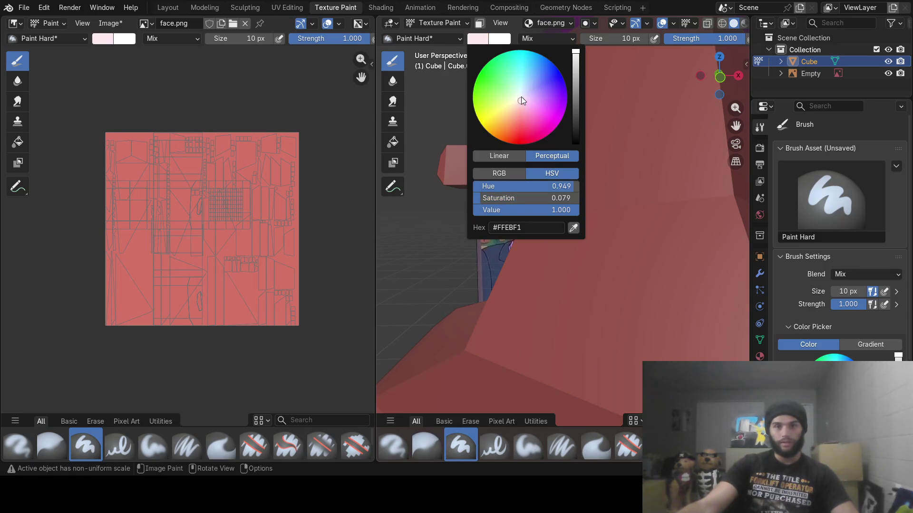
# - Make the brush pure white by setting hue and saturation to 0
pyautogui.click(546, 186)
pyautogui.write('0')
pyautogui.press('Tab')
pyautogui.write('0')
pyautogui.press('Return')
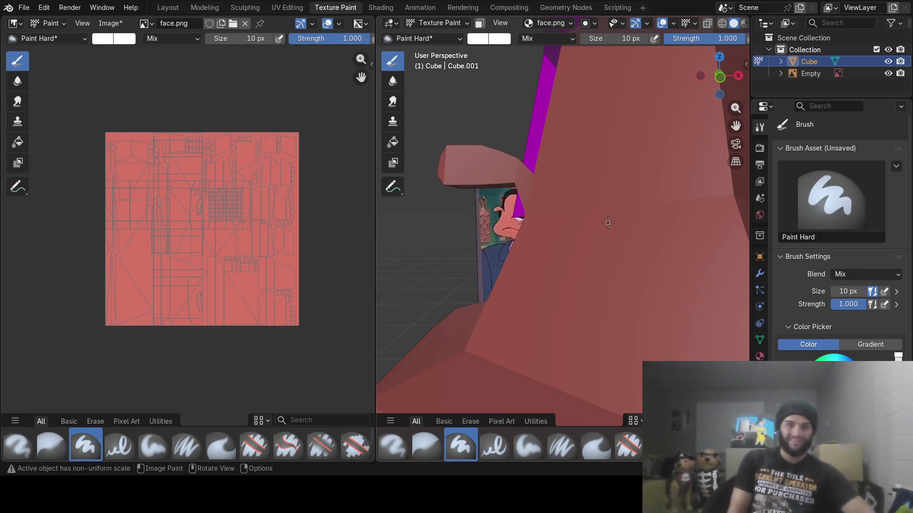
# - Paint a white stroke across the face, undoing a stray first attempt
pyautogui.moveTo(616, 239)
pyautogui.mouseDown()
pyautogui.moveTo(623, 268)
pyautogui.moveTo(652, 281)
pyautogui.moveTo(707, 276)
pyautogui.mouseUp()
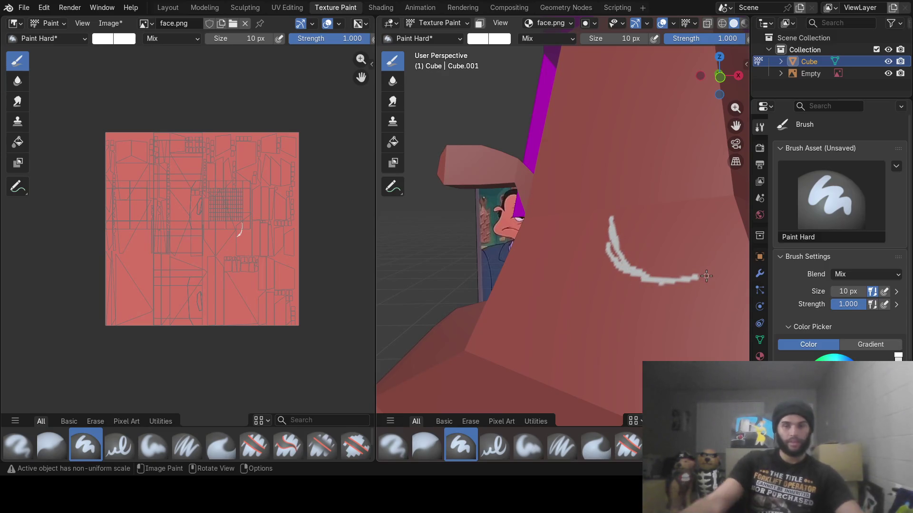
pyautogui.scroll(-2, 707, 276)
pyautogui.moveTo(706, 276)
pyautogui.keyDown('shift'); pyautogui.mouseDown(button='middle')
pyautogui.moveTo(625, 275)
pyautogui.moveTo(583, 289)
pyautogui.mouseUp(button='middle'); pyautogui.keyUp('shift')
pyautogui.hotkey('ctrl', 'z')
pyautogui.hotkey('ctrl', 'z')
pyautogui.hotkey('ctrl', 'z')
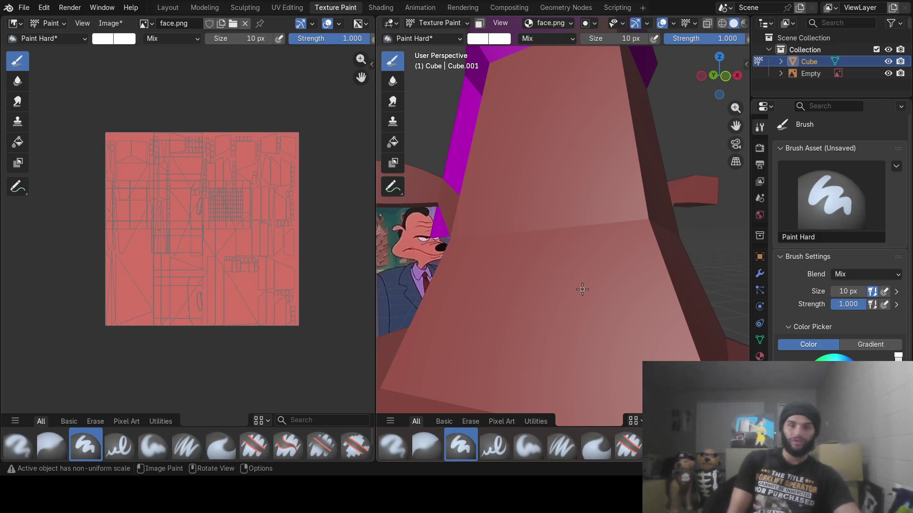
pyautogui.moveTo(519, 264)
pyautogui.mouseDown()
pyautogui.moveTo(544, 298)
pyautogui.moveTo(572, 304)
pyautogui.moveTo(572, 291)
pyautogui.moveTo(637, 300)
pyautogui.moveTo(664, 281)
pyautogui.moveTo(580, 259)
pyautogui.moveTo(528, 261)
pyautogui.moveTo(532, 280)
pyautogui.moveTo(561, 275)
pyautogui.moveTo(585, 290)
pyautogui.moveTo(604, 282)
pyautogui.moveTo(603, 304)
pyautogui.moveTo(627, 291)
pyautogui.moveTo(635, 302)
pyautogui.mouseUp()
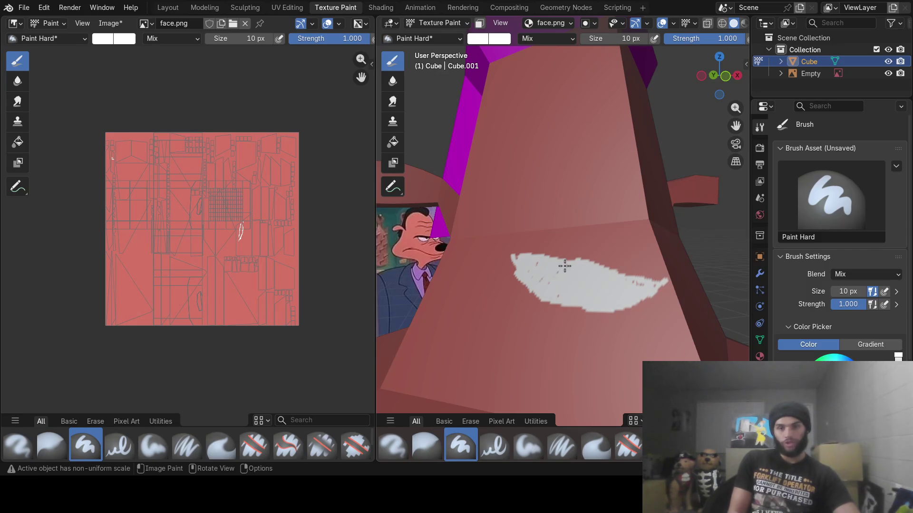
pyautogui.moveTo(738, 251); pyautogui.dragTo(679, 253, button='middle')
pyautogui.moveTo(502, 293); pyautogui.dragTo(616, 271, button='middle')
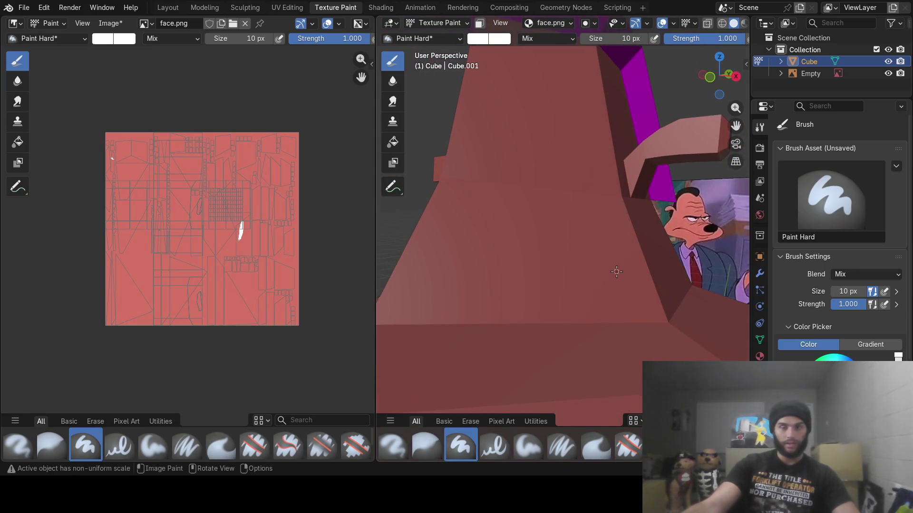
# - Draw the curved white eye outlines and fill in the eye whites, undoing a misplaced stroke
pyautogui.moveTo(426, 208)
pyautogui.mouseDown()
pyautogui.moveTo(470, 232)
pyautogui.moveTo(535, 231)
pyautogui.moveTo(568, 203)
pyautogui.moveTo(495, 201)
pyautogui.moveTo(550, 198)
pyautogui.mouseUp()
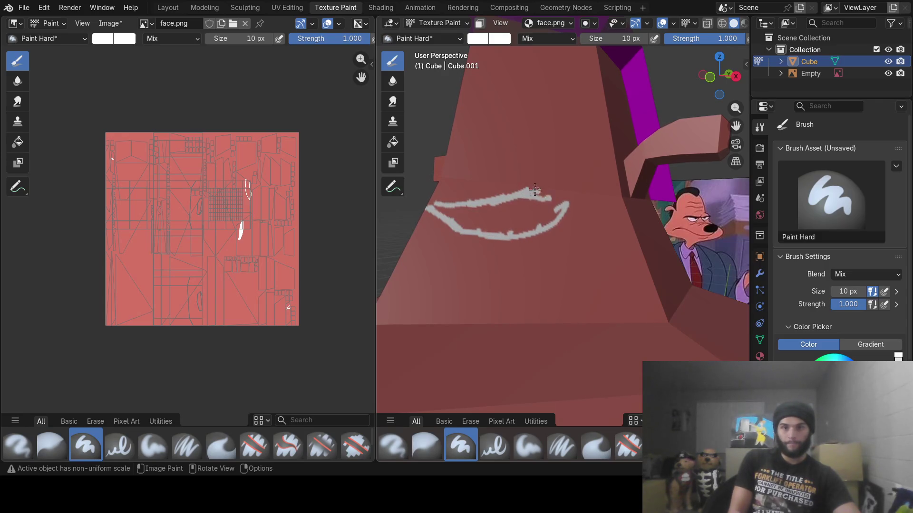
pyautogui.moveTo(507, 214); pyautogui.dragTo(528, 220, button='middle')
pyautogui.hotkey('ctrl', 'z')
pyautogui.hotkey('ctrl', 'z')
pyautogui.hotkey('ctrl', 'z')
pyautogui.hotkey('ctrl', 'z')
pyautogui.moveTo(624, 269)
pyautogui.mouseDown(button='middle')
pyautogui.moveTo(590, 266)
pyautogui.moveTo(597, 267)
pyautogui.mouseUp(button='middle')
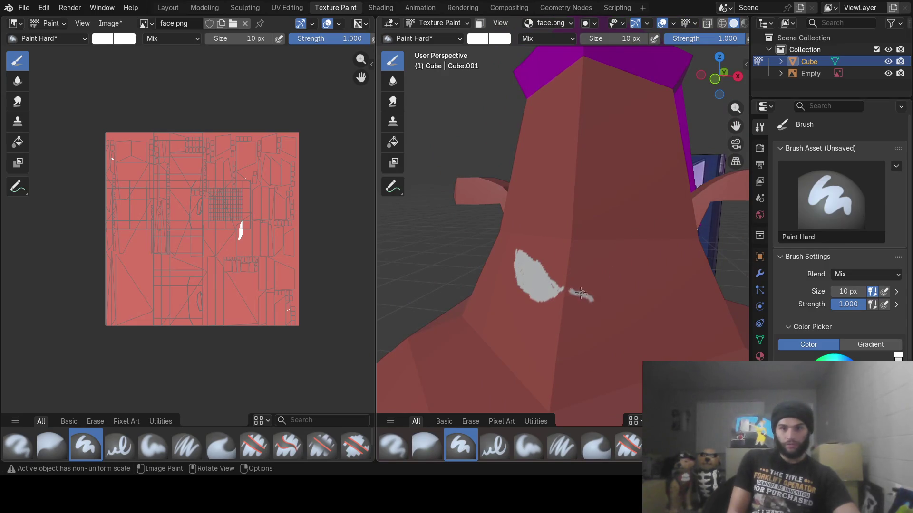
pyautogui.moveTo(611, 304); pyautogui.dragTo(667, 275)
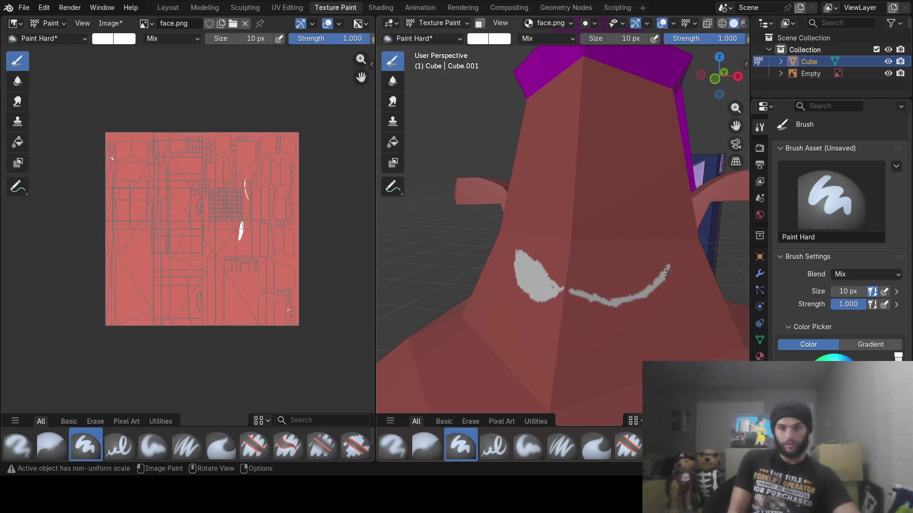
pyautogui.moveTo(580, 288); pyautogui.dragTo(663, 258)
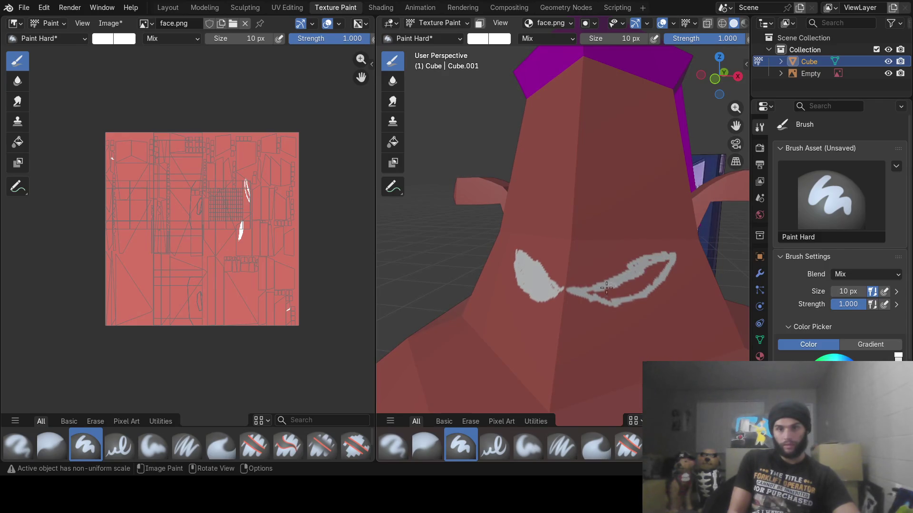
pyautogui.moveTo(607, 302)
pyautogui.mouseDown(button='middle')
pyautogui.moveTo(631, 306)
pyautogui.moveTo(520, 252)
pyautogui.moveTo(528, 259)
pyautogui.moveTo(503, 262)
pyautogui.moveTo(566, 264)
pyautogui.moveTo(545, 267)
pyautogui.mouseUp(button='middle')
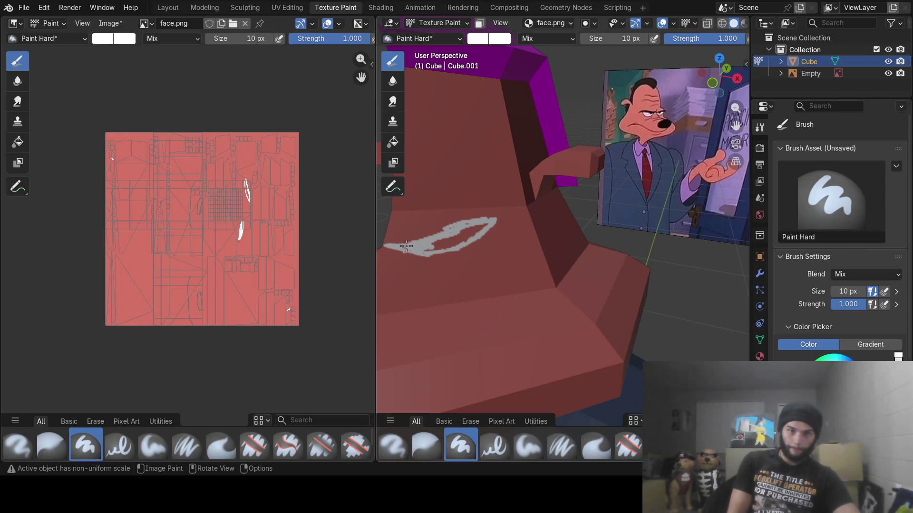
pyautogui.moveTo(422, 249); pyautogui.dragTo(439, 247)
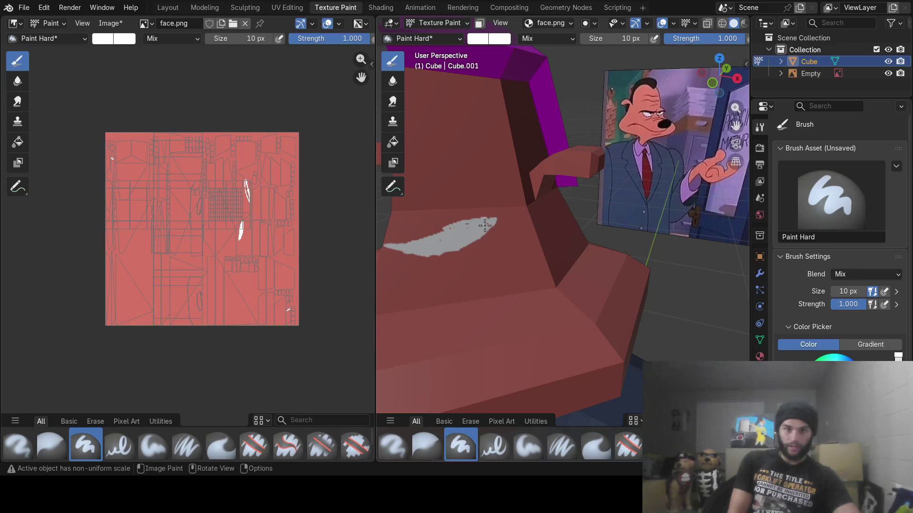
# - Change the brush colour to near-black #0D0D0D
pyautogui.rightClick(461, 232)
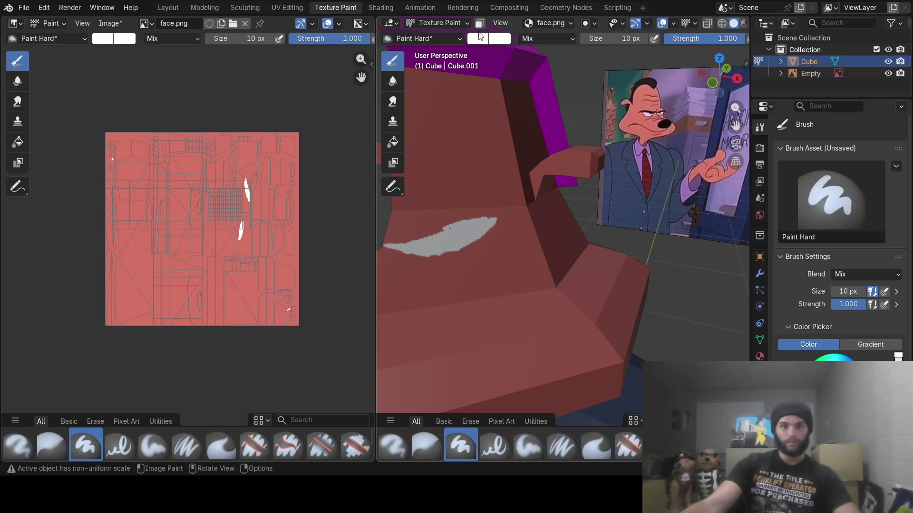
pyautogui.click(483, 42)
pyautogui.moveTo(576, 110); pyautogui.dragTo(576, 145)
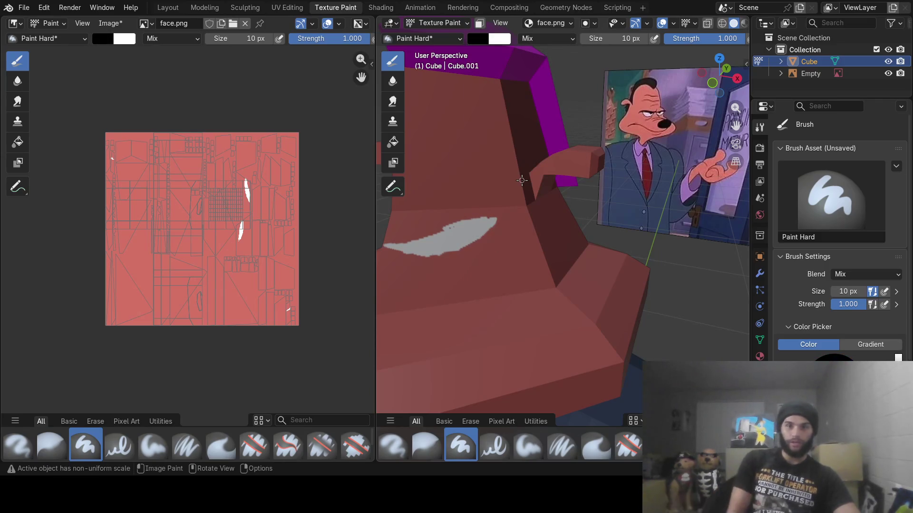
# - Paint black eyelid lines and pupils on both eyes and dab the start of the mouth
pyautogui.moveTo(388, 243); pyautogui.dragTo(471, 215)
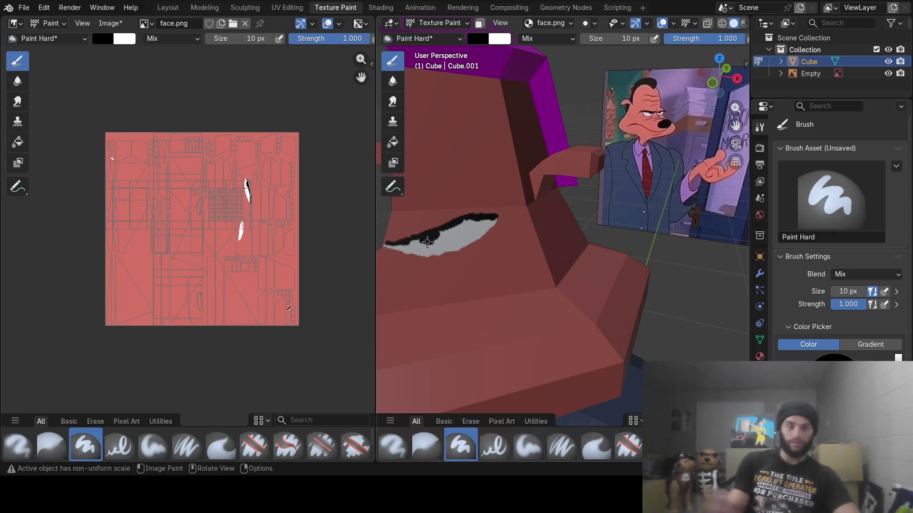
pyautogui.moveTo(409, 255); pyautogui.dragTo(526, 249, button='middle')
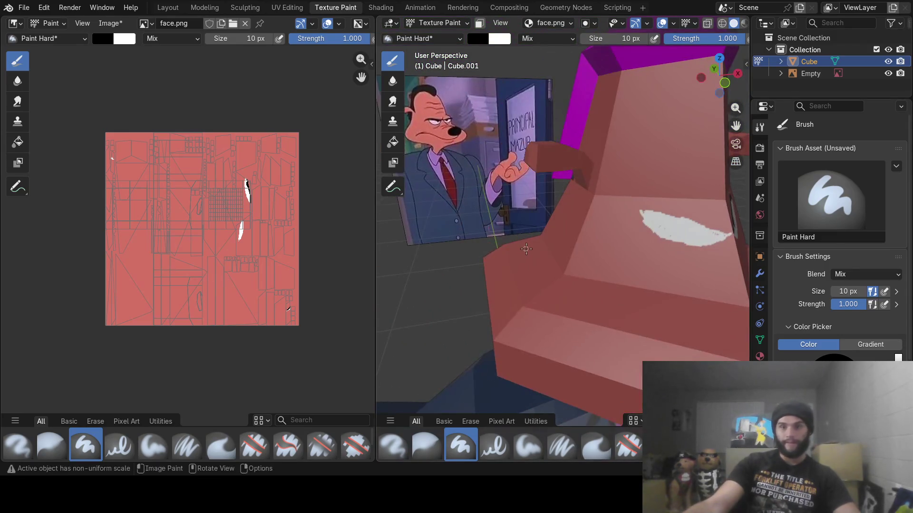
pyautogui.keyDown('shift'); pyautogui.moveTo(618, 275); pyautogui.dragTo(600, 275, button='middle'); pyautogui.keyUp('shift')
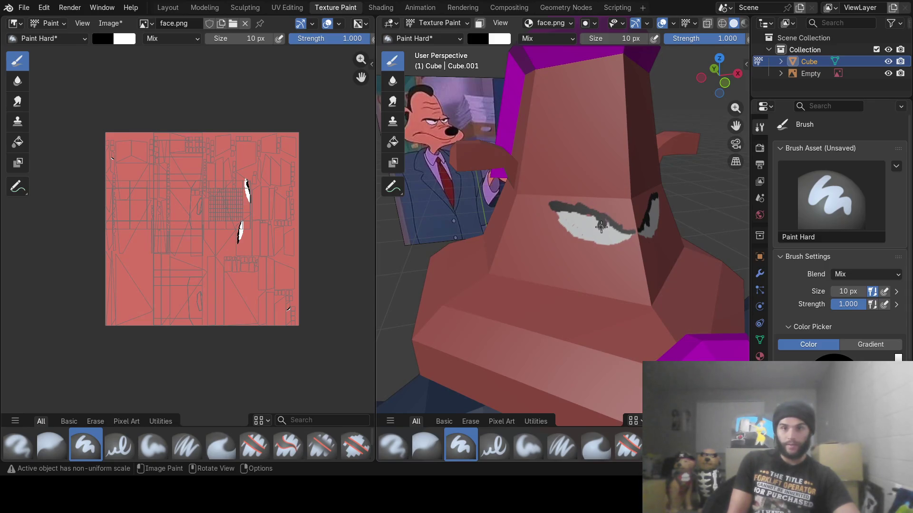
pyautogui.moveTo(597, 225)
pyautogui.mouseDown(button='middle')
pyautogui.moveTo(586, 247)
pyautogui.moveTo(620, 223)
pyautogui.mouseUp(button='middle')
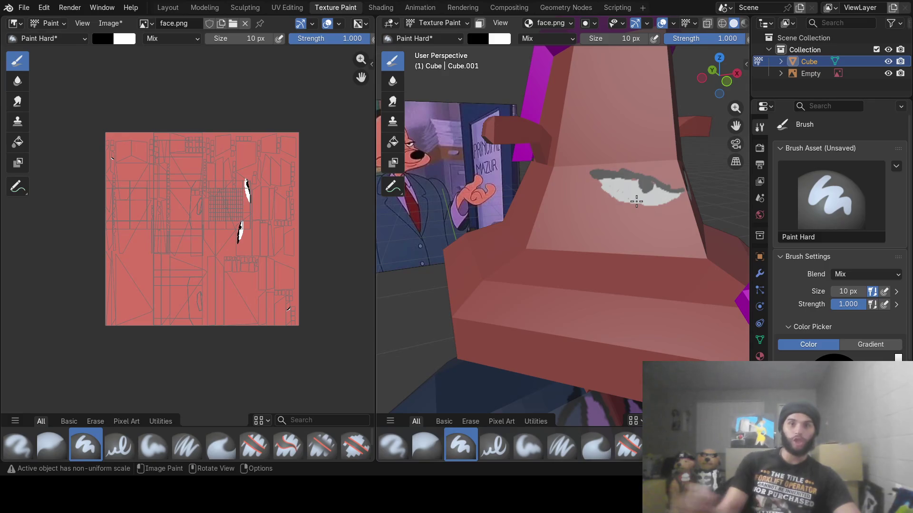
pyautogui.moveTo(637, 187)
pyautogui.mouseDown(button='middle')
pyautogui.moveTo(592, 172)
pyautogui.moveTo(583, 203)
pyautogui.moveTo(620, 229)
pyautogui.mouseUp(button='middle')
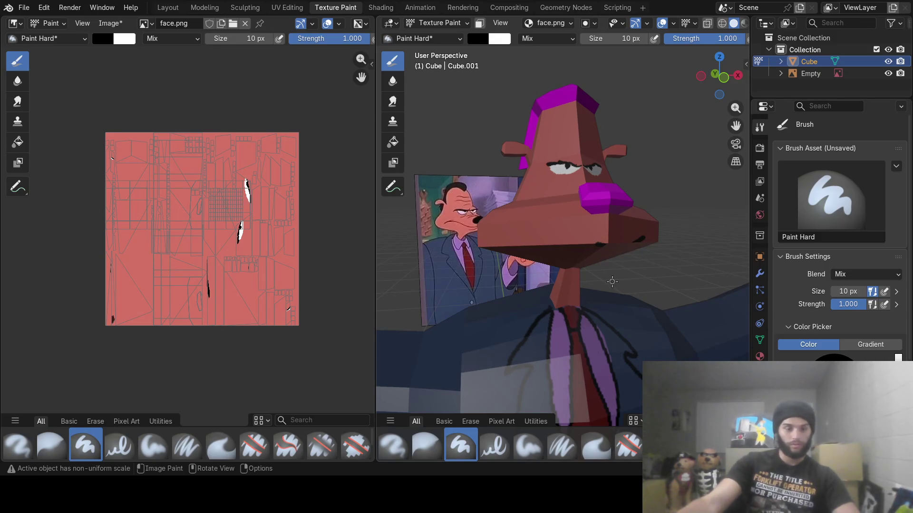
pyautogui.moveTo(623, 269)
pyautogui.mouseDown(button='middle')
pyautogui.moveTo(606, 256)
pyautogui.moveTo(607, 245)
pyautogui.mouseUp(button='middle')
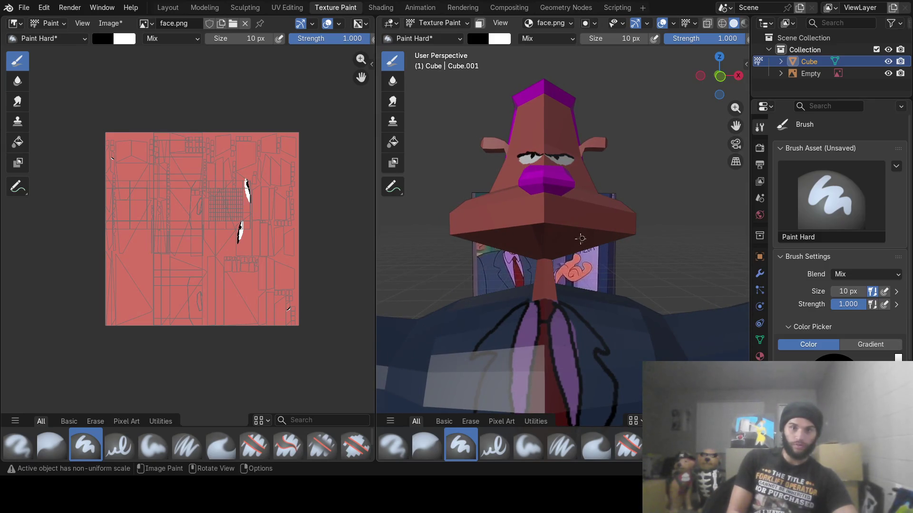
pyautogui.click(463, 227)
pyautogui.moveTo(416, 234)
pyautogui.mouseDown(button='middle')
pyautogui.moveTo(483, 237)
pyautogui.moveTo(447, 241)
pyautogui.mouseUp(button='middle')
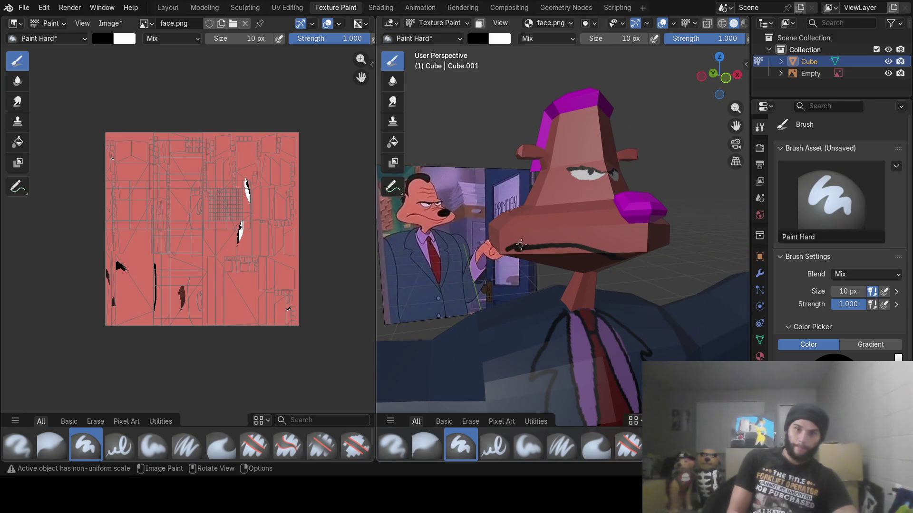
# - Undo a stray mouth stroke, then return to the Modeling workspace in edit mode
pyautogui.hotkey('ctrl', 'z')
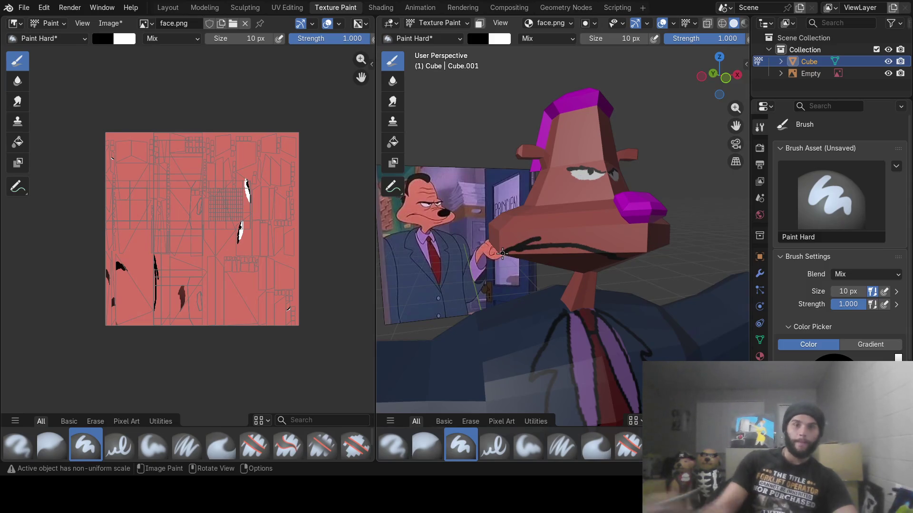
pyautogui.moveTo(560, 254)
pyautogui.mouseDown(button='middle')
pyautogui.moveTo(586, 227)
pyautogui.moveTo(485, 247)
pyautogui.moveTo(576, 257)
pyautogui.moveTo(577, 240)
pyautogui.moveTo(551, 241)
pyautogui.moveTo(578, 245)
pyautogui.mouseUp(button='middle')
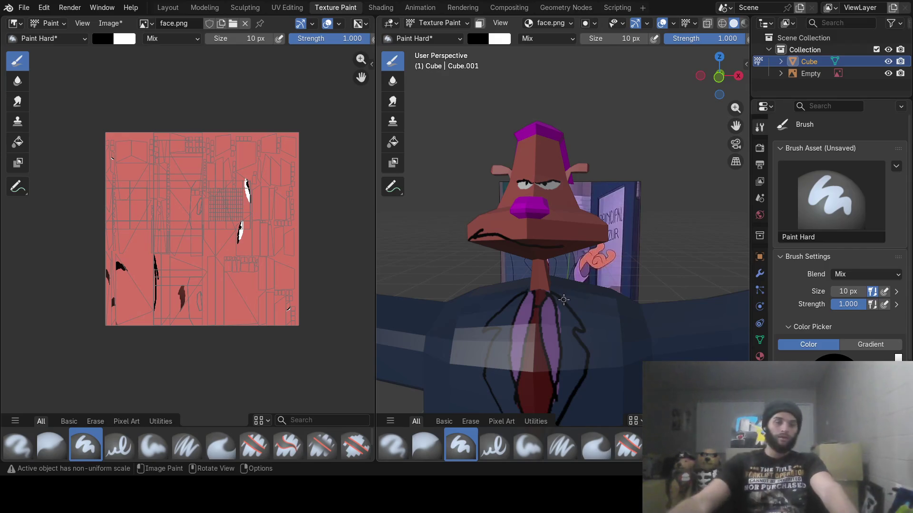
pyautogui.click(204, 7)
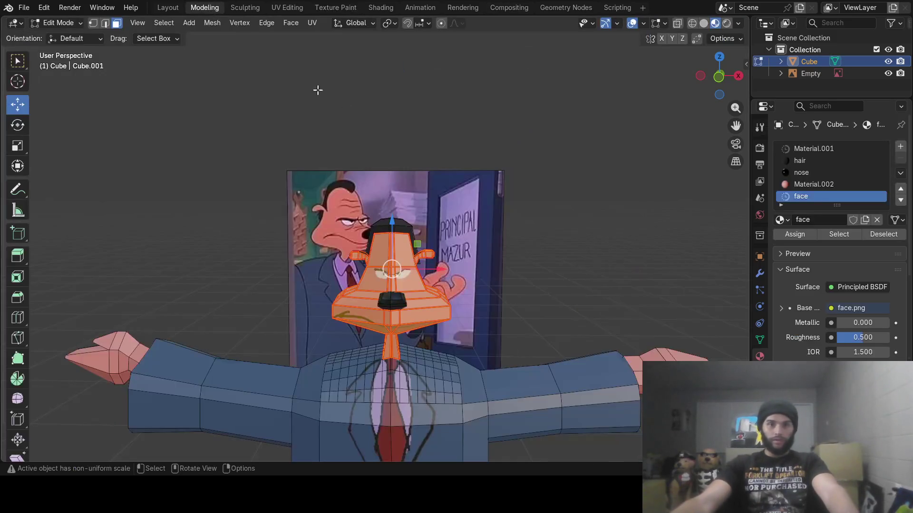
# - Leave edit mode and apply Shade Smooth to the character
pyautogui.moveTo(461, 197); pyautogui.dragTo(466, 210, button='middle')
pyautogui.press('Tab')
pyautogui.moveTo(465, 286)
pyautogui.mouseDown(button='middle')
pyautogui.moveTo(447, 344)
pyautogui.moveTo(502, 321)
pyautogui.moveTo(460, 330)
pyautogui.moveTo(391, 308)
pyautogui.mouseUp(button='middle')
pyautogui.rightClick(391, 310)
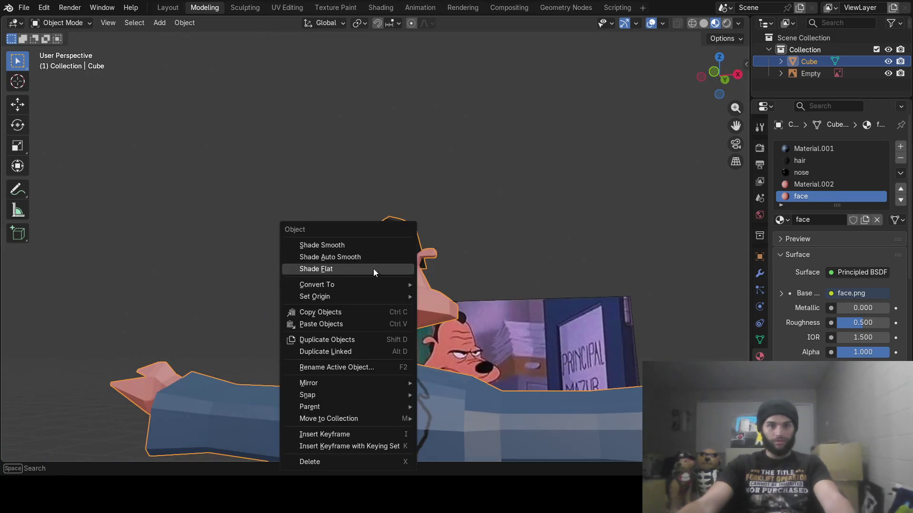
pyautogui.click(348, 242)
pyautogui.moveTo(348, 243)
pyautogui.mouseDown(button='middle')
pyautogui.moveTo(518, 327)
pyautogui.moveTo(444, 325)
pyautogui.moveTo(470, 339)
pyautogui.moveTo(496, 339)
pyautogui.moveTo(460, 318)
pyautogui.moveTo(527, 309)
pyautogui.moveTo(465, 311)
pyautogui.moveTo(500, 321)
pyautogui.moveTo(454, 328)
pyautogui.moveTo(452, 317)
pyautogui.moveTo(523, 317)
pyautogui.moveTo(492, 332)
pyautogui.moveTo(526, 309)
pyautogui.moveTo(626, 318)
pyautogui.moveTo(468, 329)
pyautogui.moveTo(489, 321)
pyautogui.moveTo(475, 334)
pyautogui.moveTo(423, 305)
pyautogui.mouseUp(button='middle')
pyautogui.scroll(-4, 508, 346)
# - Deselect the character and switch the viewport shading to Rendered
pyautogui.click(464, 330)
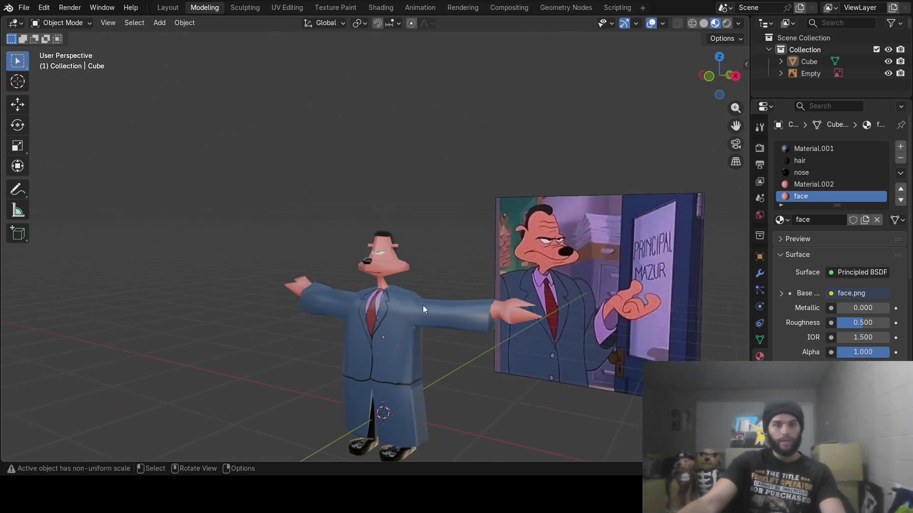
pyautogui.click(726, 23)
pyautogui.moveTo(456, 228)
pyautogui.mouseDown(button='middle')
pyautogui.moveTo(658, 226)
pyautogui.moveTo(531, 223)
pyautogui.moveTo(599, 214)
pyautogui.moveTo(532, 240)
pyautogui.moveTo(466, 240)
pyautogui.moveTo(450, 221)
pyautogui.moveTo(501, 231)
pyautogui.moveTo(466, 252)
pyautogui.moveTo(375, 243)
pyautogui.mouseUp(button='middle')
pyautogui.hotkey('shift', 'a')
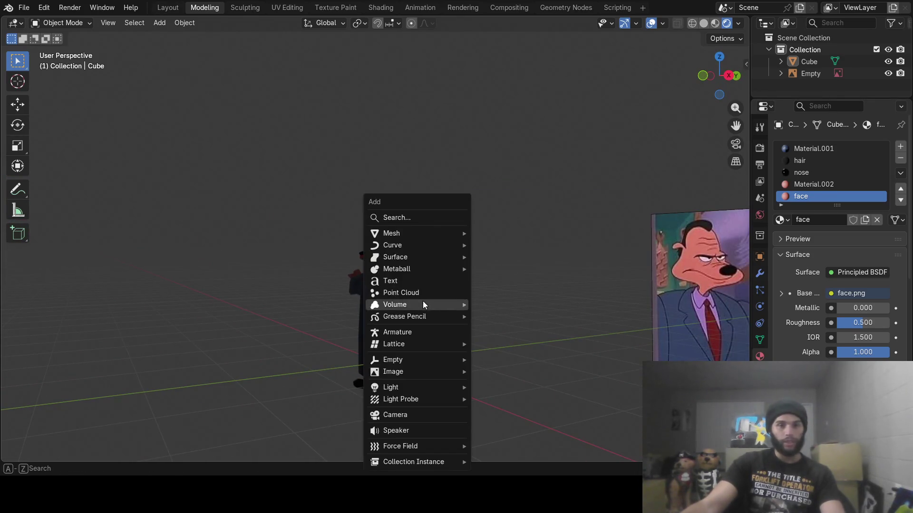
# - Add a point light and raise it above the character with the Move gizmo
pyautogui.moveTo(416, 391)
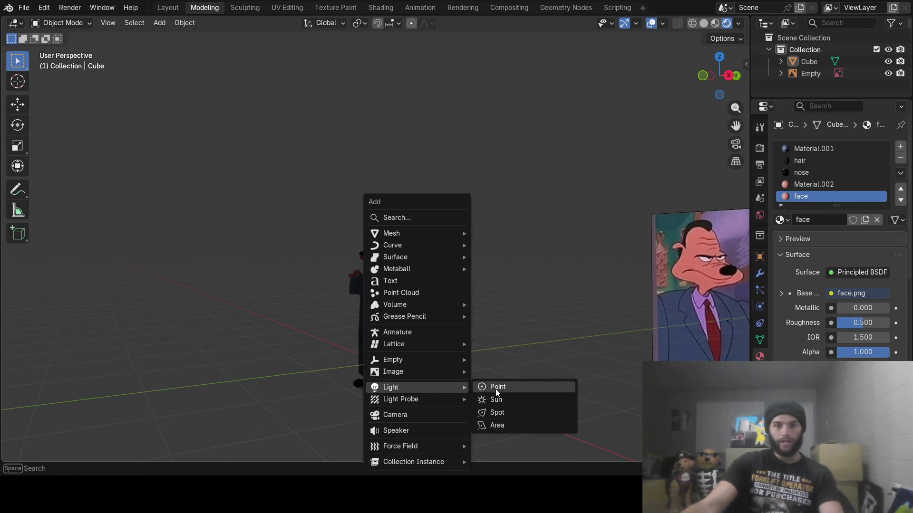
pyautogui.click(496, 388)
pyautogui.moveTo(412, 361); pyautogui.dragTo(367, 338, button='middle')
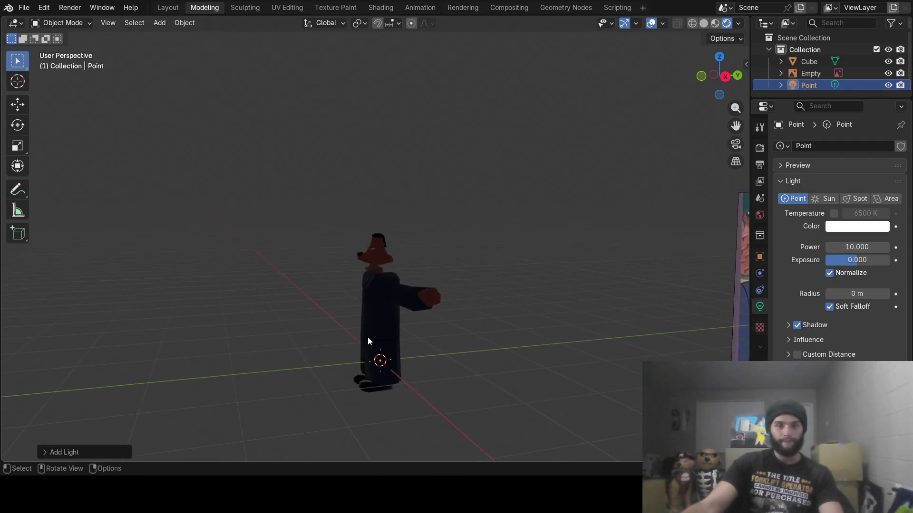
pyautogui.click(18, 105)
pyautogui.moveTo(425, 362)
pyautogui.mouseDown()
pyautogui.moveTo(376, 354)
pyautogui.moveTo(341, 329)
pyautogui.moveTo(344, 116)
pyautogui.mouseUp()
pyautogui.press('z')
pyautogui.moveTo(385, 174); pyautogui.dragTo(337, 170)
pyautogui.moveTo(337, 170)
pyautogui.mouseDown(button='middle')
pyautogui.moveTo(399, 237)
pyautogui.moveTo(474, 231)
pyautogui.mouseUp(button='middle')
# - Set the point light's Power to 100 and nudge it along Y
pyautogui.click(867, 248)
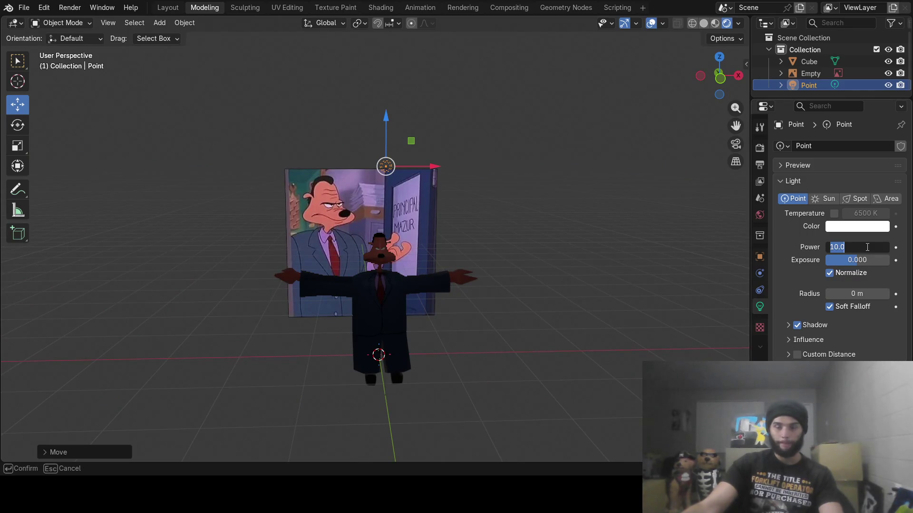
pyautogui.write('100')
pyautogui.press('Return')
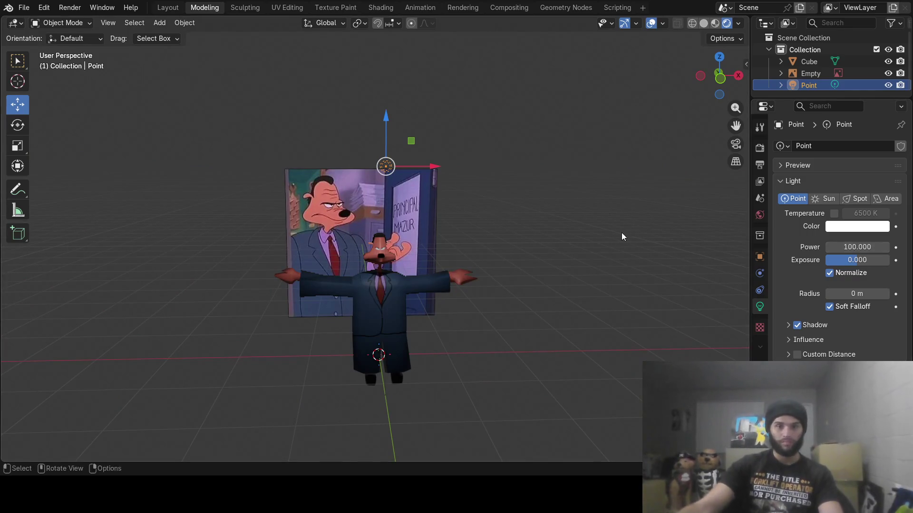
pyautogui.moveTo(621, 232); pyautogui.dragTo(480, 238, button='middle')
pyautogui.moveTo(326, 177); pyautogui.dragTo(318, 179)
pyautogui.moveTo(318, 178)
pyautogui.mouseDown(button='middle')
pyautogui.moveTo(438, 192)
pyautogui.moveTo(452, 176)
pyautogui.moveTo(427, 289)
pyautogui.moveTo(448, 313)
pyautogui.moveTo(412, 321)
pyautogui.moveTo(405, 299)
pyautogui.moveTo(391, 323)
pyautogui.moveTo(354, 288)
pyautogui.moveTo(410, 263)
pyautogui.moveTo(390, 292)
pyautogui.moveTo(421, 297)
pyautogui.moveTo(345, 291)
pyautogui.moveTo(384, 288)
pyautogui.moveTo(393, 265)
pyautogui.moveTo(355, 289)
pyautogui.moveTo(402, 302)
pyautogui.moveTo(377, 292)
pyautogui.moveTo(450, 279)
pyautogui.moveTo(550, 285)
pyautogui.moveTo(484, 301)
pyautogui.moveTo(323, 296)
pyautogui.moveTo(331, 286)
pyautogui.mouseUp(button='middle')
# - Shift the light along Y and orbit to inspect the lit character
pyautogui.scroll(5, 381, 289)
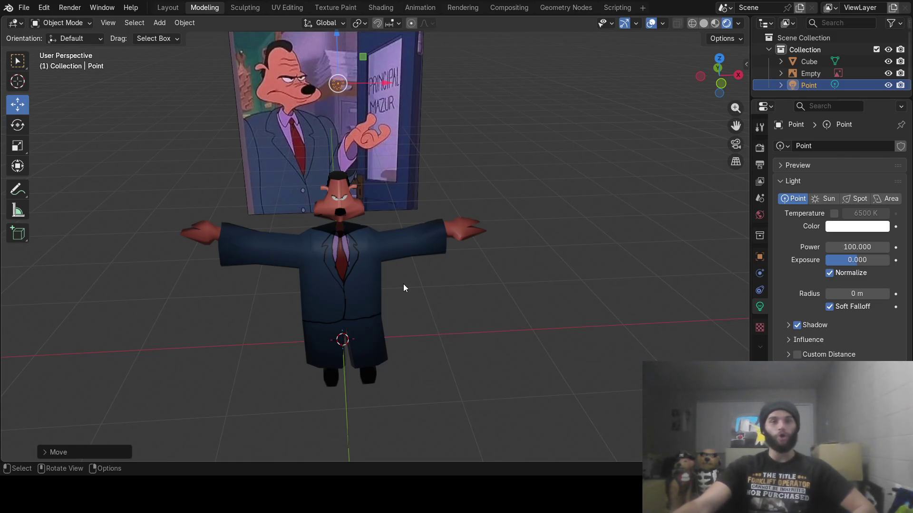
pyautogui.moveTo(412, 297)
pyautogui.mouseDown(button='middle')
pyautogui.moveTo(438, 286)
pyautogui.moveTo(448, 267)
pyautogui.moveTo(477, 278)
pyautogui.moveTo(468, 276)
pyautogui.moveTo(511, 260)
pyautogui.moveTo(460, 291)
pyautogui.moveTo(398, 306)
pyautogui.mouseUp(button='middle')
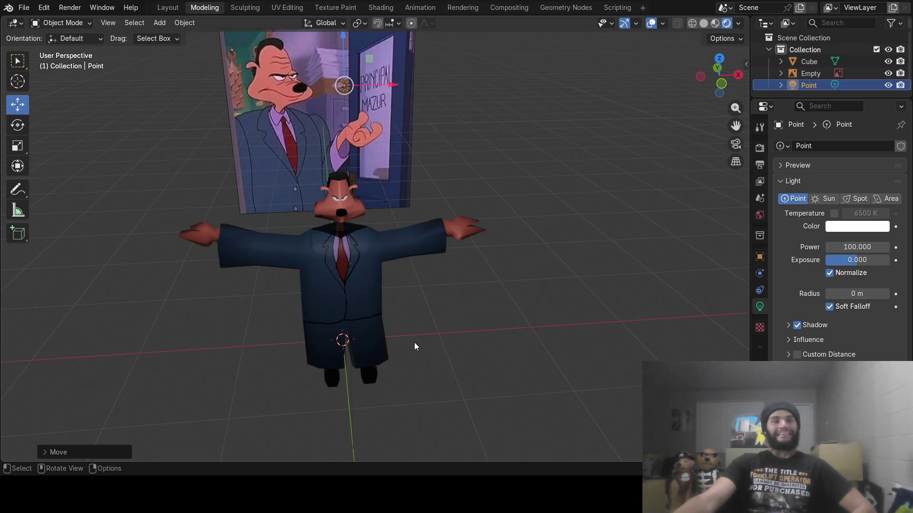
pyautogui.moveTo(421, 341)
pyautogui.mouseDown(button='middle')
pyautogui.moveTo(483, 330)
pyautogui.moveTo(418, 304)
pyautogui.moveTo(338, 301)
pyautogui.moveTo(565, 308)
pyautogui.moveTo(307, 308)
pyautogui.moveTo(361, 300)
pyautogui.moveTo(395, 335)
pyautogui.mouseUp(button='middle')
pyautogui.moveTo(292, 124)
pyautogui.mouseDown()
pyautogui.moveTo(487, 116)
pyautogui.moveTo(271, 164)
pyautogui.mouseUp()
pyautogui.moveTo(271, 164)
pyautogui.mouseDown(button='middle')
pyautogui.moveTo(398, 230)
pyautogui.moveTo(515, 213)
pyautogui.moveTo(480, 220)
pyautogui.moveTo(387, 208)
pyautogui.moveTo(486, 220)
pyautogui.moveTo(379, 257)
pyautogui.moveTo(402, 279)
pyautogui.moveTo(369, 240)
pyautogui.moveTo(383, 229)
pyautogui.moveTo(367, 242)
pyautogui.moveTo(373, 236)
pyautogui.mouseUp(button='middle')
pyautogui.scroll(5, 380, 257)
pyautogui.moveTo(372, 245)
pyautogui.mouseDown(button='middle')
pyautogui.moveTo(372, 266)
pyautogui.moveTo(382, 223)
pyautogui.moveTo(362, 220)
pyautogui.moveTo(411, 235)
pyautogui.moveTo(427, 225)
pyautogui.moveTo(390, 228)
pyautogui.moveTo(418, 233)
pyautogui.moveTo(424, 252)
pyautogui.moveTo(493, 213)
pyautogui.moveTo(389, 235)
pyautogui.moveTo(345, 233)
pyautogui.moveTo(321, 190)
pyautogui.mouseUp(button='middle')
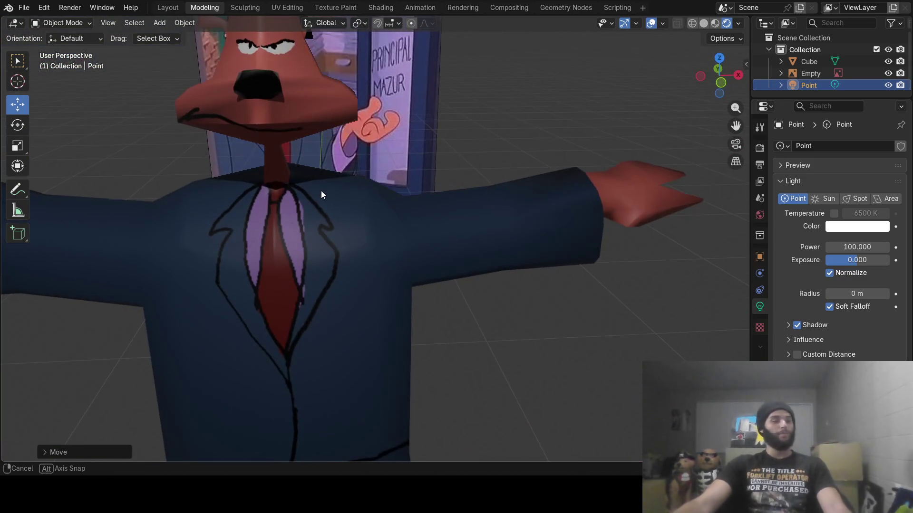
pyautogui.scroll(-6, 321, 190)
pyautogui.moveTo(381, 235); pyautogui.dragTo(378, 212, button='middle')
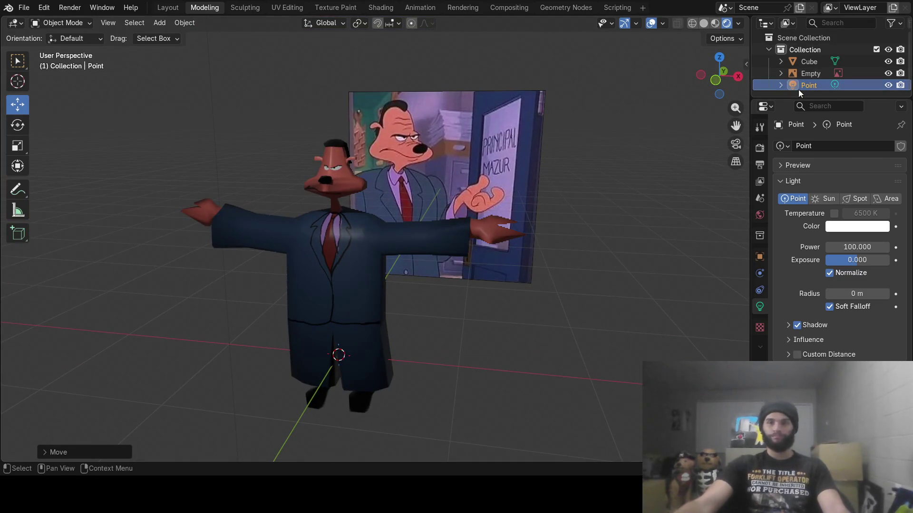
# - Rename the character object from Cube to 'mazur' in the Outliner
pyautogui.click(353, 261)
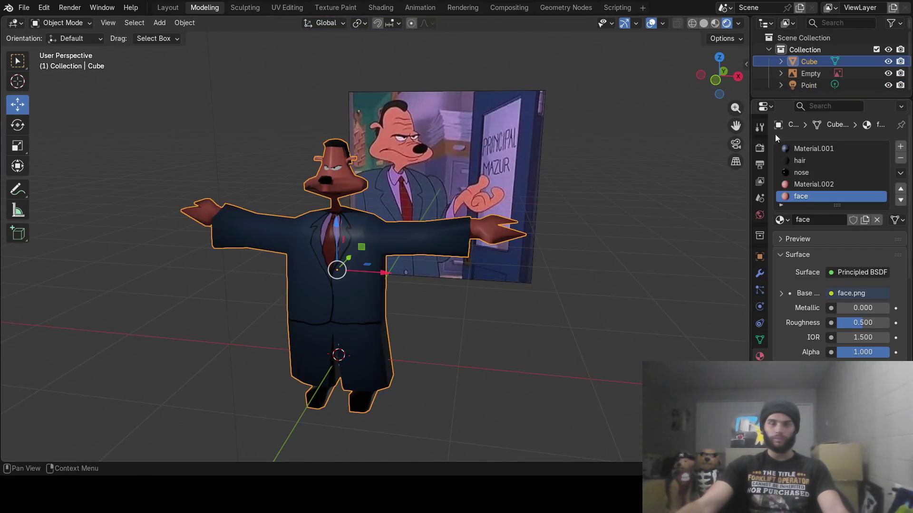
pyautogui.doubleClick(808, 62)
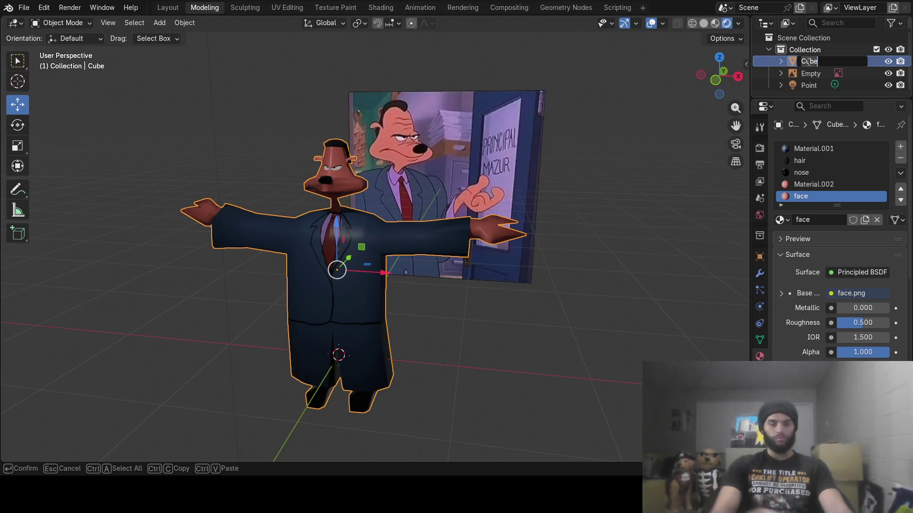
pyautogui.write('mazur')
pyautogui.press('Return')
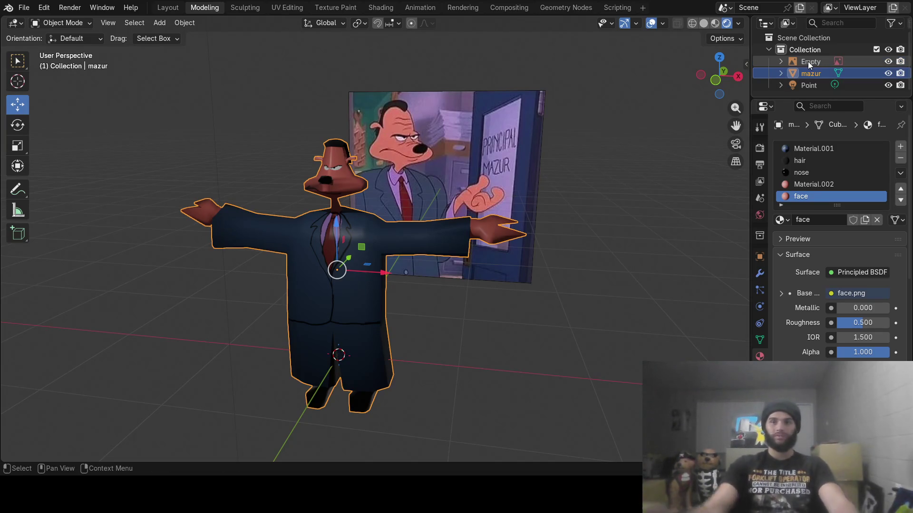
# - Save the file as mazur.blend and quit Blender, saving changes at the prompt
pyautogui.moveTo(412, 281)
pyautogui.mouseDown(button='middle')
pyautogui.moveTo(474, 245)
pyautogui.moveTo(489, 251)
pyautogui.moveTo(332, 288)
pyautogui.moveTo(433, 253)
pyautogui.moveTo(475, 257)
pyautogui.moveTo(447, 267)
pyautogui.mouseUp(button='middle')
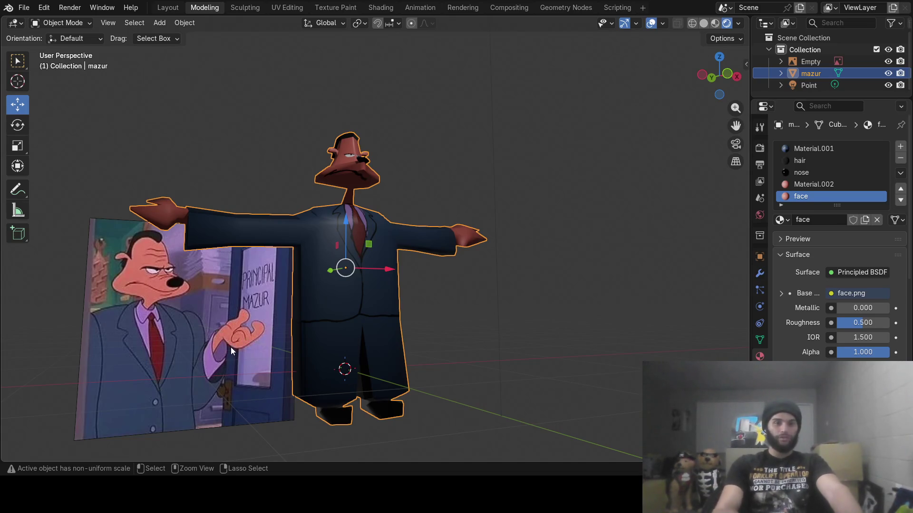
pyautogui.hotkey('ctrl', 's')
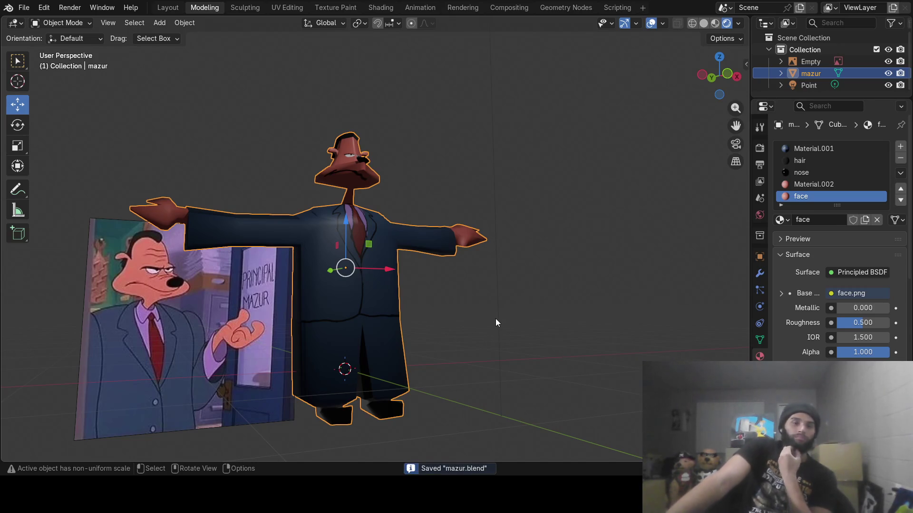
pyautogui.moveTo(522, 279)
pyautogui.mouseDown(button='middle')
pyautogui.moveTo(432, 287)
pyautogui.moveTo(472, 276)
pyautogui.moveTo(517, 281)
pyautogui.mouseUp(button='middle')
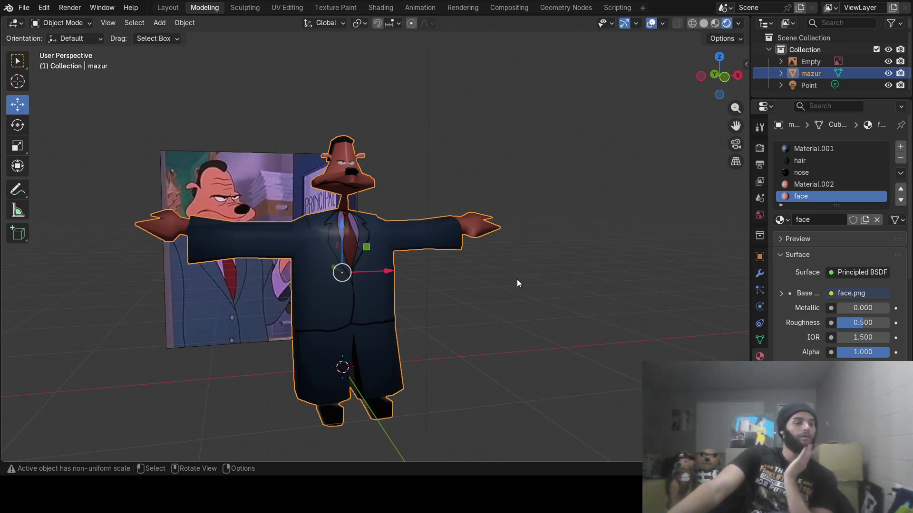
pyautogui.moveTo(518, 280)
pyautogui.mouseDown(button='middle')
pyautogui.moveTo(522, 274)
pyautogui.moveTo(463, 277)
pyautogui.moveTo(307, 311)
pyautogui.moveTo(395, 289)
pyautogui.moveTo(434, 292)
pyautogui.moveTo(208, 278)
pyautogui.moveTo(361, 255)
pyautogui.moveTo(601, 283)
pyautogui.moveTo(472, 279)
pyautogui.moveTo(568, 279)
pyautogui.moveTo(481, 276)
pyautogui.moveTo(514, 261)
pyautogui.mouseUp(button='middle')
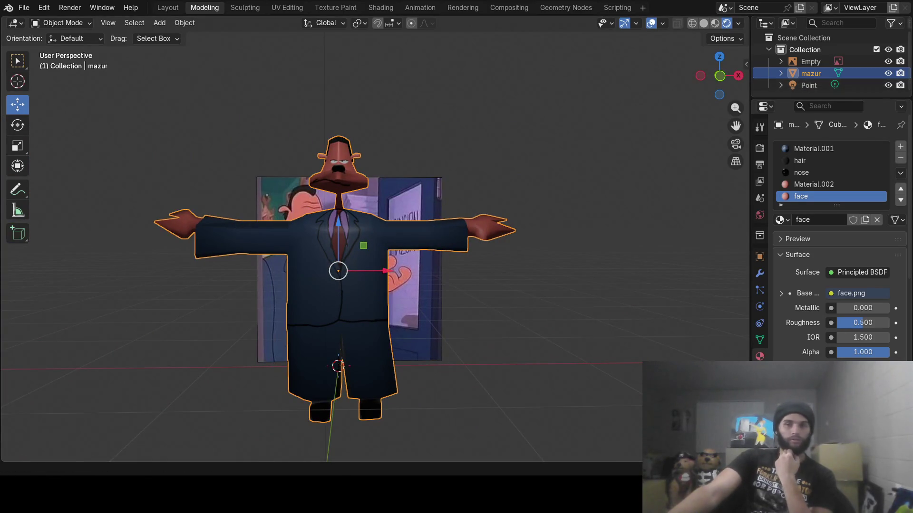
pyautogui.hotkey('ctrl', 'q')
pyautogui.click(398, 263)
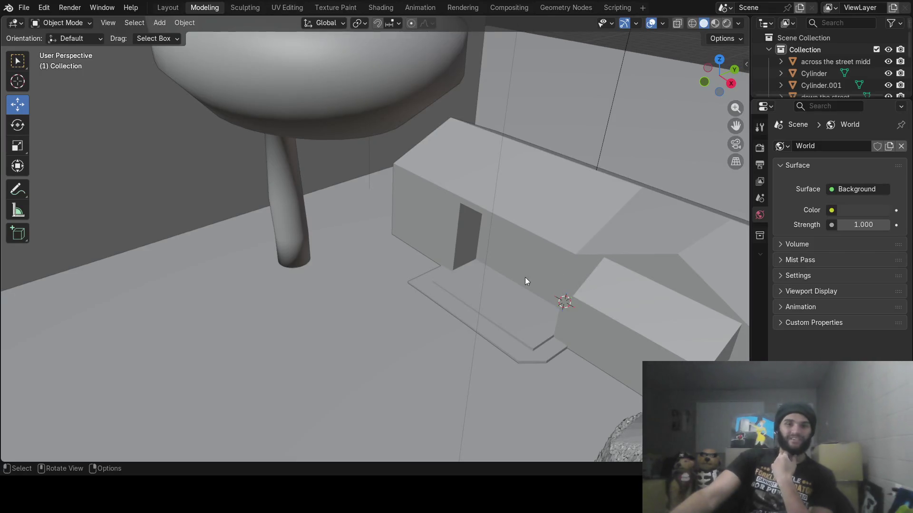
# - Open the house scene and paste the copied character into it
pyautogui.moveTo(525, 280)
pyautogui.mouseDown(button='middle')
pyautogui.moveTo(492, 253)
pyautogui.moveTo(510, 259)
pyautogui.mouseUp(button='middle')
pyautogui.moveTo(518, 199); pyautogui.dragTo(504, 252, button='middle')
pyautogui.click(24, 7)
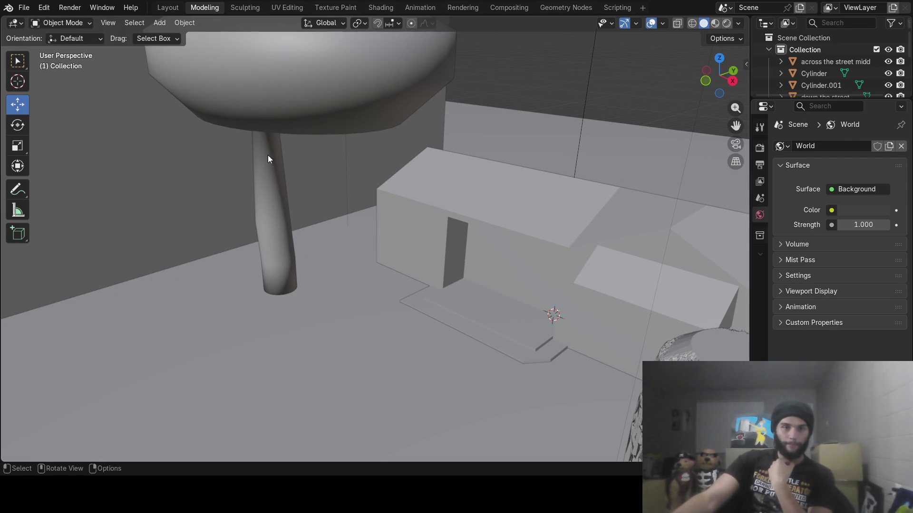
pyautogui.hotkey('ctrl', 'v')
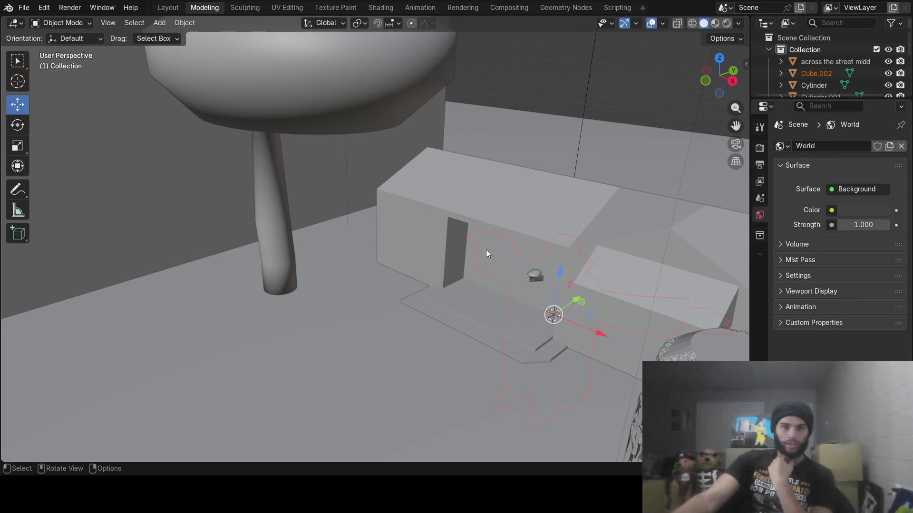
pyautogui.moveTo(577, 300); pyautogui.dragTo(516, 340)
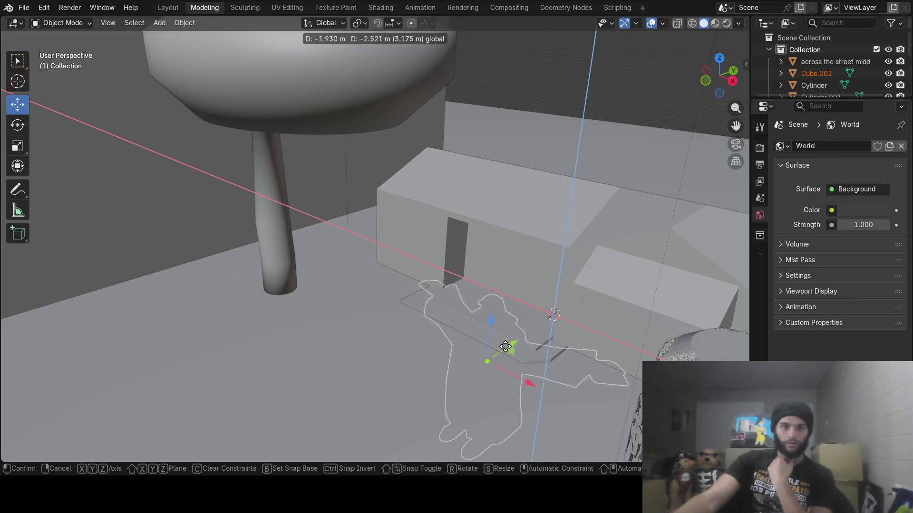
pyautogui.press('Escape')
# - Move the character toward the tree and porch area
pyautogui.moveTo(495, 335); pyautogui.dragTo(611, 341, button='middle')
pyautogui.moveTo(570, 340)
pyautogui.mouseDown()
pyautogui.moveTo(591, 341)
pyautogui.moveTo(419, 329)
pyautogui.moveTo(364, 312)
pyautogui.moveTo(351, 267)
pyautogui.moveTo(360, 251)
pyautogui.mouseUp()
pyautogui.moveTo(361, 251)
pyautogui.mouseDown(button='middle')
pyautogui.moveTo(447, 224)
pyautogui.moveTo(431, 269)
pyautogui.mouseUp(button='middle')
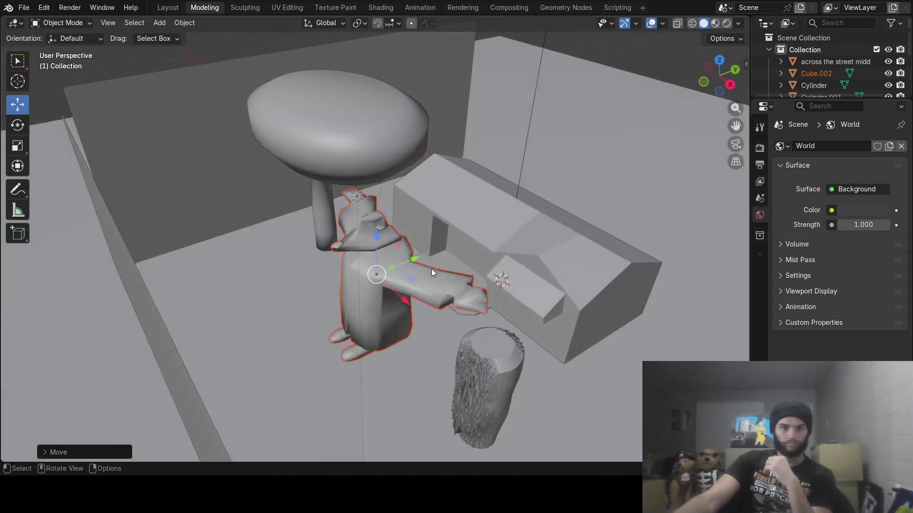
pyautogui.scroll(3, 431, 270)
# - Scale the character to 0.1763, lower it onto the ground, and switch to material preview
pyautogui.press('s')
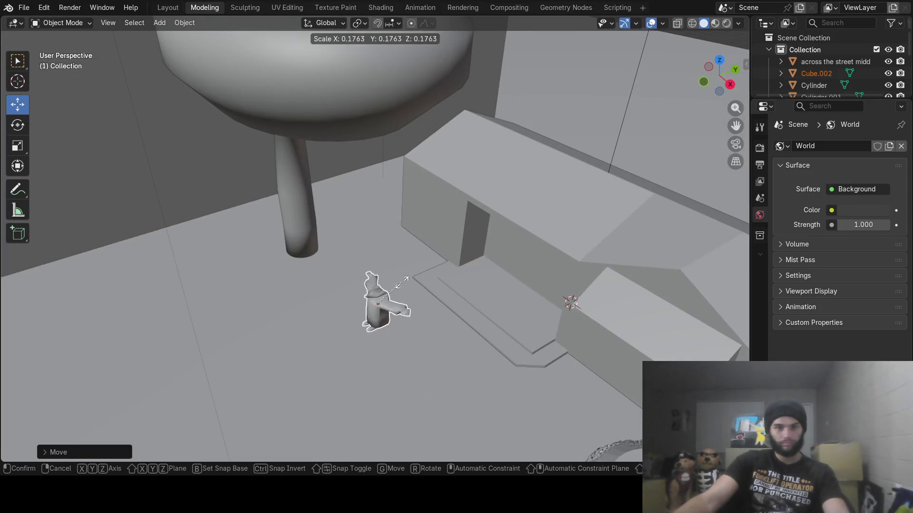
pyautogui.click(415, 288)
pyautogui.moveTo(415, 288)
pyautogui.mouseDown(button='middle')
pyautogui.moveTo(458, 253)
pyautogui.moveTo(453, 273)
pyautogui.mouseUp(button='middle')
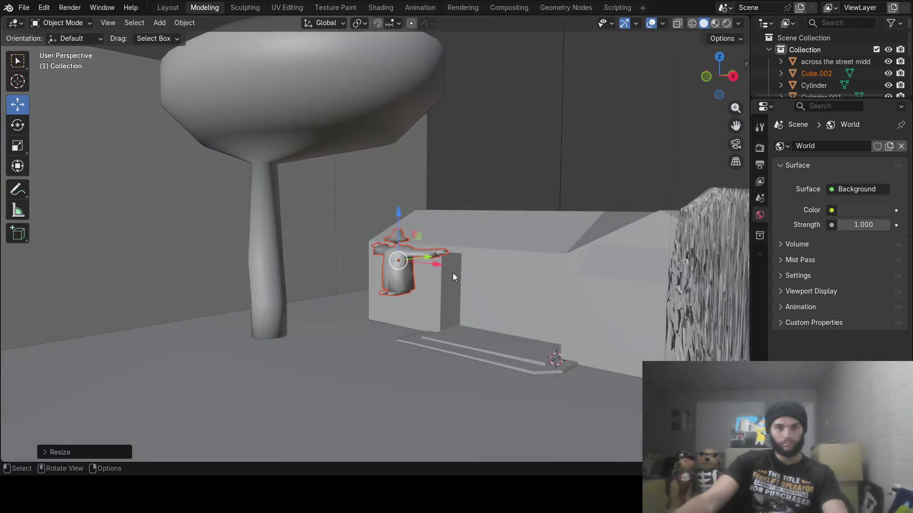
pyautogui.moveTo(398, 216)
pyautogui.mouseDown()
pyautogui.moveTo(399, 343)
pyautogui.moveTo(404, 326)
pyautogui.moveTo(414, 327)
pyautogui.mouseUp()
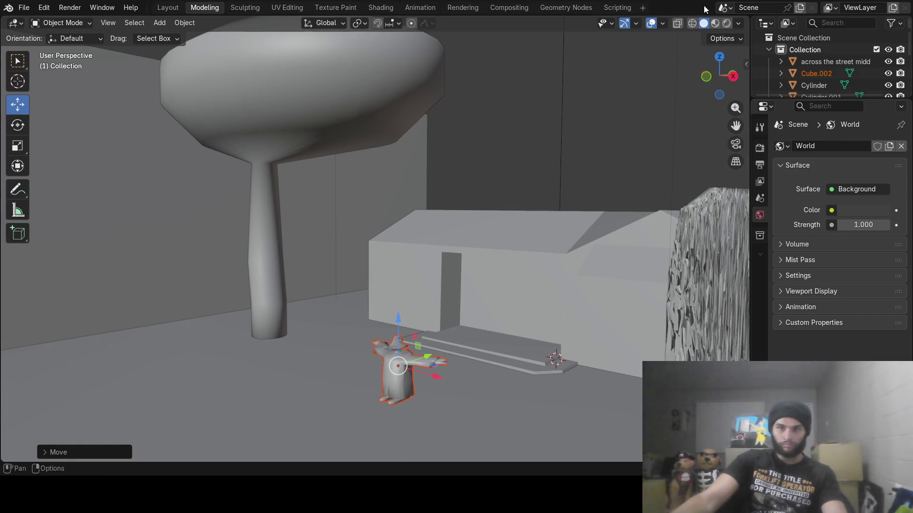
pyautogui.click(715, 23)
pyautogui.scroll(3, 406, 421)
# - Move the character toward the house so it stands in front of the doorway
pyautogui.moveTo(406, 421)
pyautogui.mouseDown(button='middle')
pyautogui.moveTo(438, 229)
pyautogui.moveTo(509, 255)
pyautogui.moveTo(520, 248)
pyautogui.moveTo(491, 267)
pyautogui.moveTo(430, 273)
pyautogui.mouseUp(button='middle')
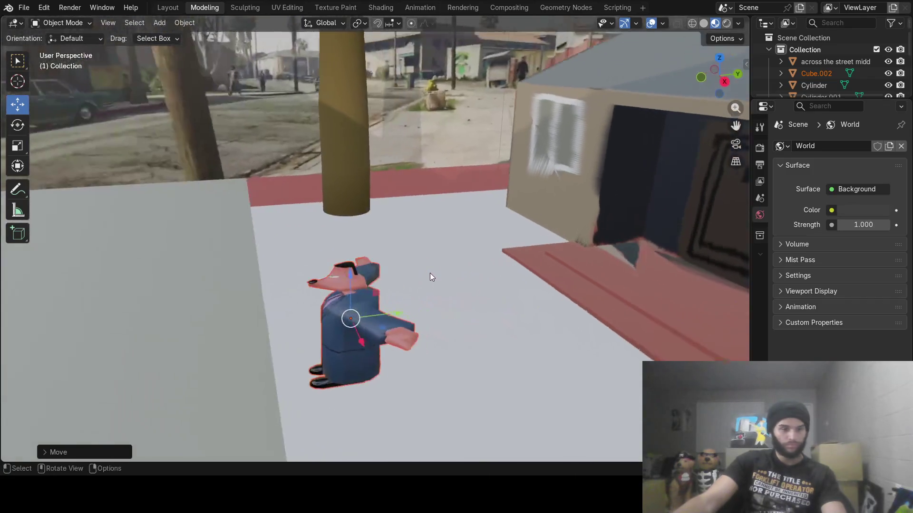
pyautogui.moveTo(384, 320)
pyautogui.mouseDown()
pyautogui.moveTo(652, 295)
pyautogui.moveTo(717, 286)
pyautogui.moveTo(736, 271)
pyautogui.moveTo(695, 281)
pyautogui.mouseUp()
pyautogui.moveTo(694, 281)
pyautogui.mouseDown(button='middle')
pyautogui.moveTo(518, 330)
pyautogui.moveTo(531, 303)
pyautogui.moveTo(467, 270)
pyautogui.mouseUp(button='middle')
pyautogui.scroll(4, 468, 270)
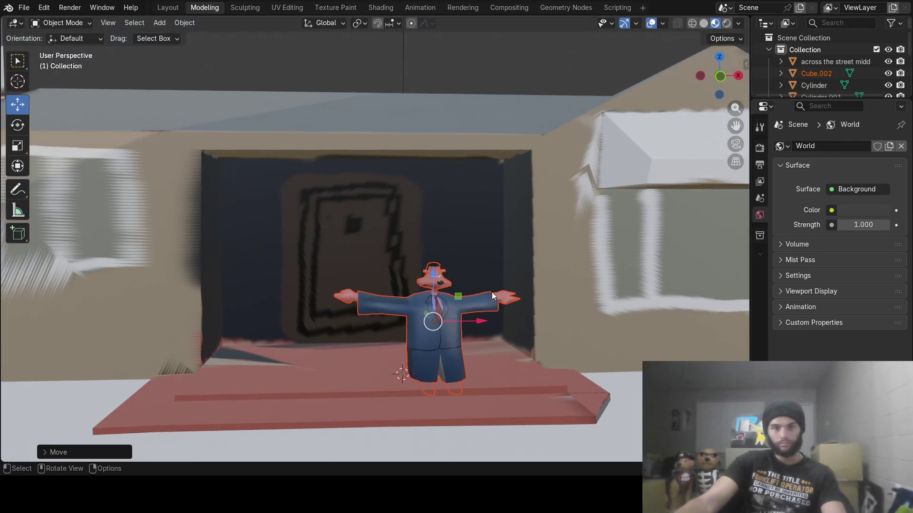
pyautogui.moveTo(483, 323); pyautogui.dragTo(394, 328)
pyautogui.moveTo(345, 278); pyautogui.dragTo(346, 226)
# - Enlarge the character with S, then rescale along Y to restore its proportions
pyautogui.press('s')
pyautogui.click(425, 263)
pyautogui.moveTo(345, 226)
pyautogui.mouseDown(button='middle')
pyautogui.moveTo(321, 283)
pyautogui.moveTo(347, 301)
pyautogui.moveTo(419, 315)
pyautogui.moveTo(390, 334)
pyautogui.moveTo(453, 332)
pyautogui.moveTo(414, 305)
pyautogui.moveTo(551, 308)
pyautogui.mouseUp(button='middle')
pyautogui.press('s')
pyautogui.press('y')
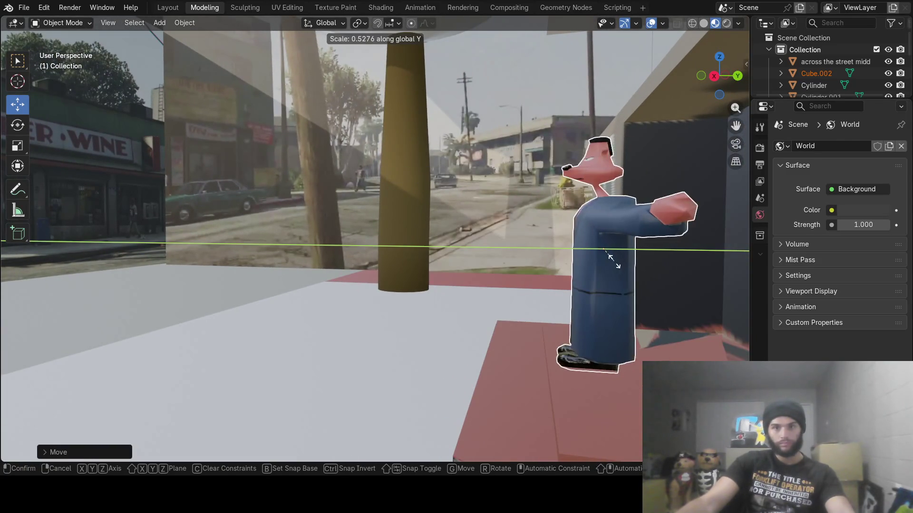
pyautogui.click(552, 284)
# - Slide the character along the porch and lower it slightly onto the porch floor
pyautogui.moveTo(551, 284)
pyautogui.mouseDown(button='middle')
pyautogui.moveTo(667, 293)
pyautogui.moveTo(504, 264)
pyautogui.moveTo(569, 258)
pyautogui.moveTo(377, 259)
pyautogui.mouseUp(button='middle')
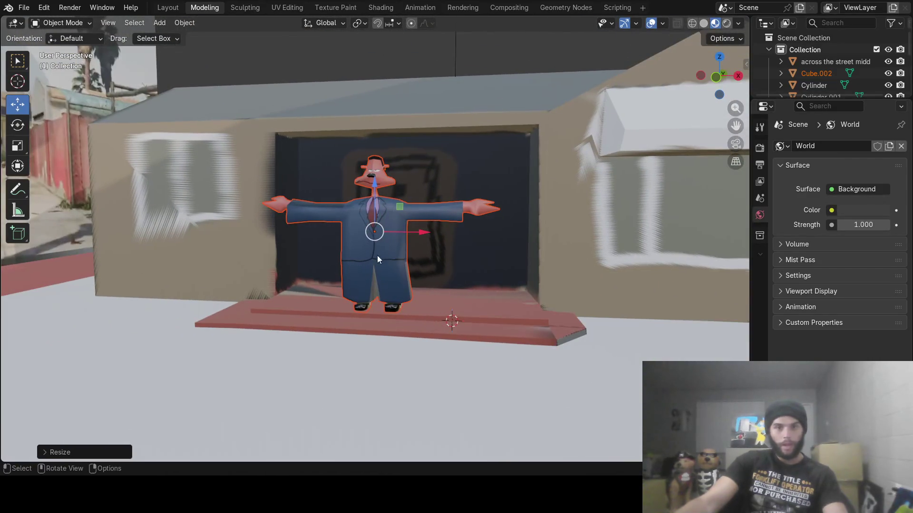
pyautogui.moveTo(512, 250)
pyautogui.mouseDown(button='middle')
pyautogui.moveTo(403, 237)
pyautogui.moveTo(229, 252)
pyautogui.moveTo(248, 232)
pyautogui.moveTo(303, 245)
pyautogui.moveTo(233, 239)
pyautogui.moveTo(253, 216)
pyautogui.mouseUp(button='middle')
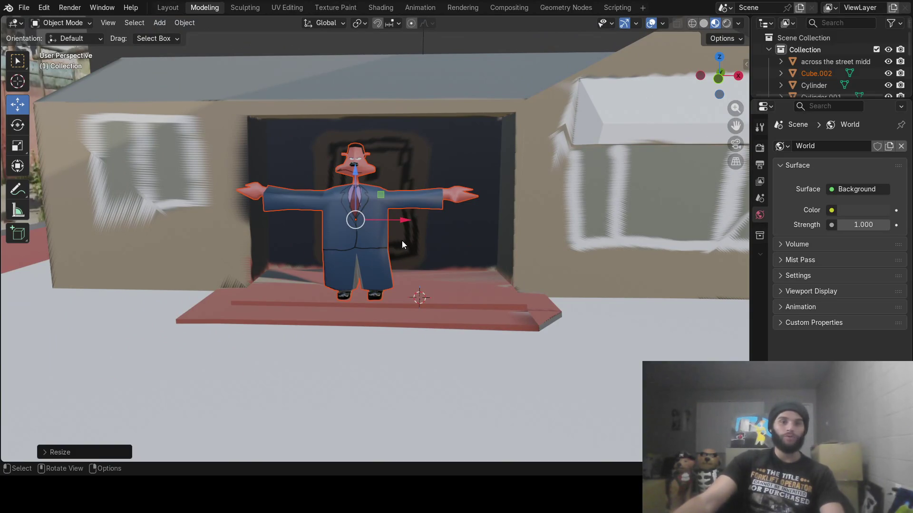
pyautogui.moveTo(373, 230); pyautogui.dragTo(351, 224, button='middle')
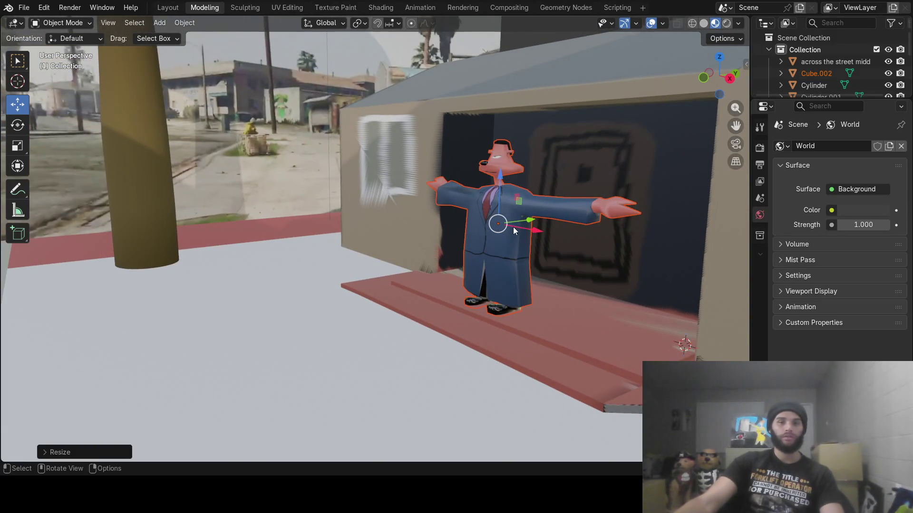
pyautogui.moveTo(531, 225); pyautogui.dragTo(346, 250)
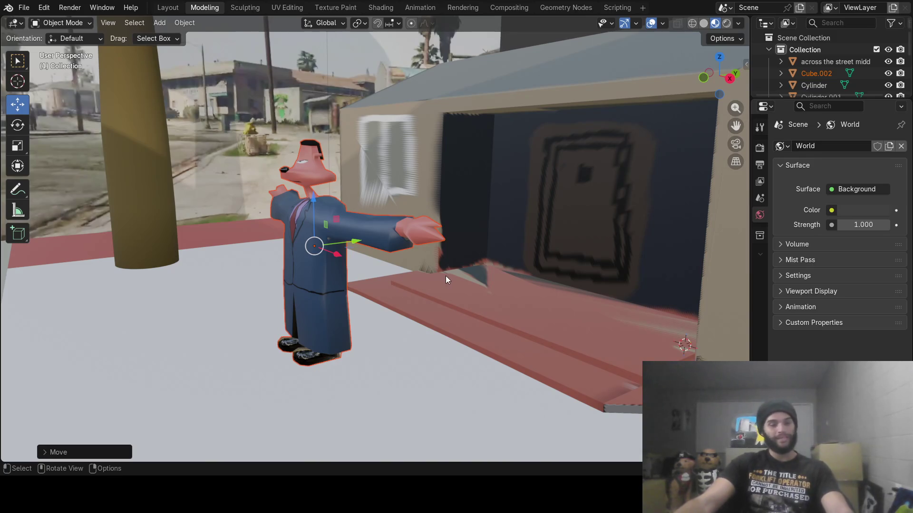
pyautogui.moveTo(313, 199); pyautogui.dragTo(319, 213)
pyautogui.moveTo(319, 212)
pyautogui.mouseDown(button='middle')
pyautogui.moveTo(412, 215)
pyautogui.moveTo(426, 207)
pyautogui.moveTo(347, 215)
pyautogui.moveTo(305, 208)
pyautogui.moveTo(370, 210)
pyautogui.moveTo(352, 211)
pyautogui.moveTo(340, 241)
pyautogui.moveTo(327, 232)
pyautogui.moveTo(417, 224)
pyautogui.mouseUp(button='middle')
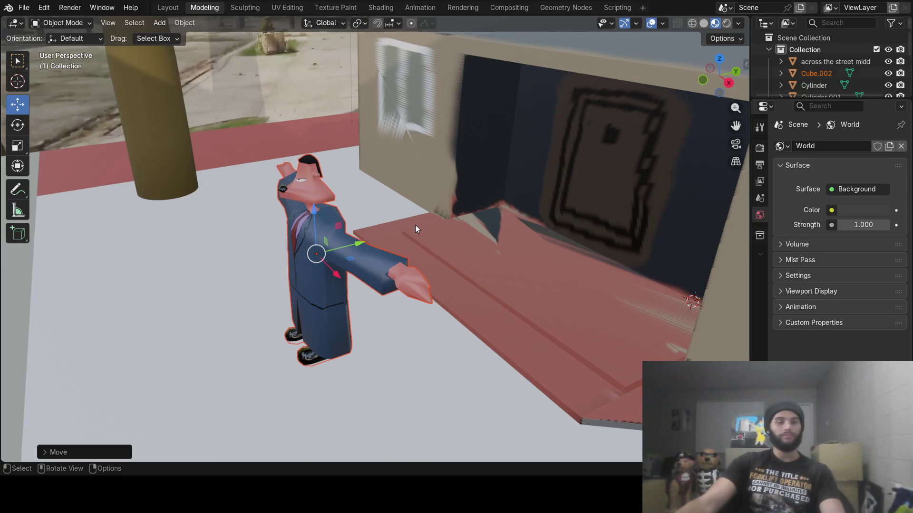
# - Rotate the character around Z so it faces out from the porch
pyautogui.press('r')
pyautogui.press('z')
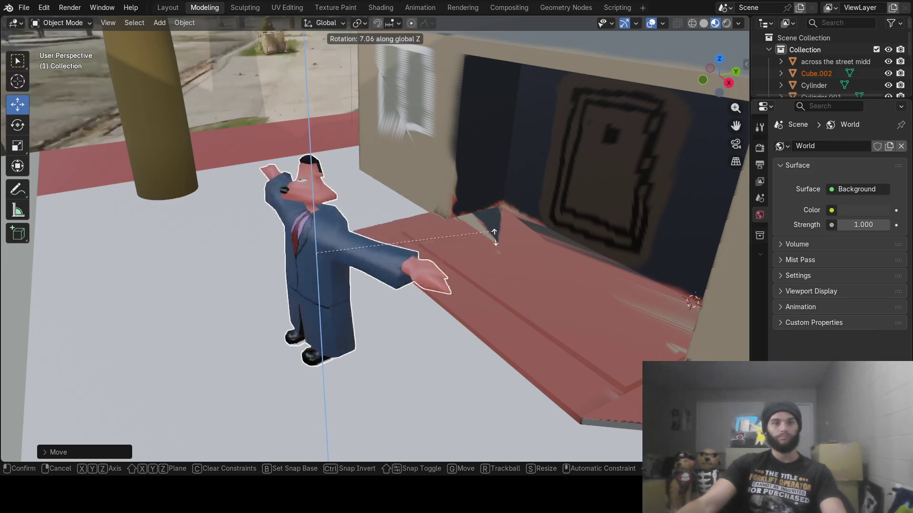
pyautogui.click(512, 318)
pyautogui.moveTo(512, 318)
pyautogui.mouseDown(button='middle')
pyautogui.moveTo(344, 298)
pyautogui.moveTo(483, 236)
pyautogui.moveTo(425, 238)
pyautogui.moveTo(475, 261)
pyautogui.moveTo(451, 274)
pyautogui.mouseUp(button='middle')
pyautogui.press('g')
pyautogui.press('Escape')
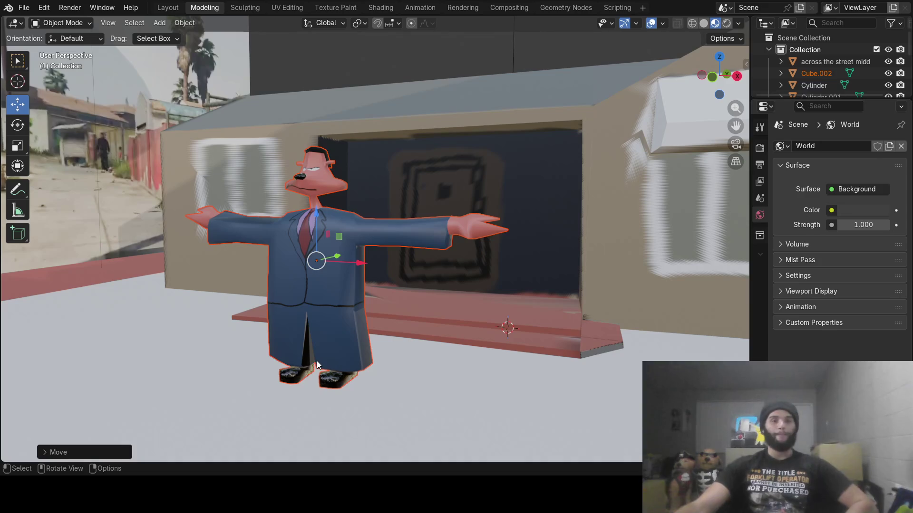
pyautogui.moveTo(339, 346)
pyautogui.mouseDown(button='middle')
pyautogui.moveTo(381, 326)
pyautogui.moveTo(246, 326)
pyautogui.moveTo(245, 312)
pyautogui.moveTo(196, 295)
pyautogui.moveTo(141, 298)
pyautogui.moveTo(92, 315)
pyautogui.moveTo(108, 292)
pyautogui.moveTo(212, 338)
pyautogui.moveTo(361, 307)
pyautogui.moveTo(589, 300)
pyautogui.moveTo(457, 298)
pyautogui.moveTo(404, 322)
pyautogui.moveTo(465, 304)
pyautogui.moveTo(426, 306)
pyautogui.mouseUp(button='middle')
pyautogui.moveTo(358, 313)
pyautogui.mouseDown(button='middle')
pyautogui.moveTo(506, 292)
pyautogui.moveTo(492, 292)
pyautogui.moveTo(540, 296)
pyautogui.moveTo(581, 281)
pyautogui.moveTo(499, 290)
pyautogui.mouseUp(button='middle')
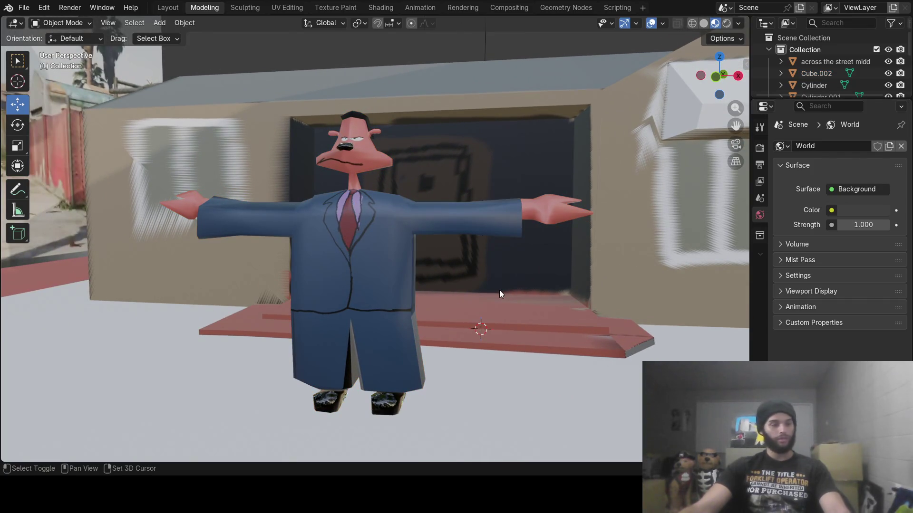
# - Add an armature to the scene and move it along Y toward the character
pyautogui.hotkey('shift', 'a')
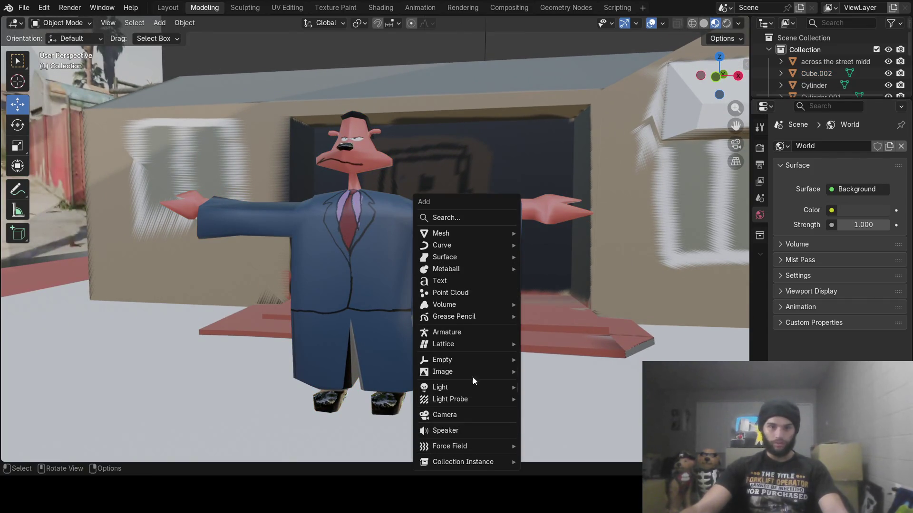
pyautogui.click(478, 334)
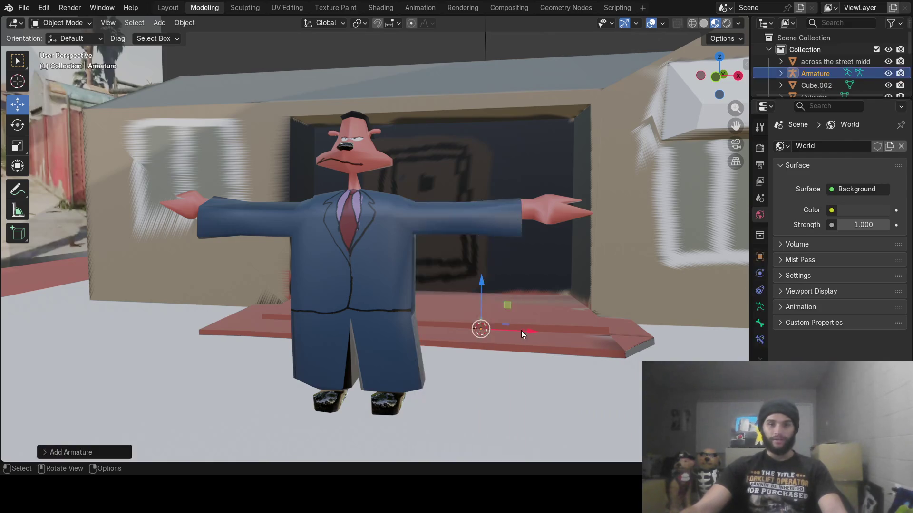
pyautogui.scroll(-3, 521, 330)
pyautogui.moveTo(496, 338)
pyautogui.mouseDown(button='middle')
pyautogui.moveTo(649, 344)
pyautogui.moveTo(604, 352)
pyautogui.mouseUp(button='middle')
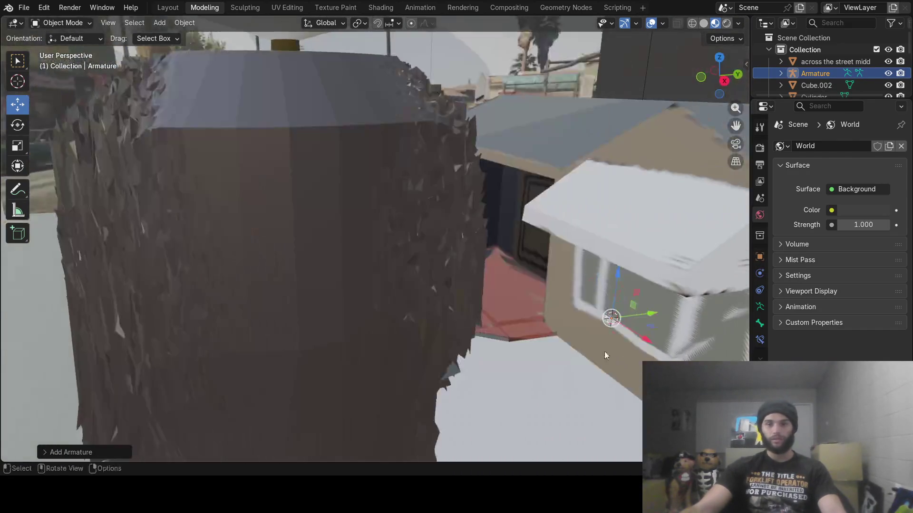
pyautogui.moveTo(654, 315); pyautogui.dragTo(576, 316)
pyautogui.moveTo(397, 322); pyautogui.dragTo(397, 322)
pyautogui.moveTo(398, 321)
pyautogui.mouseDown(button='middle')
pyautogui.moveTo(464, 318)
pyautogui.moveTo(413, 284)
pyautogui.mouseUp(button='middle')
# - Raise the armature into the character's body and centre it sideways
pyautogui.moveTo(413, 297); pyautogui.dragTo(413, 212)
pyautogui.moveTo(479, 224)
pyautogui.mouseDown(button='middle')
pyautogui.moveTo(399, 273)
pyautogui.moveTo(378, 307)
pyautogui.mouseUp(button='middle')
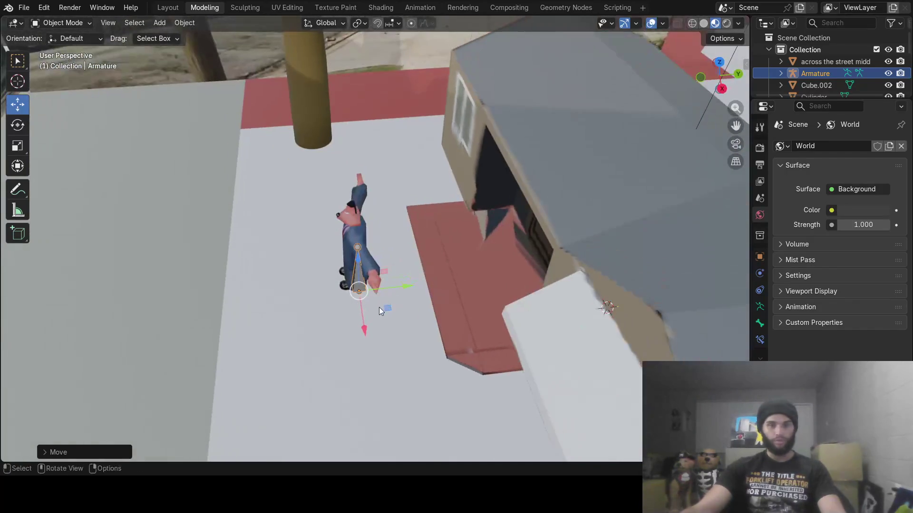
pyautogui.moveTo(364, 333); pyautogui.dragTo(357, 294)
pyautogui.moveTo(357, 295)
pyautogui.mouseDown(button='middle')
pyautogui.moveTo(469, 257)
pyautogui.moveTo(398, 280)
pyautogui.moveTo(409, 249)
pyautogui.moveTo(341, 301)
pyautogui.moveTo(298, 310)
pyautogui.moveTo(362, 300)
pyautogui.mouseUp(button='middle')
pyautogui.moveTo(361, 300); pyautogui.dragTo(352, 299)
pyautogui.moveTo(352, 299); pyautogui.dragTo(463, 251, button='middle')
pyautogui.moveTo(411, 284); pyautogui.dragTo(415, 284)
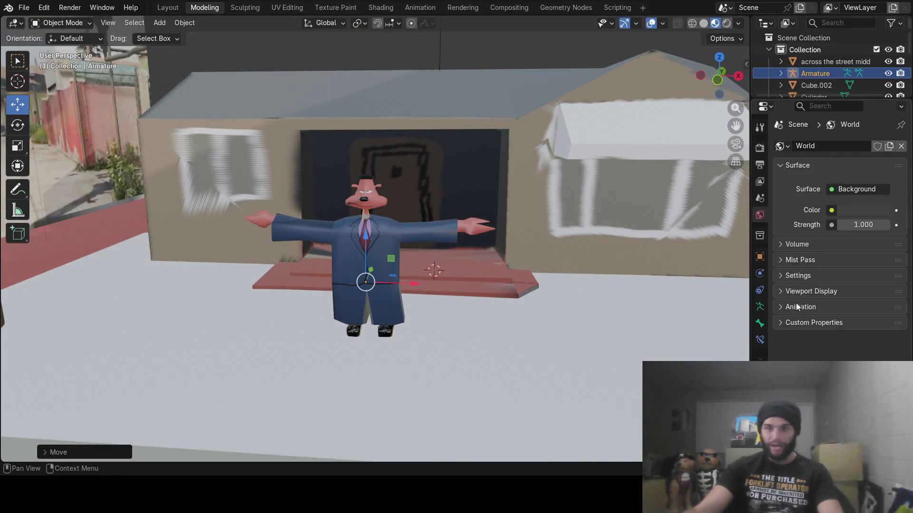
# - Expand the armature's Viewport Display, align its depth with the torso, and enter Edit Mode
pyautogui.click(759, 308)
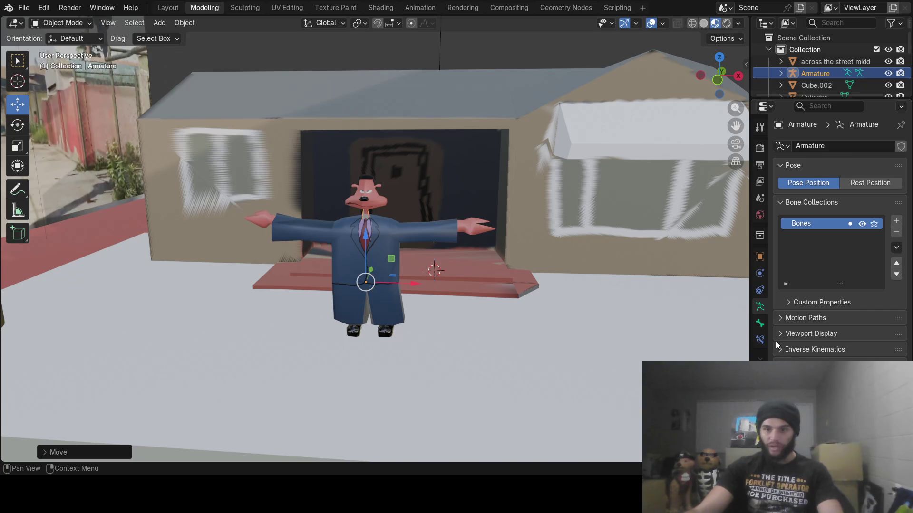
pyautogui.click(780, 335)
pyautogui.moveTo(285, 267); pyautogui.dragTo(342, 265, button='middle')
pyautogui.moveTo(387, 270); pyautogui.dragTo(372, 278)
pyautogui.moveTo(372, 277)
pyautogui.mouseDown(button='middle')
pyautogui.moveTo(407, 269)
pyautogui.moveTo(346, 228)
pyautogui.mouseUp(button='middle')
pyautogui.scroll(5, 351, 224)
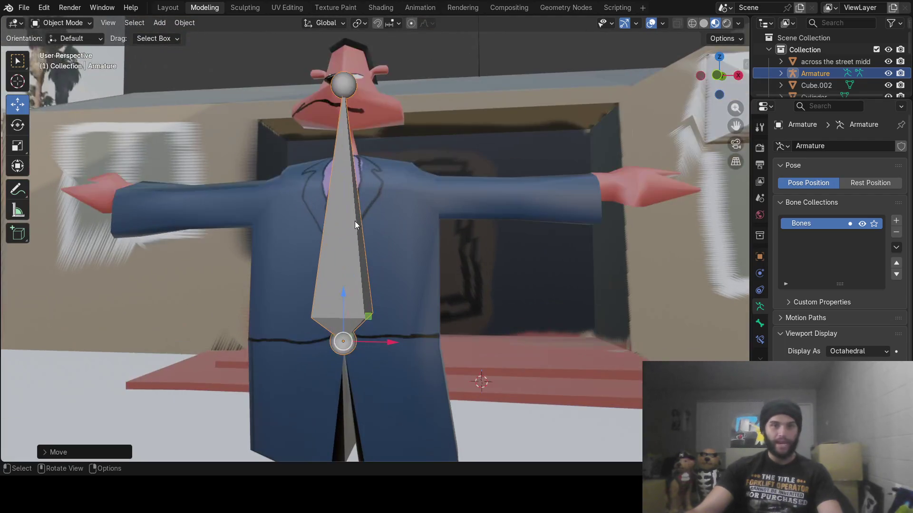
pyautogui.press('Tab')
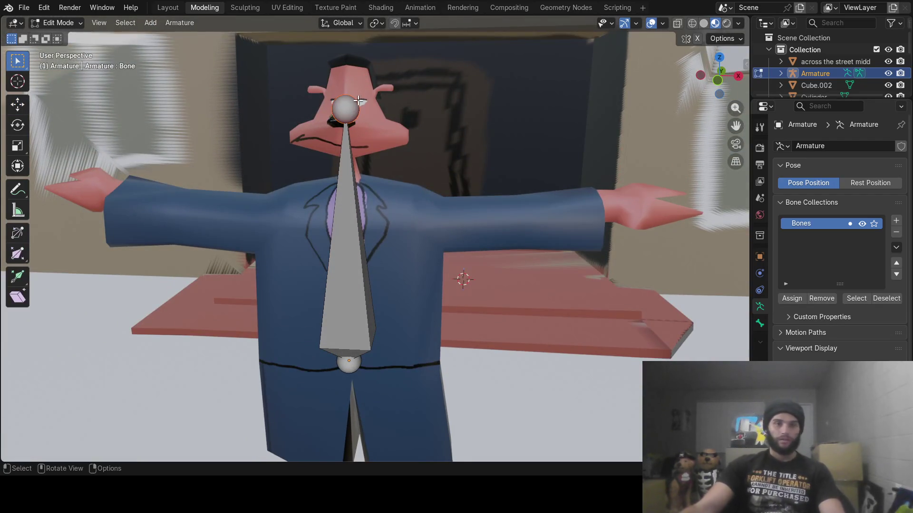
# - Pull the torso bone's top down to the collar and centre the bone in the body
pyautogui.moveTo(358, 101); pyautogui.dragTo(149, 95, button='middle')
pyautogui.click(24, 103)
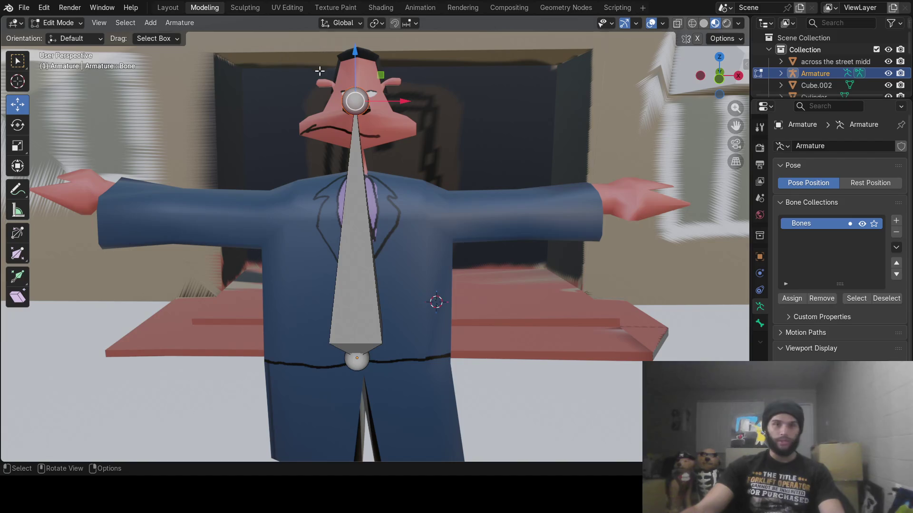
pyautogui.moveTo(352, 70); pyautogui.dragTo(351, 132)
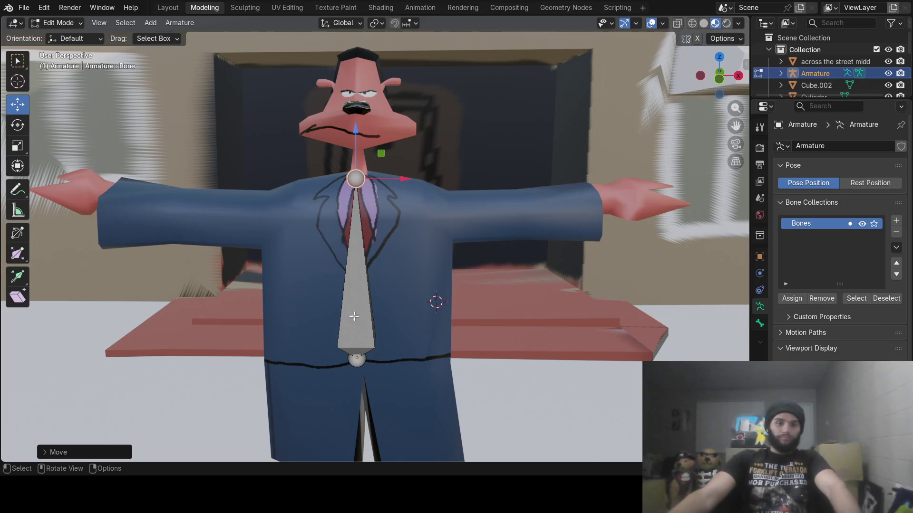
pyautogui.click(373, 311)
pyautogui.moveTo(399, 267); pyautogui.dragTo(406, 272)
pyautogui.moveTo(406, 271)
pyautogui.mouseDown(button='middle')
pyautogui.moveTo(338, 258)
pyautogui.moveTo(334, 233)
pyautogui.mouseUp(button='middle')
pyautogui.moveTo(339, 246)
pyautogui.mouseDown()
pyautogui.moveTo(355, 249)
pyautogui.moveTo(336, 249)
pyautogui.mouseUp()
pyautogui.moveTo(336, 249)
pyautogui.mouseDown(button='middle')
pyautogui.moveTo(413, 238)
pyautogui.moveTo(486, 244)
pyautogui.moveTo(322, 191)
pyautogui.mouseUp(button='middle')
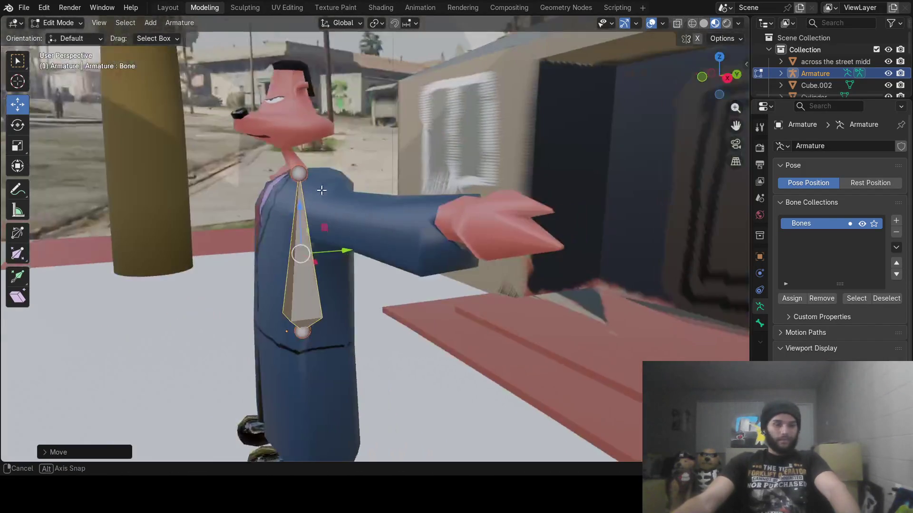
# - Extrude a neck bone straight up along Z and set its depth inside the neck
pyautogui.click(303, 174)
pyautogui.press('e')
pyautogui.press('z')
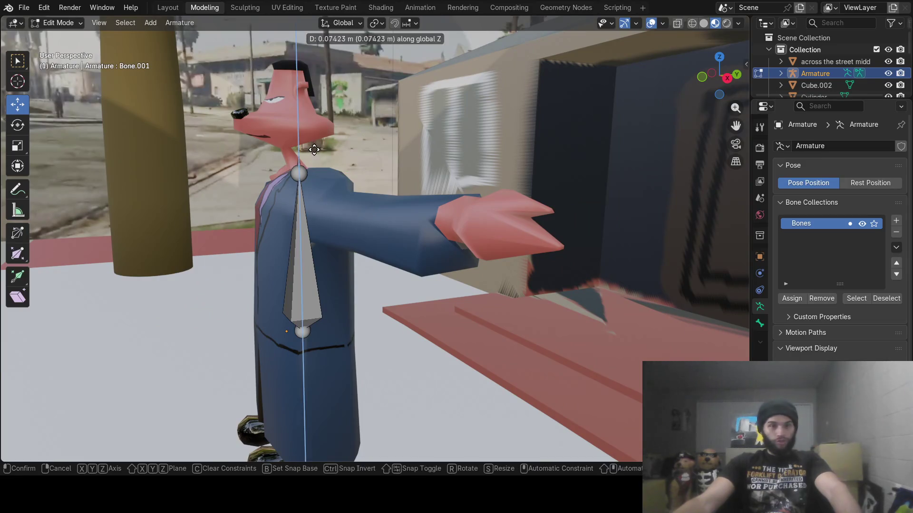
pyautogui.click(315, 138)
pyautogui.moveTo(365, 143); pyautogui.dragTo(360, 162, button='middle')
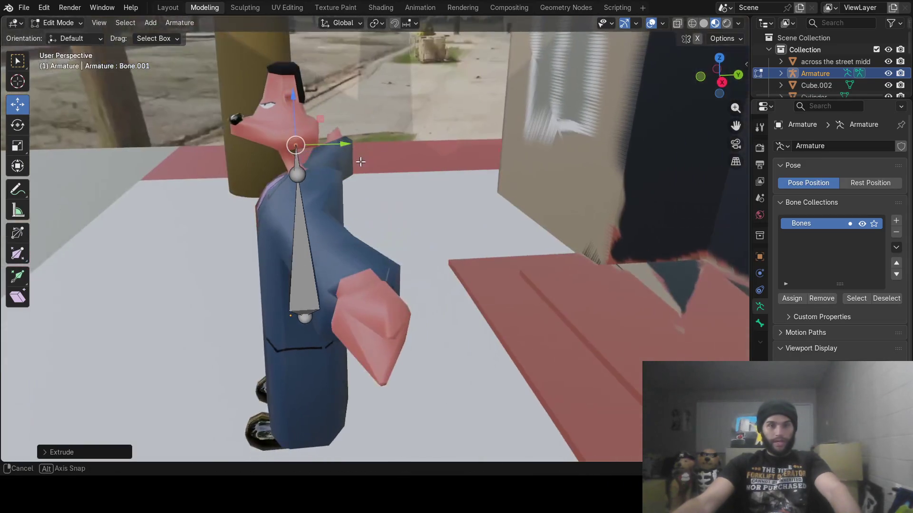
pyautogui.moveTo(345, 144); pyautogui.dragTo(329, 149)
pyautogui.moveTo(329, 149)
pyautogui.mouseDown(button='middle')
pyautogui.moveTo(332, 159)
pyautogui.moveTo(380, 155)
pyautogui.moveTo(341, 173)
pyautogui.moveTo(302, 174)
pyautogui.mouseUp(button='middle')
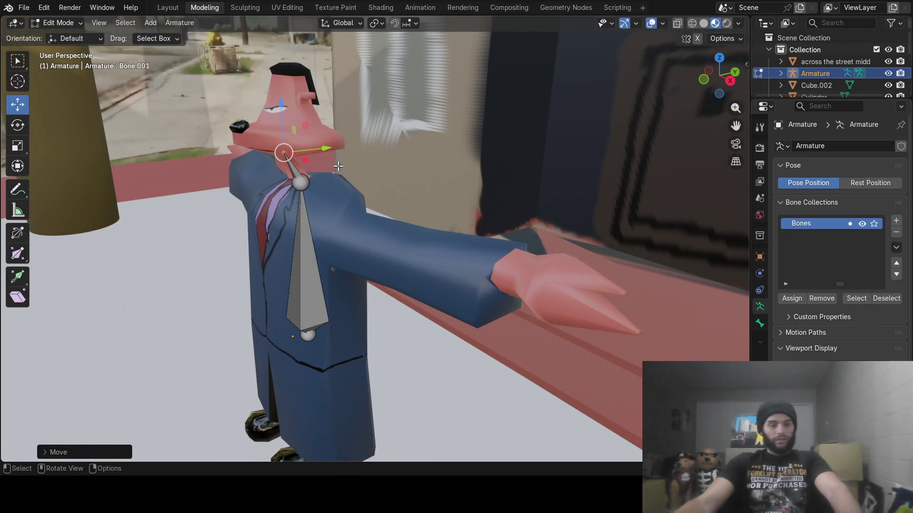
# - Add a head bone pointing straight up from the neck
pyautogui.press('g')
pyautogui.press('z')
pyautogui.click(338, 91)
pyautogui.press('e')
pyautogui.rightClick(337, 90)
pyautogui.moveTo(338, 90)
pyautogui.mouseDown(button='middle')
pyautogui.moveTo(398, 112)
pyautogui.moveTo(424, 102)
pyautogui.moveTo(400, 86)
pyautogui.moveTo(475, 105)
pyautogui.moveTo(415, 104)
pyautogui.moveTo(378, 177)
pyautogui.mouseUp(button='middle')
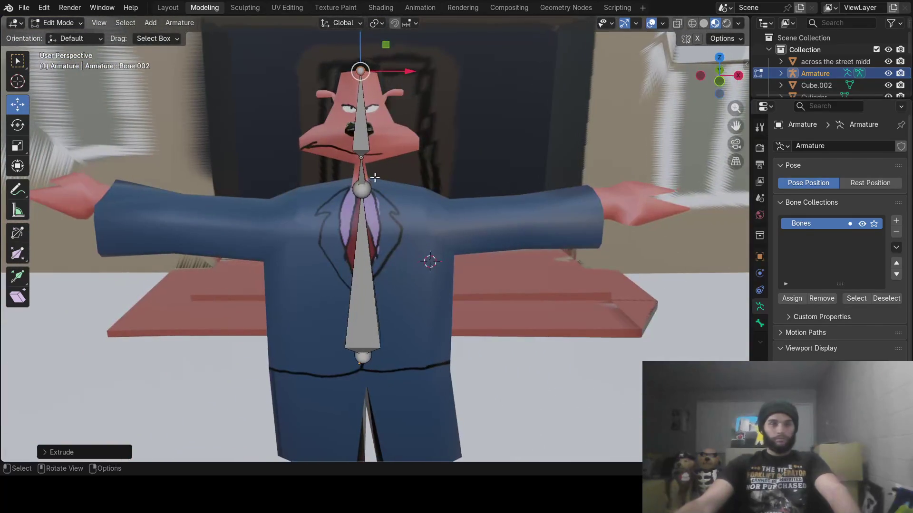
# - Extrude a sideways bone from the neck, disconnect it, and slide it into the upper arm
pyautogui.click(365, 191)
pyautogui.moveTo(365, 194); pyautogui.dragTo(371, 191)
pyautogui.press('x')
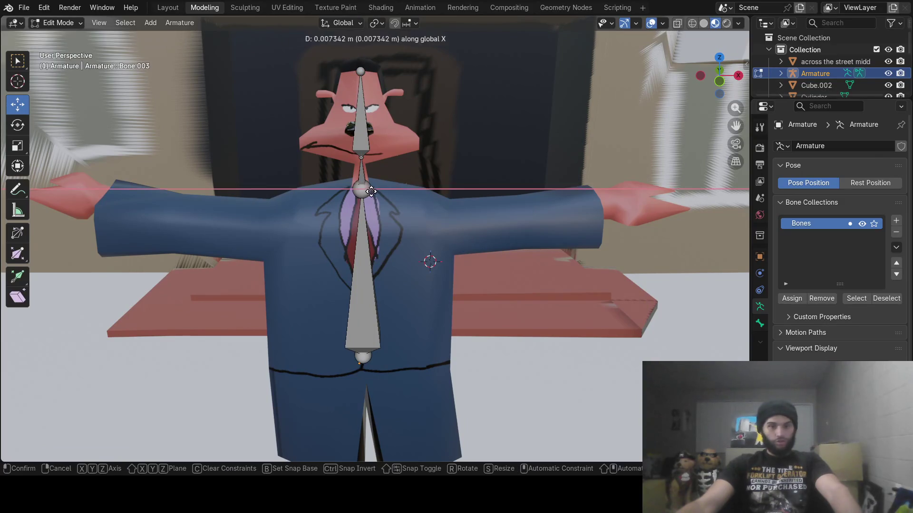
pyautogui.moveTo(458, 183); pyautogui.dragTo(458, 184)
pyautogui.rightClick(395, 192)
pyautogui.moveTo(358, 309)
pyautogui.click(439, 322)
pyautogui.click(418, 334)
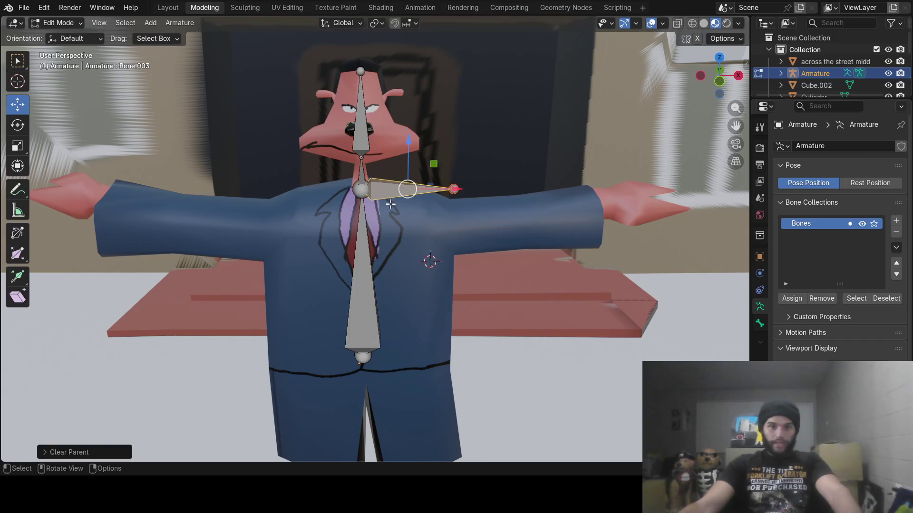
pyautogui.moveTo(459, 190); pyautogui.dragTo(543, 189)
pyautogui.moveTo(497, 148); pyautogui.dragTo(486, 170)
# - Align the upper-arm bone's joints with the arm depth and adjust the elbow
pyautogui.moveTo(427, 228)
pyautogui.mouseDown(button='middle')
pyautogui.moveTo(378, 261)
pyautogui.moveTo(393, 259)
pyautogui.mouseUp(button='middle')
pyautogui.click(289, 268)
pyautogui.moveTo(329, 270); pyautogui.dragTo(337, 268)
pyautogui.click(275, 351)
pyautogui.moveTo(322, 356)
pyautogui.mouseDown()
pyautogui.moveTo(349, 354)
pyautogui.moveTo(350, 362)
pyautogui.mouseUp()
pyautogui.moveTo(351, 363); pyautogui.dragTo(540, 215, button='middle')
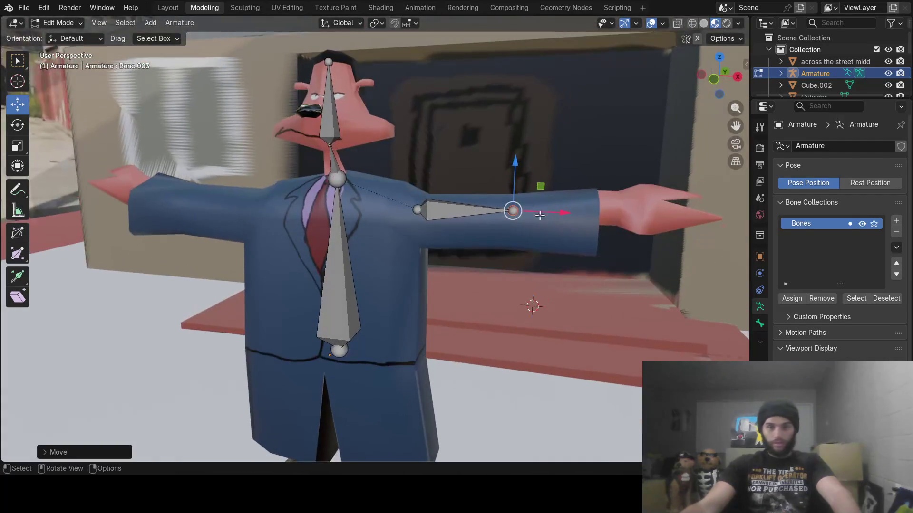
pyautogui.moveTo(539, 215); pyautogui.dragTo(553, 218)
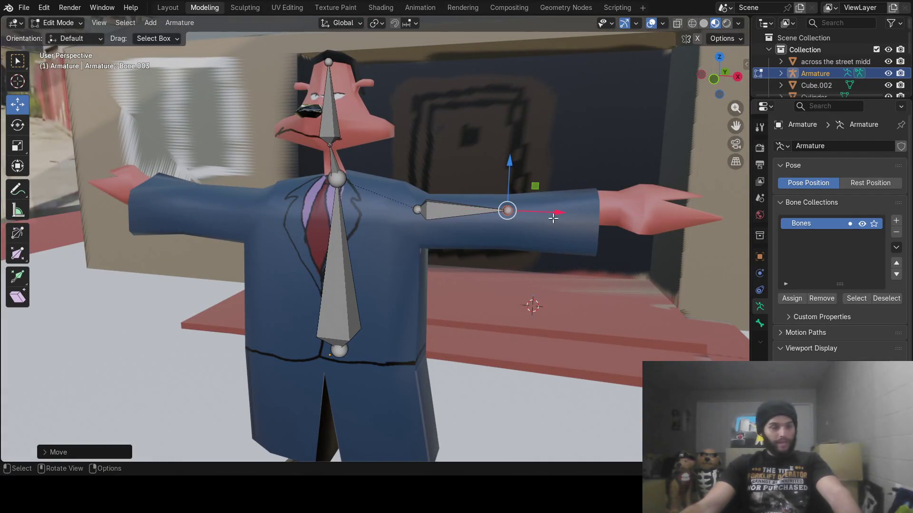
# - Extrude a forearm bone along X to the wrist and adjust its tip
pyautogui.press('e')
pyautogui.press('x')
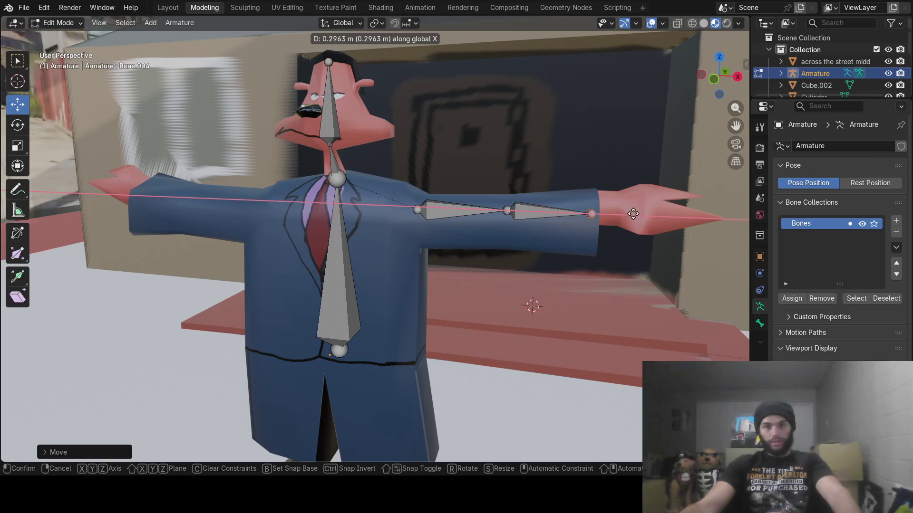
pyautogui.click(656, 218)
pyautogui.moveTo(655, 218); pyautogui.dragTo(264, 411, button='middle')
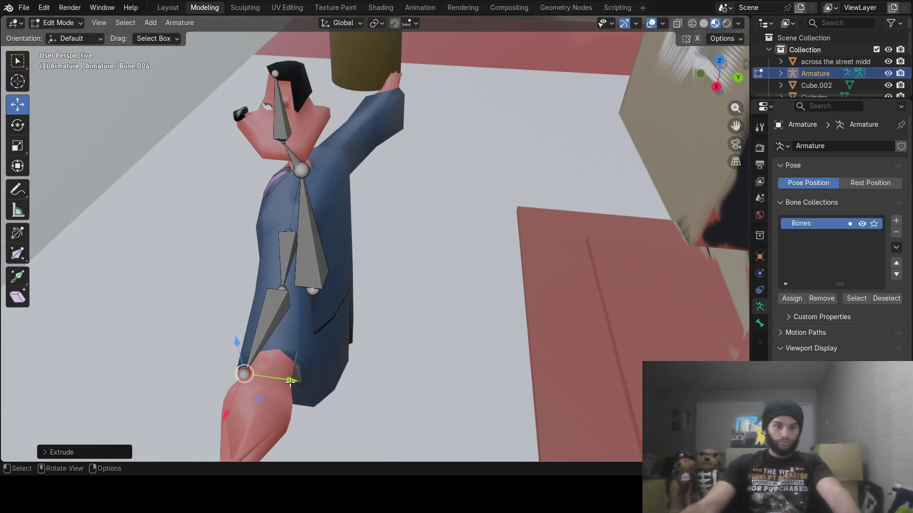
pyautogui.press('g')
pyautogui.press('x')
pyautogui.click(317, 383)
# - Fine-tune the wrist joint's position along the arm from angled and side views
pyautogui.moveTo(358, 367); pyautogui.dragTo(509, 342, button='middle')
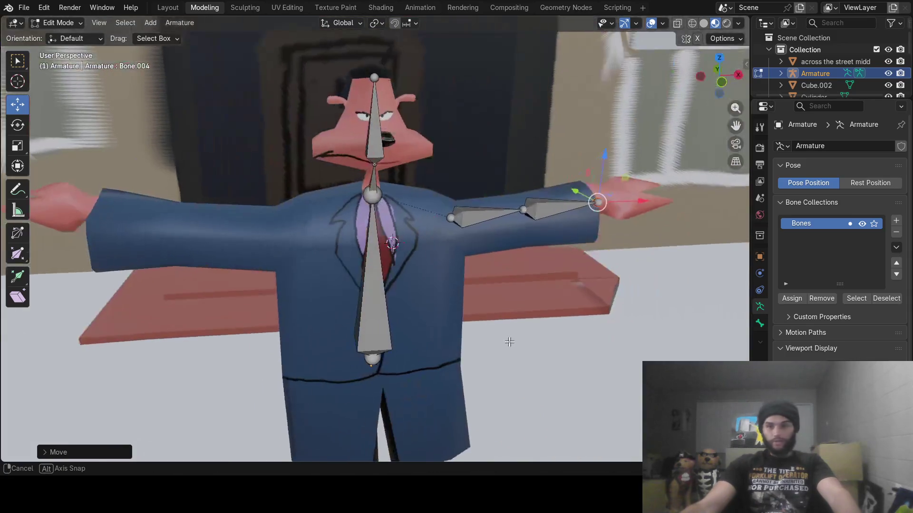
pyautogui.moveTo(572, 290)
pyautogui.mouseDown(button='middle')
pyautogui.moveTo(369, 283)
pyautogui.moveTo(399, 238)
pyautogui.moveTo(347, 267)
pyautogui.moveTo(371, 234)
pyautogui.mouseUp(button='middle')
pyautogui.scroll(5, 406, 190)
pyautogui.moveTo(406, 189)
pyautogui.mouseDown(button='middle')
pyautogui.moveTo(414, 230)
pyautogui.moveTo(422, 218)
pyautogui.mouseUp(button='middle')
pyautogui.moveTo(448, 145); pyautogui.dragTo(453, 147)
pyautogui.moveTo(453, 147)
pyautogui.mouseDown(button='middle')
pyautogui.moveTo(333, 195)
pyautogui.moveTo(342, 202)
pyautogui.moveTo(414, 190)
pyautogui.moveTo(408, 174)
pyautogui.mouseUp(button='middle')
pyautogui.moveTo(451, 151); pyautogui.dragTo(424, 153)
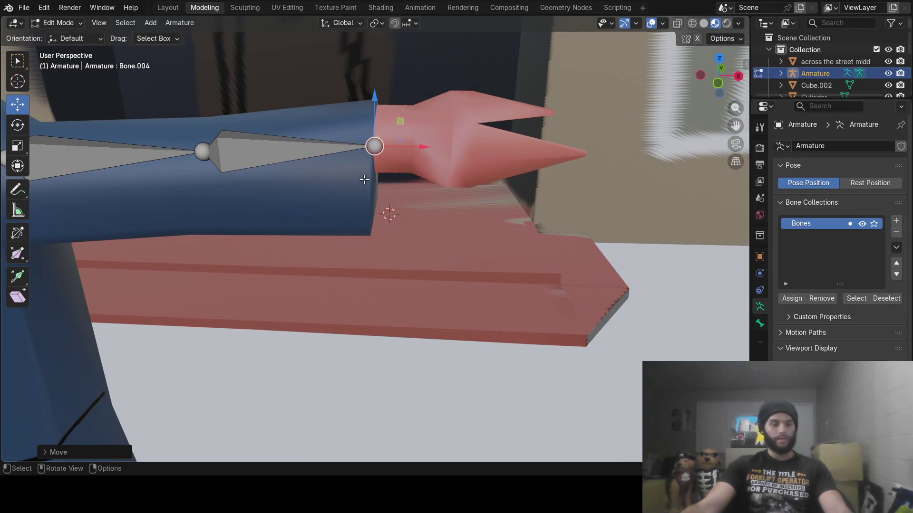
# - Extrude a hand bone along X to the fingertips and centre its tip in the hand
pyautogui.press('e')
pyautogui.press('x')
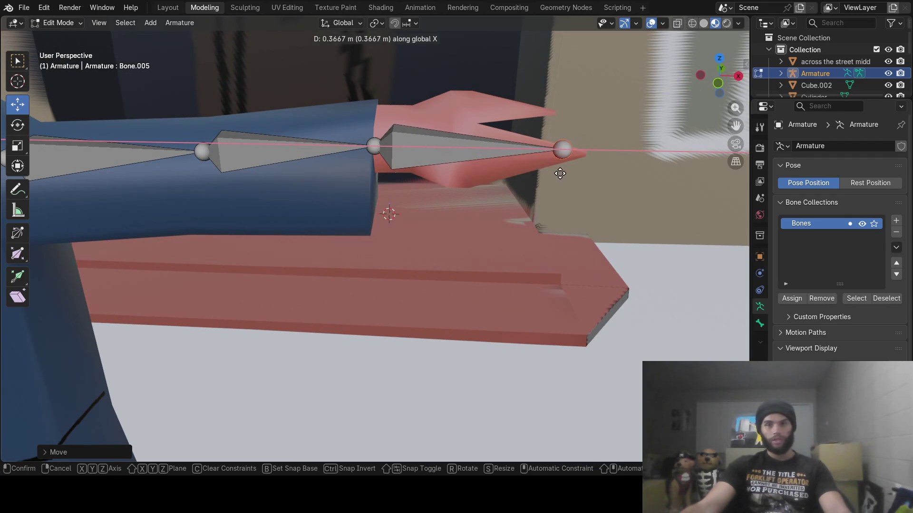
pyautogui.click(560, 174)
pyautogui.moveTo(561, 172)
pyautogui.mouseDown(button='middle')
pyautogui.moveTo(523, 204)
pyautogui.moveTo(454, 232)
pyautogui.mouseUp(button='middle')
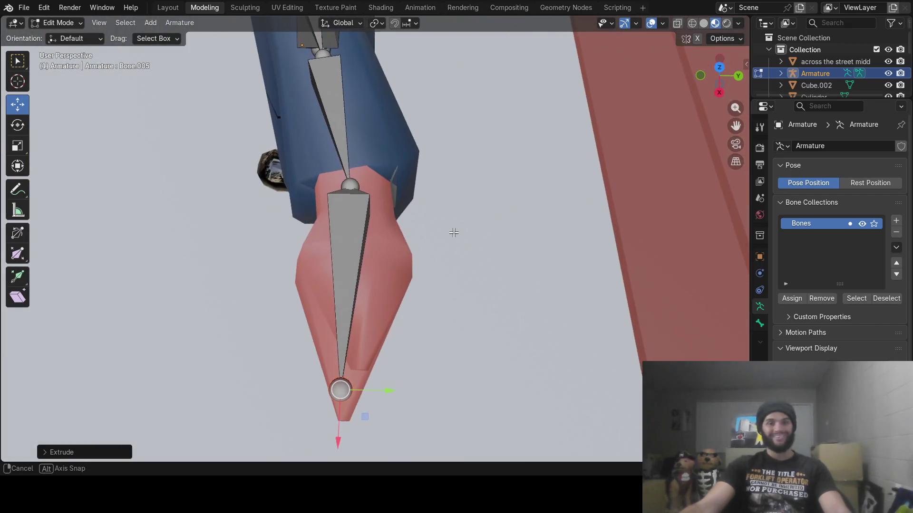
pyautogui.moveTo(339, 439); pyautogui.dragTo(338, 456)
pyautogui.moveTo(389, 403); pyautogui.dragTo(393, 410)
pyautogui.moveTo(291, 357)
pyautogui.mouseDown(button='middle')
pyautogui.moveTo(332, 301)
pyautogui.moveTo(265, 302)
pyautogui.moveTo(221, 286)
pyautogui.moveTo(316, 275)
pyautogui.moveTo(352, 243)
pyautogui.moveTo(345, 246)
pyautogui.mouseUp(button='middle')
# - Extrude a sideways bone from the neck joint toward the other shoulder
pyautogui.click(425, 184)
pyautogui.moveTo(425, 184); pyautogui.dragTo(414, 190, button='middle')
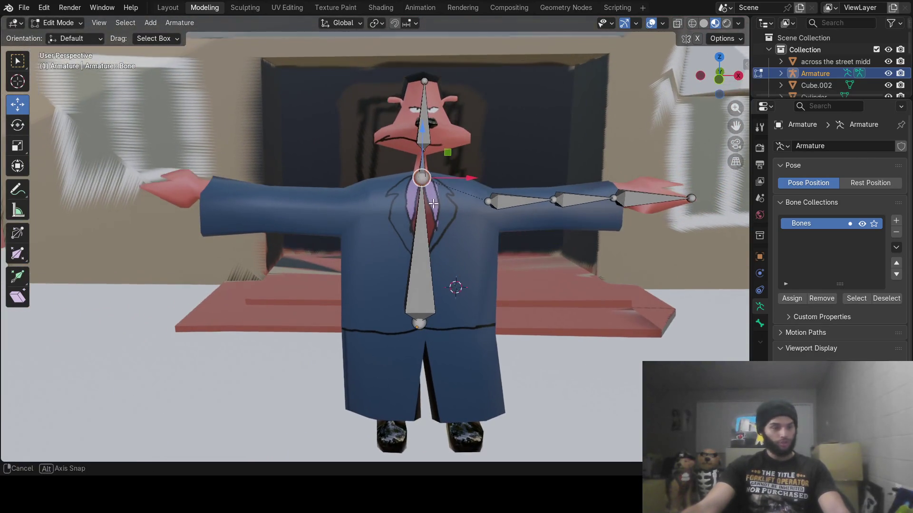
pyautogui.press('e')
pyautogui.press('x')
pyautogui.click(350, 214)
pyautogui.hotkey('ctrl', 'z')
pyautogui.rightClick(367, 206)
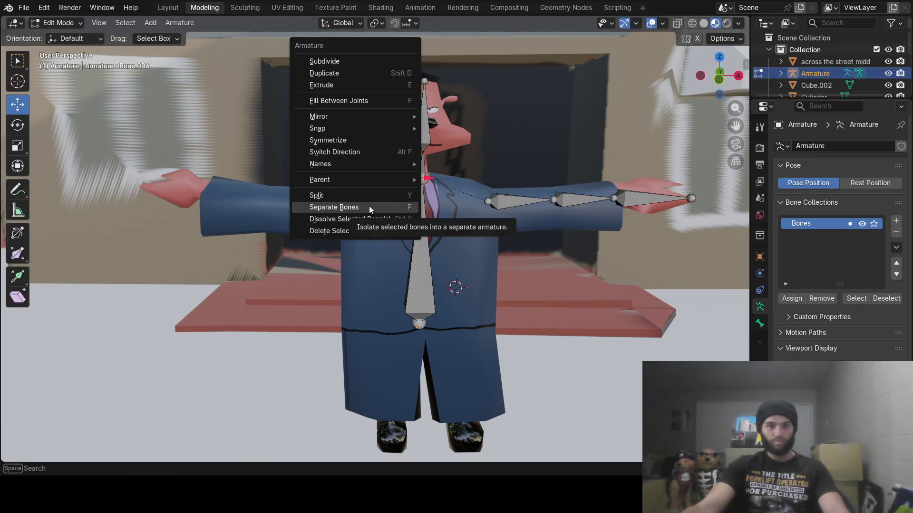
# - Disconnect the new bone from the neck and move it into the other upper arm at arm height
pyautogui.moveTo(389, 167)
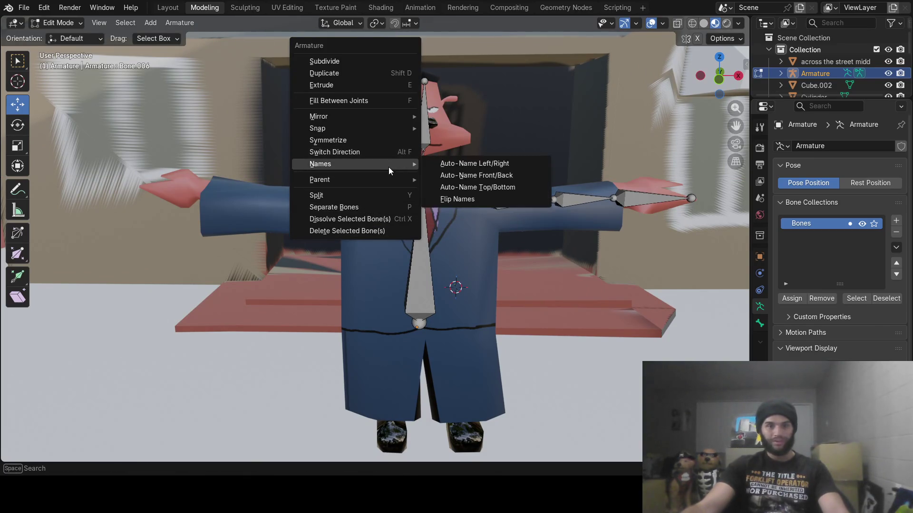
pyautogui.click(441, 191)
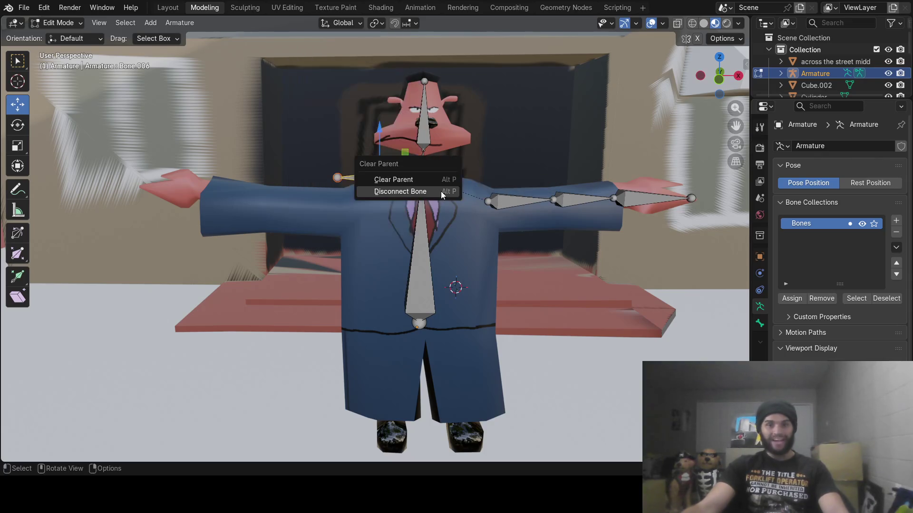
pyautogui.click(441, 191)
pyautogui.moveTo(423, 178); pyautogui.dragTo(358, 203)
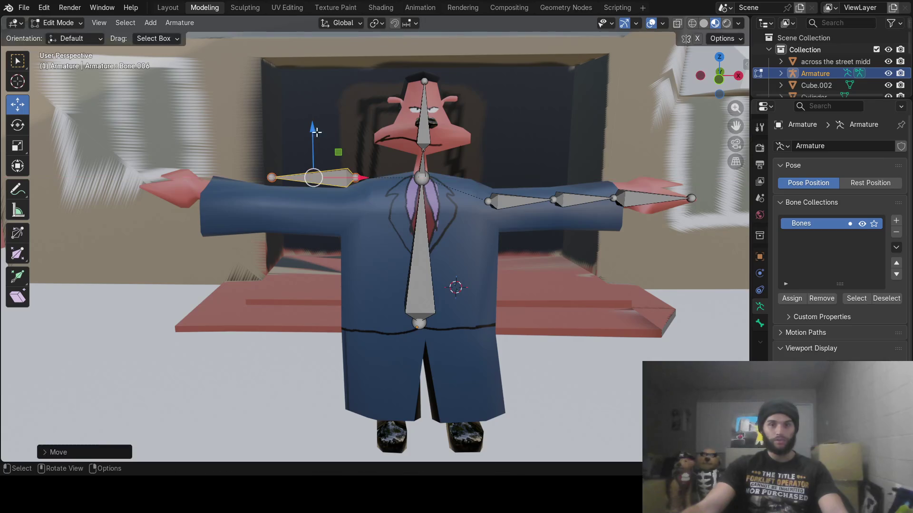
pyautogui.moveTo(312, 126); pyautogui.dragTo(309, 162)
# - Align the upper-arm bone's inner and outer joints with the arm's depth from a top view
pyautogui.moveTo(309, 162)
pyautogui.mouseDown(button='middle')
pyautogui.moveTo(183, 95)
pyautogui.moveTo(406, 263)
pyautogui.moveTo(440, 248)
pyautogui.mouseUp(button='middle')
pyautogui.click(441, 258)
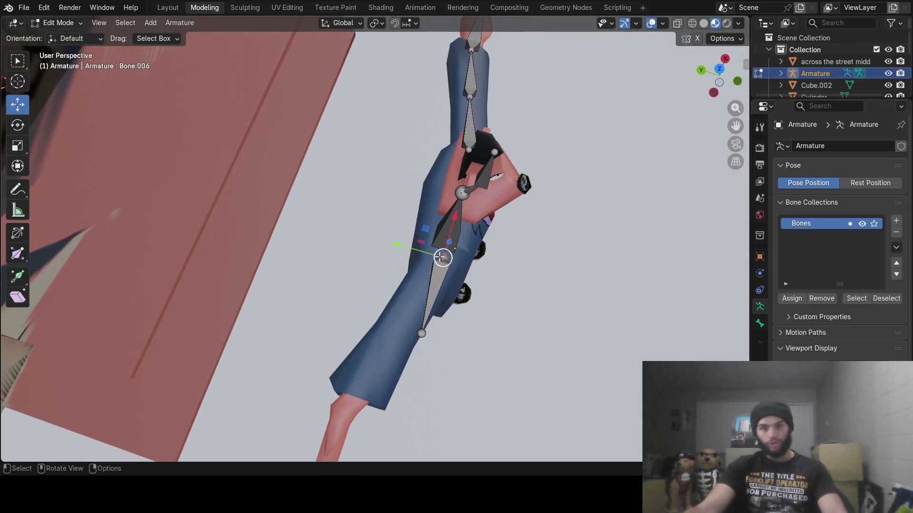
pyautogui.moveTo(406, 245); pyautogui.dragTo(407, 277)
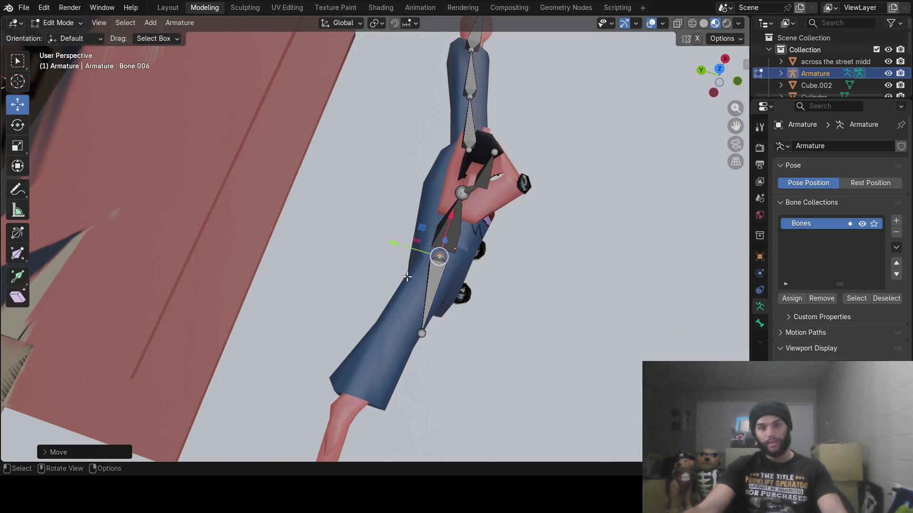
pyautogui.click(421, 332)
pyautogui.moveTo(382, 318); pyautogui.dragTo(359, 310)
pyautogui.moveTo(472, 336); pyautogui.dragTo(394, 242, button='middle')
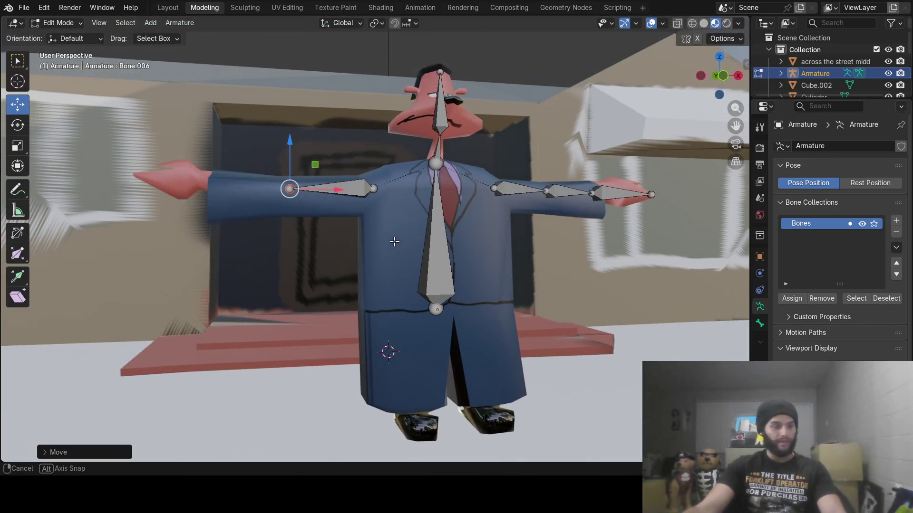
# - Reposition the elbow joint so it sits inside the arm
pyautogui.moveTo(331, 176)
pyautogui.mouseDown(button='middle')
pyautogui.moveTo(296, 208)
pyautogui.moveTo(285, 204)
pyautogui.moveTo(408, 243)
pyautogui.mouseUp(button='middle')
pyautogui.scroll(5, 404, 242)
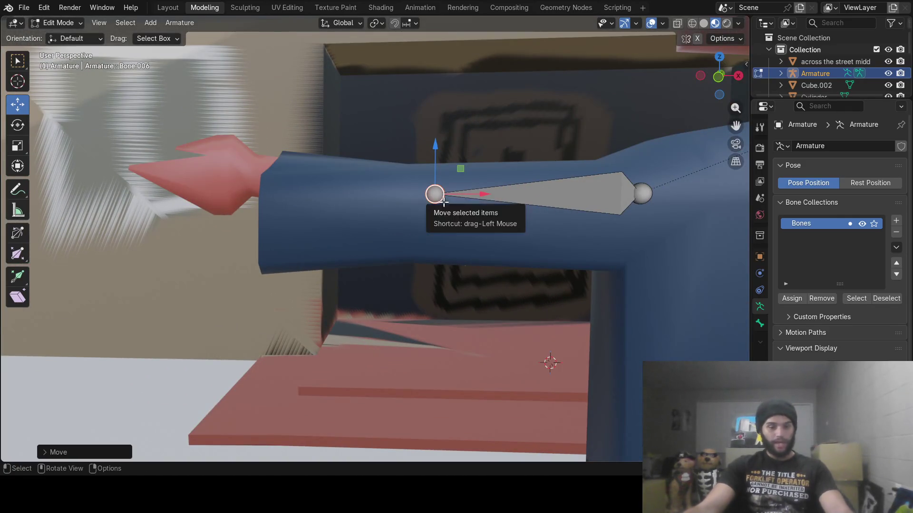
pyautogui.press('e')
pyautogui.press('x')
pyautogui.press('Escape')
pyautogui.press('g')
pyautogui.press('z')
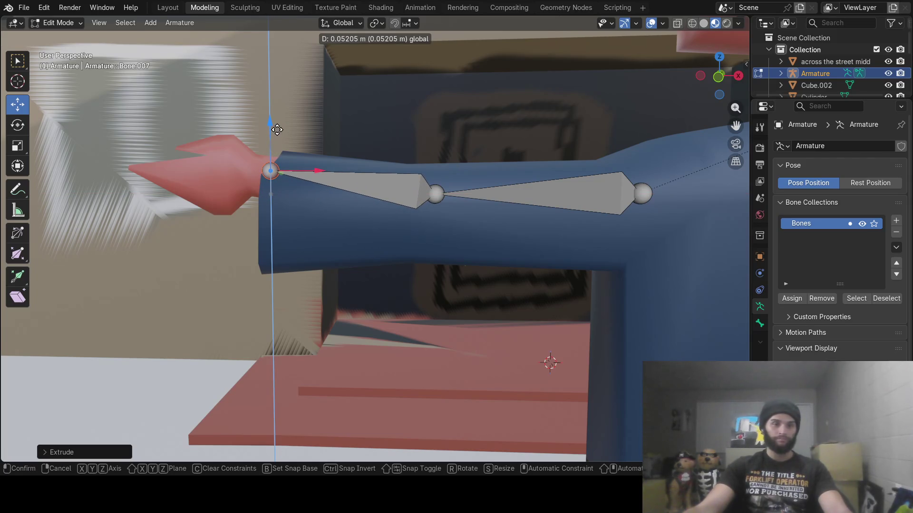
pyautogui.moveTo(278, 128)
pyautogui.mouseDown(button='middle')
pyautogui.moveTo(418, 328)
pyautogui.moveTo(375, 276)
pyautogui.moveTo(361, 198)
pyautogui.mouseUp(button='middle')
pyautogui.click(387, 322)
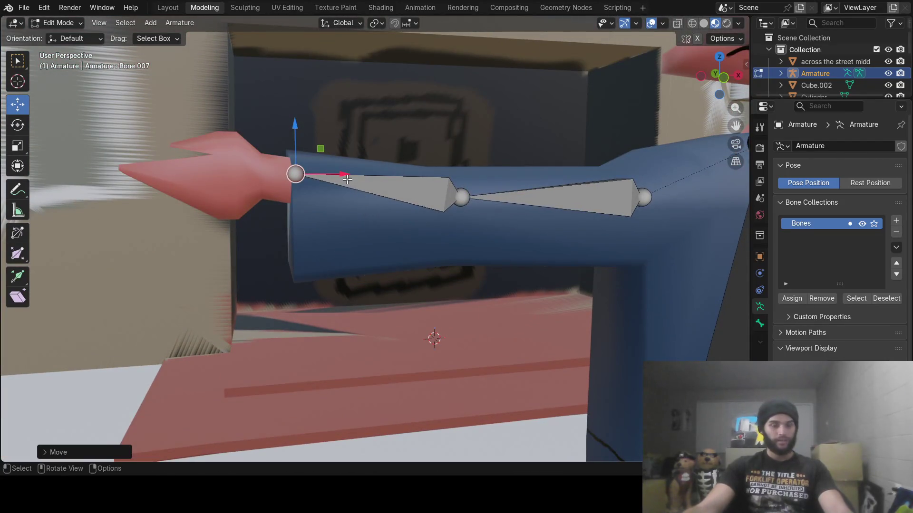
# - Extrude a hand bone along X from the wrist and move its tip into the pink hand
pyautogui.press('e')
pyautogui.press('x')
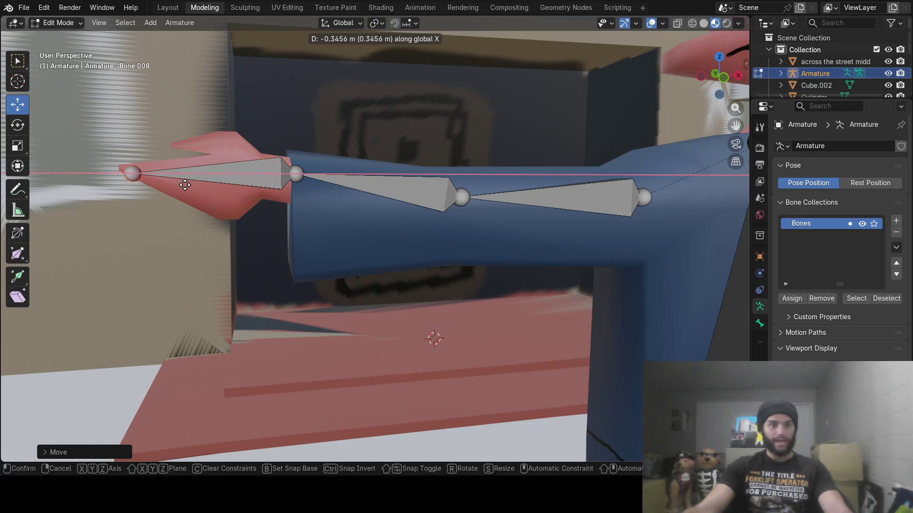
pyautogui.click(185, 185)
pyautogui.moveTo(185, 185)
pyautogui.mouseDown(button='middle')
pyautogui.moveTo(320, 249)
pyautogui.moveTo(362, 256)
pyautogui.mouseUp(button='middle')
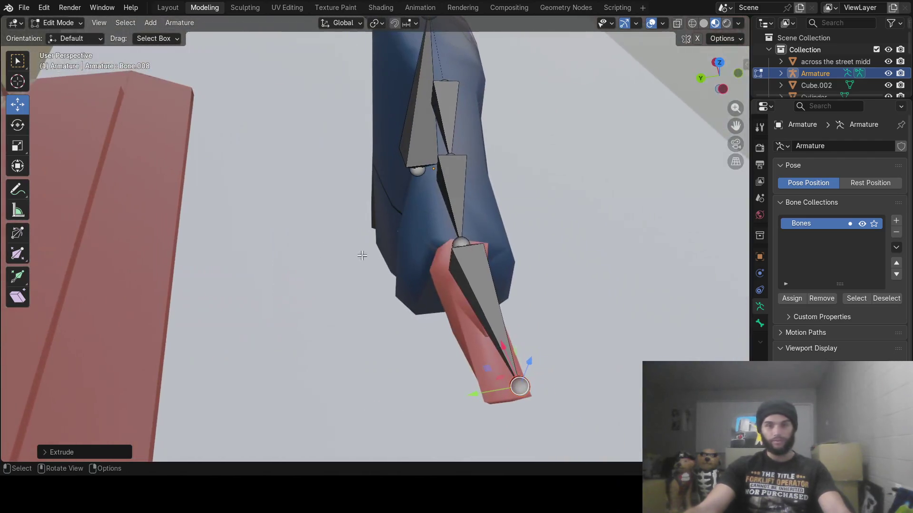
pyautogui.press('g')
pyautogui.click(457, 396)
pyautogui.moveTo(539, 369)
pyautogui.mouseDown(button='middle')
pyautogui.moveTo(527, 333)
pyautogui.moveTo(538, 301)
pyautogui.moveTo(467, 259)
pyautogui.moveTo(511, 328)
pyautogui.moveTo(423, 275)
pyautogui.moveTo(438, 280)
pyautogui.mouseUp(button='middle')
pyautogui.click(405, 253)
# - Extrude a thigh bone straight down from the hip and place it over one leg
pyautogui.press('e')
pyautogui.press('z')
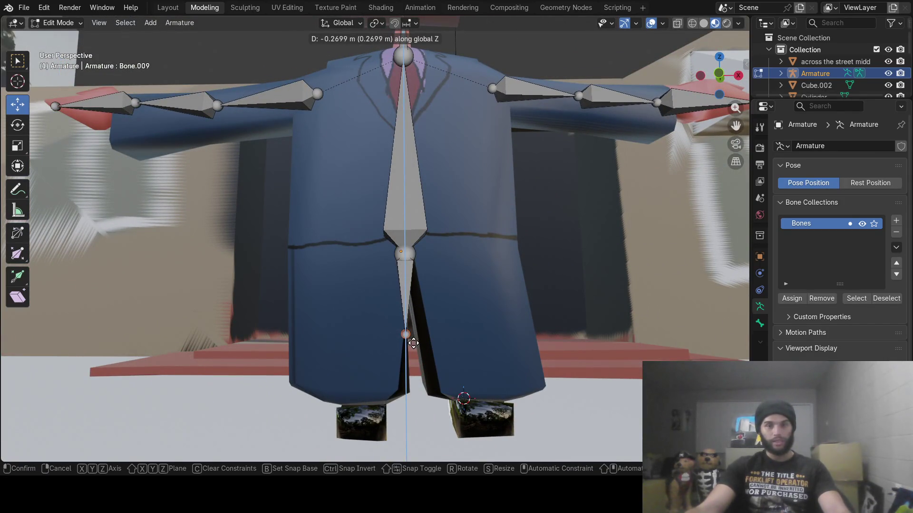
pyautogui.click(412, 341)
pyautogui.click(406, 288)
pyautogui.press('g')
pyautogui.press('x')
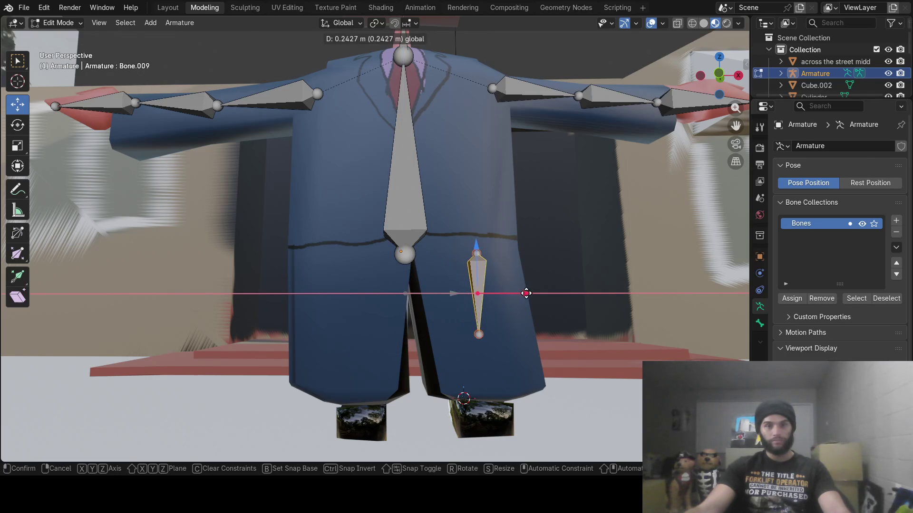
pyautogui.click(526, 293)
pyautogui.moveTo(478, 249); pyautogui.dragTo(479, 239)
pyautogui.click(481, 235)
pyautogui.press('g')
pyautogui.press('x')
pyautogui.click(513, 282)
# - Fit the first thigh's lower end to the leg and add a second thigh bone over the other leg
pyautogui.moveTo(563, 313)
pyautogui.mouseDown(button='middle')
pyautogui.moveTo(464, 328)
pyautogui.moveTo(290, 306)
pyautogui.mouseUp(button='middle')
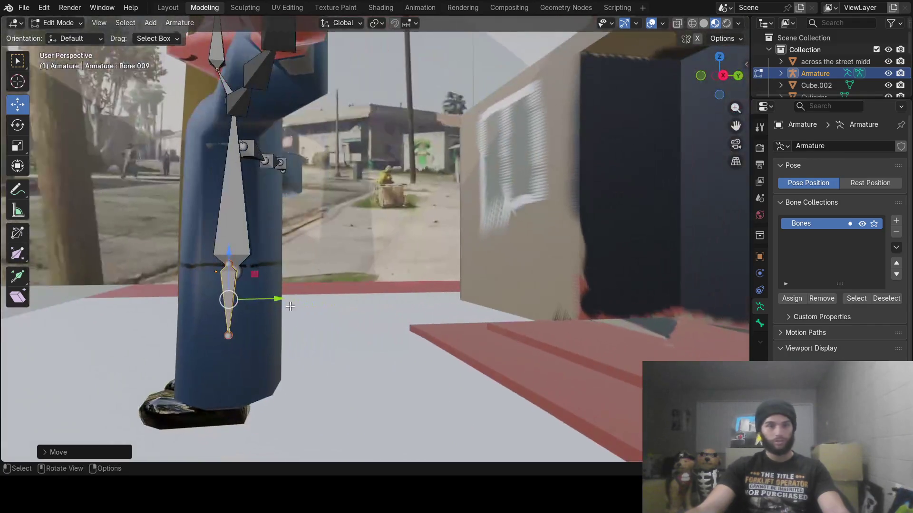
pyautogui.click(229, 338)
pyautogui.moveTo(270, 336); pyautogui.dragTo(266, 333)
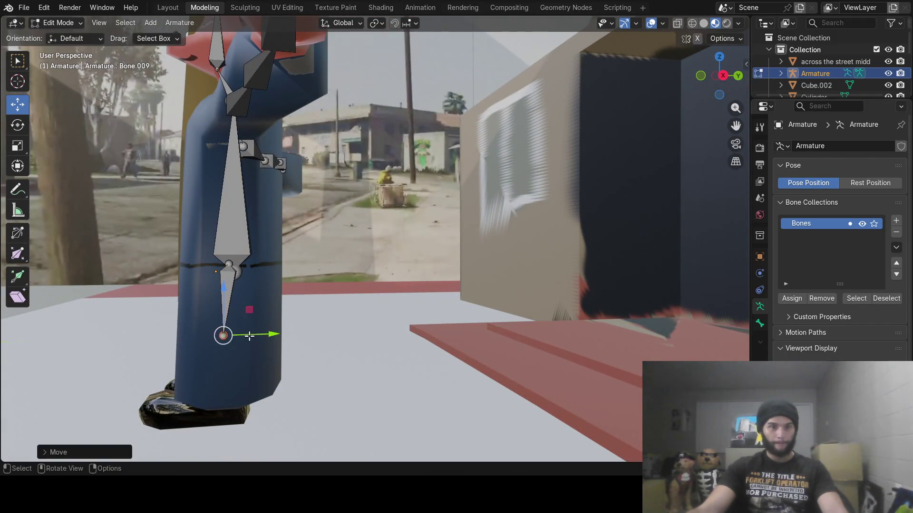
pyautogui.moveTo(267, 333); pyautogui.dragTo(368, 327, button='middle')
pyautogui.click(407, 273)
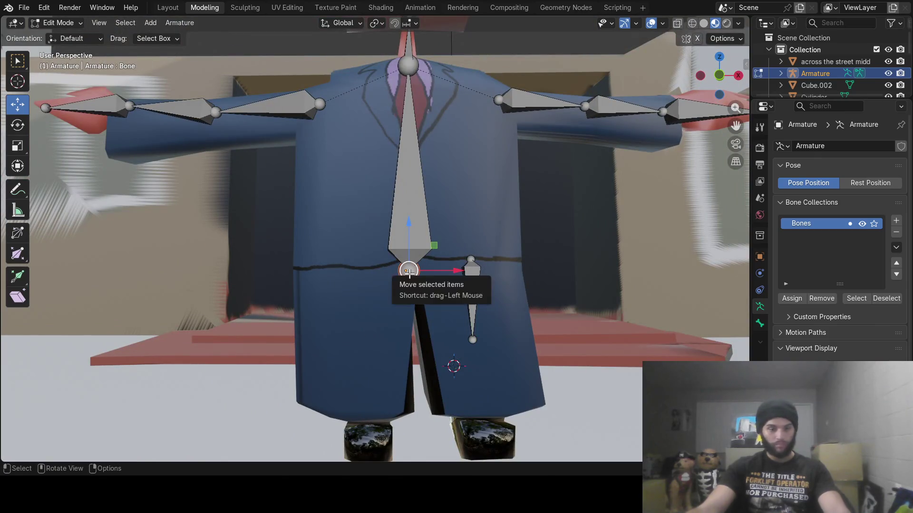
pyautogui.moveTo(407, 277); pyautogui.dragTo(408, 281)
pyautogui.moveTo(417, 345); pyautogui.dragTo(409, 343)
pyautogui.click(406, 293)
pyautogui.moveTo(459, 309)
pyautogui.mouseDown()
pyautogui.moveTo(392, 313)
pyautogui.moveTo(402, 309)
pyautogui.mouseUp()
# - Align both knee joints with the legs from the side and front views
pyautogui.moveTo(402, 309); pyautogui.dragTo(531, 299, button='middle')
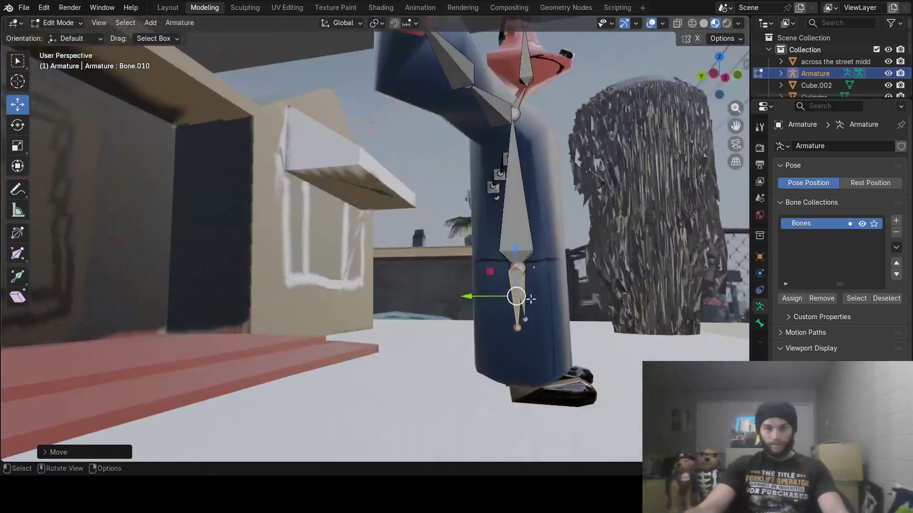
pyautogui.click(517, 329)
pyautogui.moveTo(512, 329); pyautogui.dragTo(543, 328, button='middle')
pyautogui.moveTo(474, 326); pyautogui.dragTo(480, 327)
pyautogui.moveTo(479, 327); pyautogui.dragTo(405, 325, button='middle')
pyautogui.keyDown('shift'); pyautogui.click(454, 319); pyautogui.keyUp('shift')
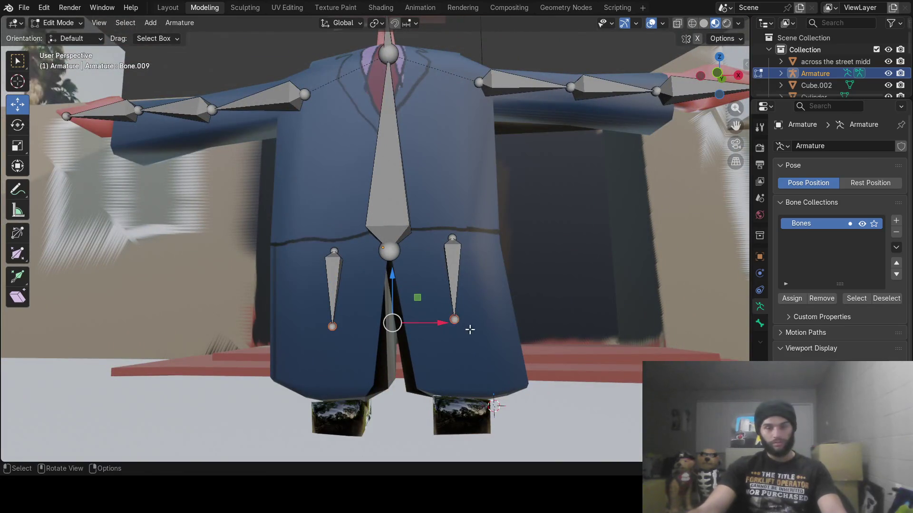
pyautogui.moveTo(490, 238); pyautogui.dragTo(484, 240)
pyautogui.click(331, 327)
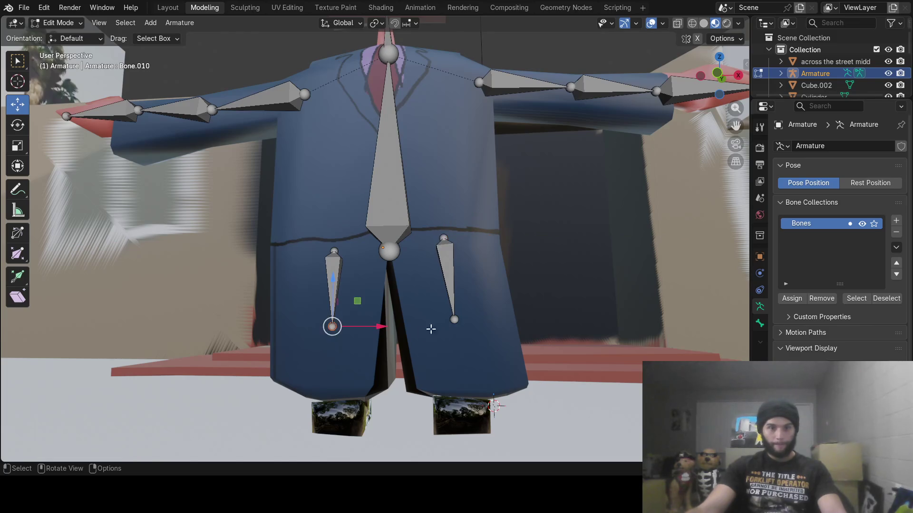
pyautogui.keyDown('shift'); pyautogui.click(455, 319); pyautogui.keyUp('shift')
# - Extend shin bones vertically along Z from both knees and adjust the ankle joint height
pyautogui.press('g')
pyautogui.press('z')
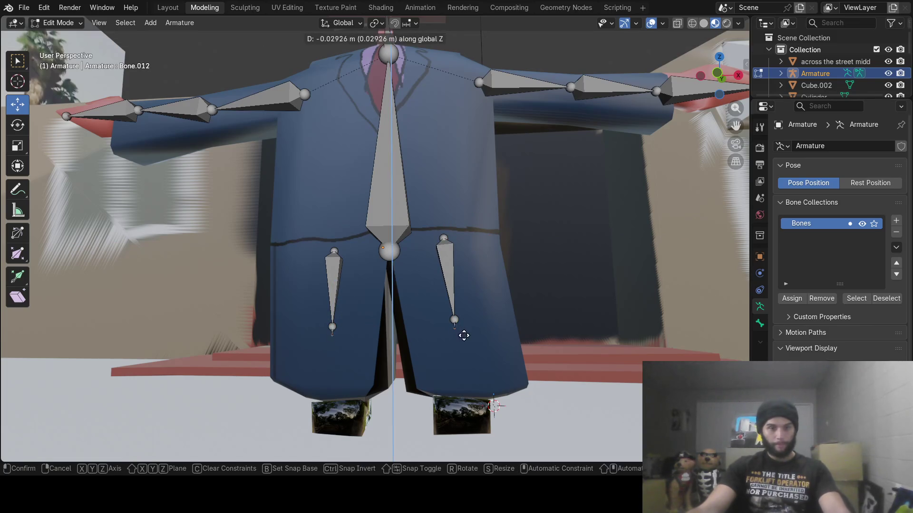
pyautogui.click(469, 394)
pyautogui.moveTo(465, 393)
pyautogui.mouseDown(button='middle')
pyautogui.moveTo(424, 385)
pyautogui.moveTo(618, 391)
pyautogui.moveTo(496, 355)
pyautogui.mouseUp(button='middle')
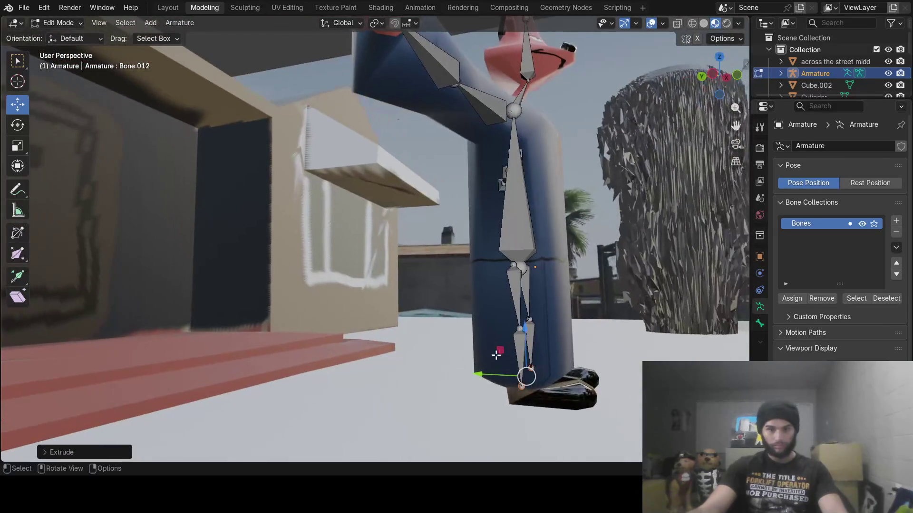
pyautogui.moveTo(523, 331); pyautogui.dragTo(526, 343)
pyautogui.moveTo(523, 371)
pyautogui.mouseDown(button='middle')
pyautogui.moveTo(409, 373)
pyautogui.moveTo(326, 361)
pyautogui.moveTo(377, 372)
pyautogui.moveTo(399, 363)
pyautogui.moveTo(382, 334)
pyautogui.mouseUp(button='middle')
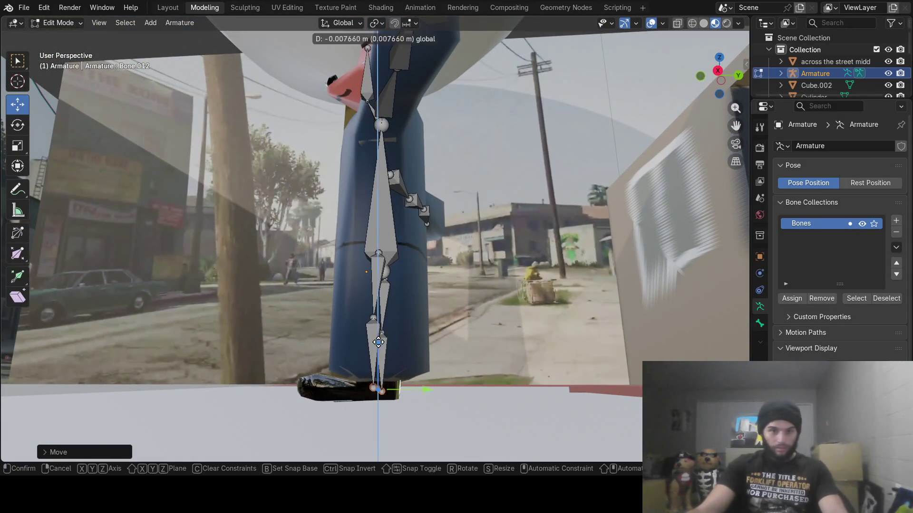
pyautogui.moveTo(399, 366)
pyautogui.mouseDown(button='middle')
pyautogui.moveTo(426, 373)
pyautogui.moveTo(449, 397)
pyautogui.moveTo(458, 387)
pyautogui.mouseUp(button='middle')
# - Add foot bones pointing forward along Y from the ankles
pyautogui.press('g')
pyautogui.press('y')
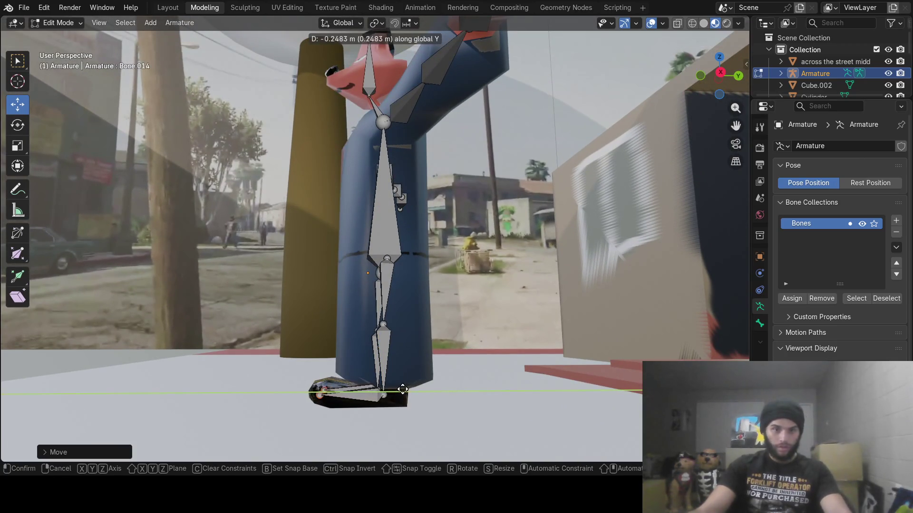
pyautogui.click(399, 389)
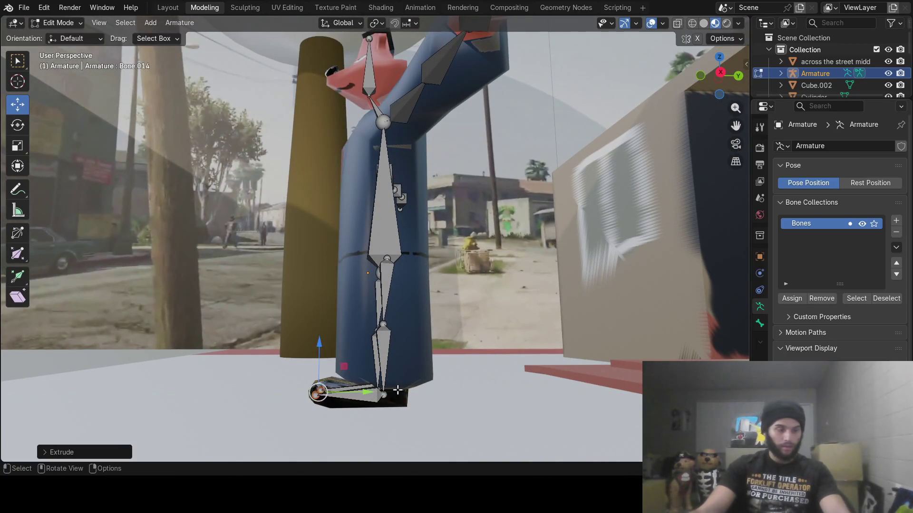
pyautogui.moveTo(387, 380)
pyautogui.mouseDown(button='middle')
pyautogui.moveTo(434, 381)
pyautogui.moveTo(497, 452)
pyautogui.mouseUp(button='middle')
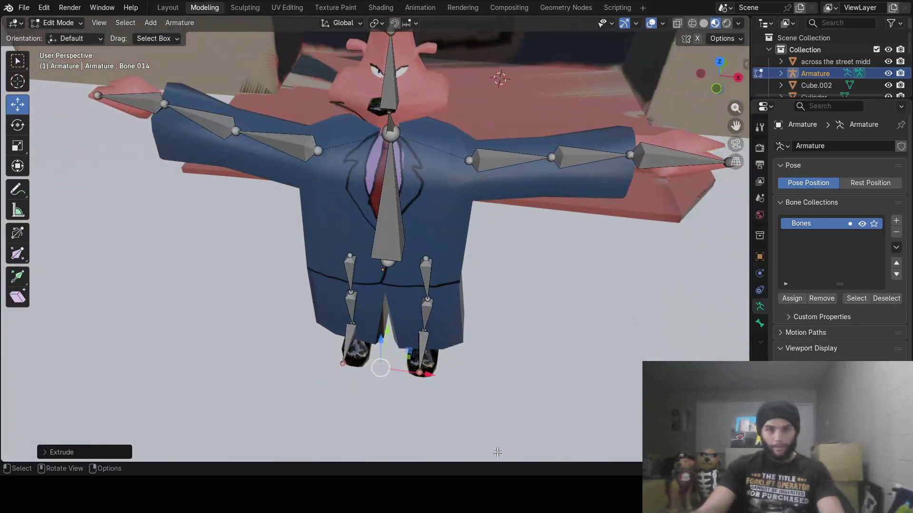
pyautogui.keyDown('shift'); pyautogui.click(351, 329); pyautogui.keyUp('shift')
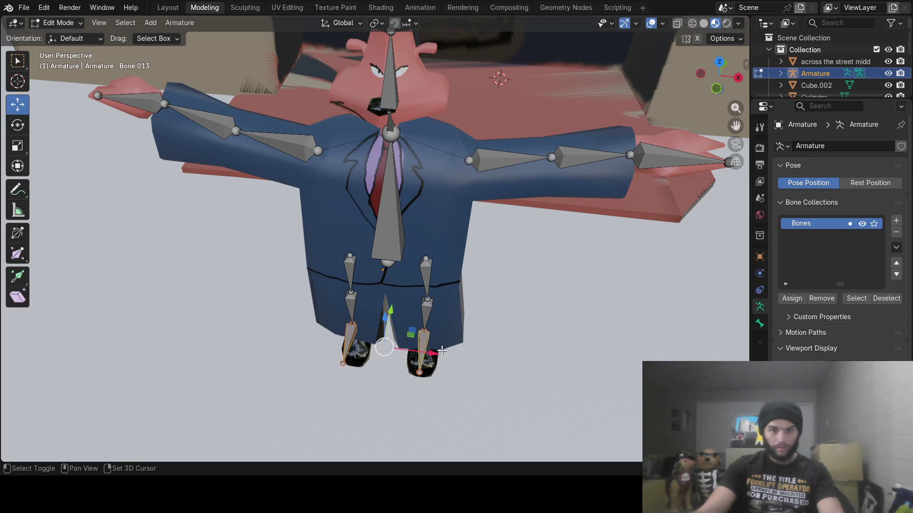
# - Shift the foot bone and the knee joint along X to center them in the legs
pyautogui.moveTo(386, 347); pyautogui.dragTo(400, 353)
pyautogui.moveTo(400, 353)
pyautogui.mouseDown(button='middle')
pyautogui.moveTo(550, 255)
pyautogui.moveTo(551, 296)
pyautogui.moveTo(387, 301)
pyautogui.moveTo(338, 320)
pyautogui.moveTo(376, 354)
pyautogui.moveTo(363, 325)
pyautogui.moveTo(453, 321)
pyautogui.mouseUp(button='middle')
pyautogui.moveTo(347, 323)
pyautogui.mouseDown(button='middle')
pyautogui.moveTo(487, 232)
pyautogui.moveTo(418, 266)
pyautogui.moveTo(343, 323)
pyautogui.moveTo(169, 332)
pyautogui.mouseUp(button='middle')
pyautogui.click(342, 323)
pyautogui.scroll(5, 169, 332)
pyautogui.moveTo(129, 357)
pyautogui.mouseDown(button='middle')
pyautogui.moveTo(322, 288)
pyautogui.moveTo(333, 304)
pyautogui.mouseUp(button='middle')
pyautogui.scroll(-5, 371, 295)
pyautogui.moveTo(392, 285); pyautogui.dragTo(405, 286)
# - Check the finished leg bones from several angles, then switch back to Object Mode
pyautogui.moveTo(395, 316)
pyautogui.mouseDown(button='middle')
pyautogui.moveTo(393, 279)
pyautogui.moveTo(562, 299)
pyautogui.moveTo(615, 284)
pyautogui.moveTo(434, 277)
pyautogui.moveTo(414, 316)
pyautogui.moveTo(460, 326)
pyautogui.mouseUp(button='middle')
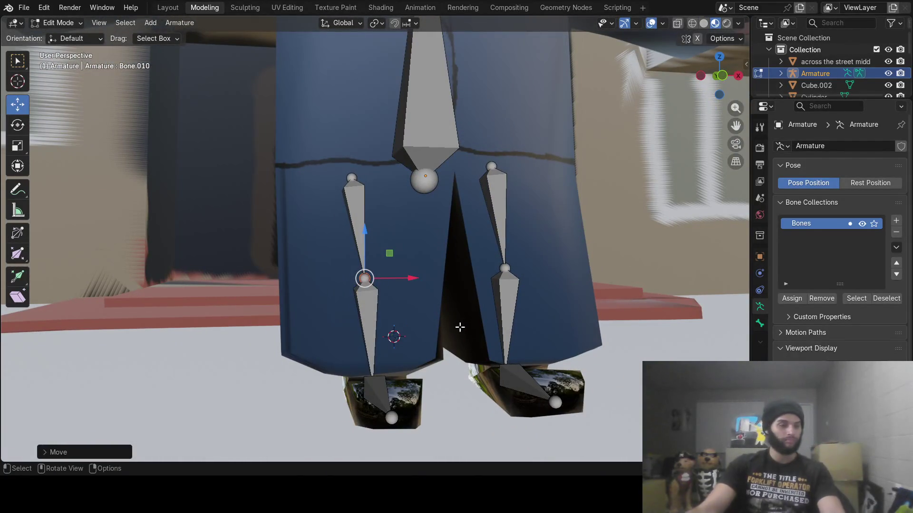
pyautogui.moveTo(505, 366)
pyautogui.mouseDown(button='middle')
pyautogui.moveTo(287, 330)
pyautogui.moveTo(233, 337)
pyautogui.moveTo(479, 343)
pyautogui.mouseUp(button='middle')
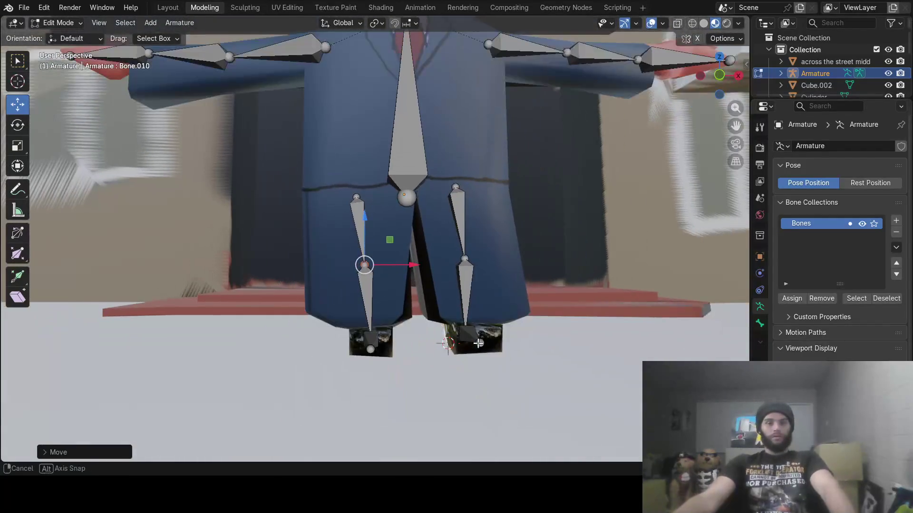
pyautogui.moveTo(448, 253)
pyautogui.mouseDown(button='middle')
pyautogui.moveTo(440, 277)
pyautogui.moveTo(446, 237)
pyautogui.moveTo(434, 283)
pyautogui.moveTo(429, 260)
pyautogui.moveTo(471, 254)
pyautogui.moveTo(408, 235)
pyautogui.mouseUp(button='middle')
pyautogui.scroll(-3, 429, 260)
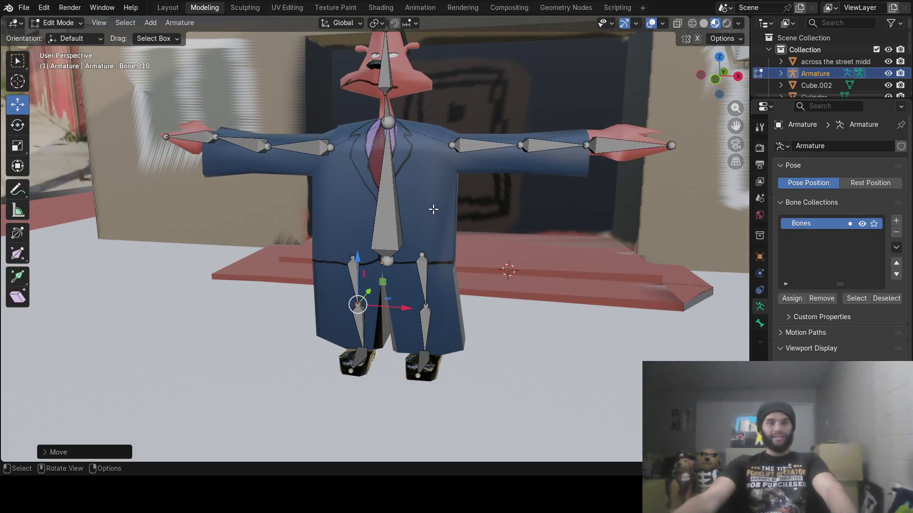
pyautogui.moveTo(430, 216)
pyautogui.mouseDown(button='middle')
pyautogui.moveTo(326, 236)
pyautogui.moveTo(416, 246)
pyautogui.mouseUp(button='middle')
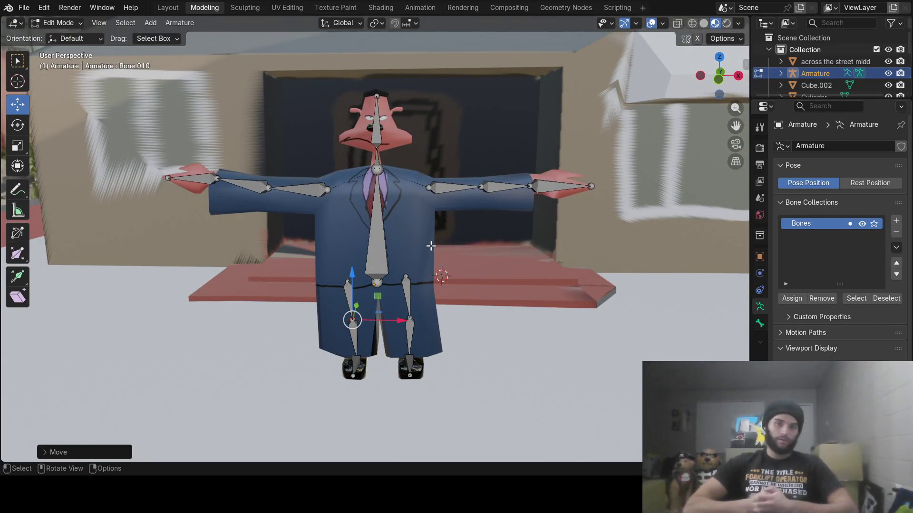
pyautogui.moveTo(363, 220)
pyautogui.mouseDown(button='middle')
pyautogui.moveTo(281, 223)
pyautogui.moveTo(368, 228)
pyautogui.moveTo(335, 222)
pyautogui.mouseUp(button='middle')
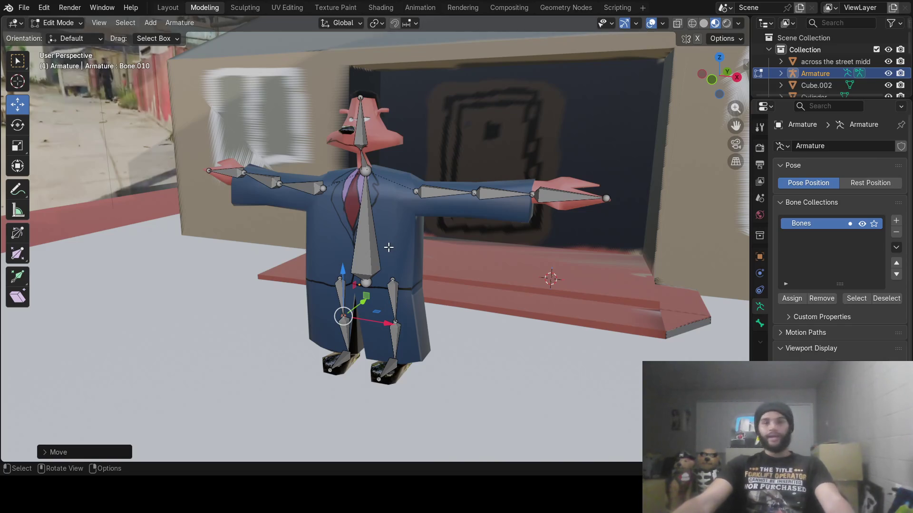
pyautogui.press('Tab')
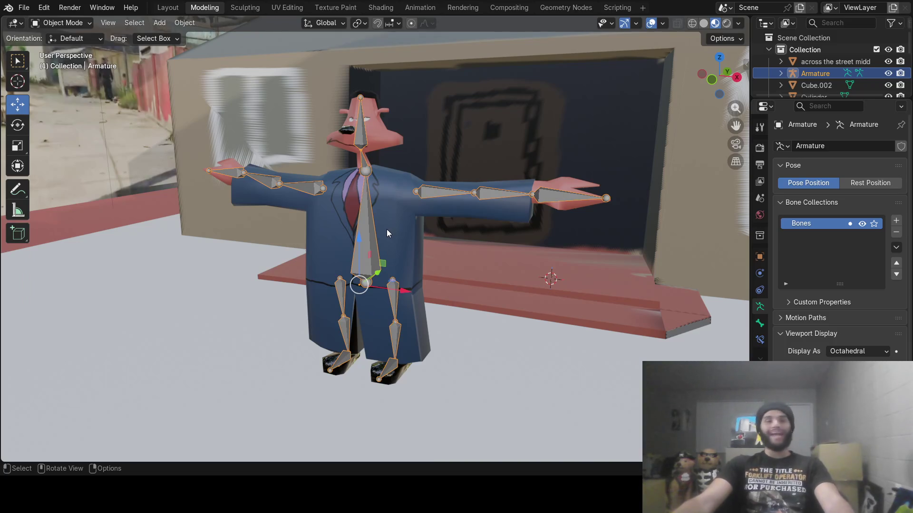